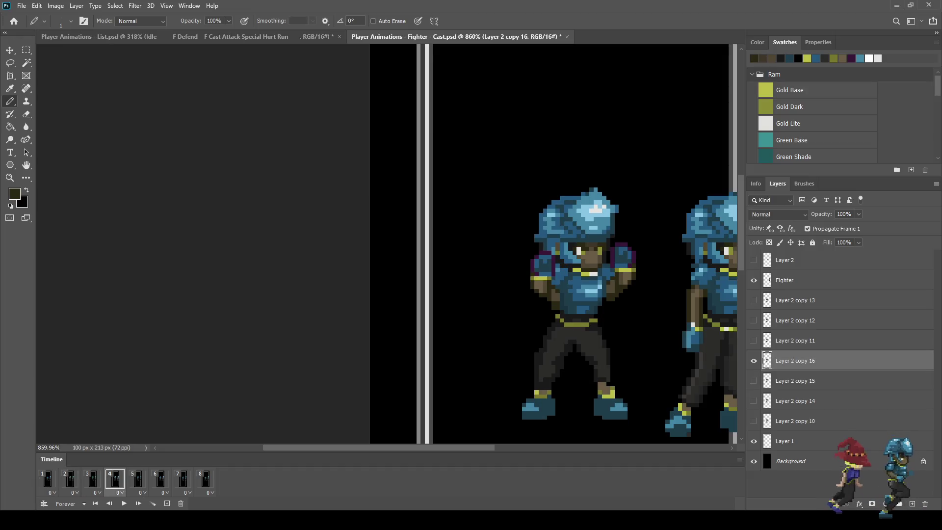
Compare the fighter's poses by flipping between frames 2, 3, 4 and 5.
click(93, 478)
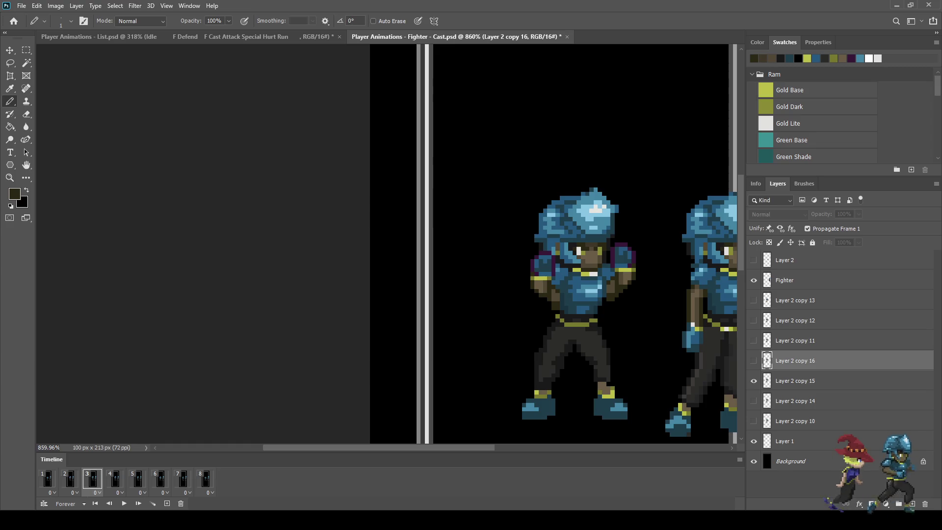
click(114, 478)
click(92, 478)
click(115, 479)
click(92, 478)
click(71, 478)
click(92, 479)
click(115, 478)
click(138, 478)
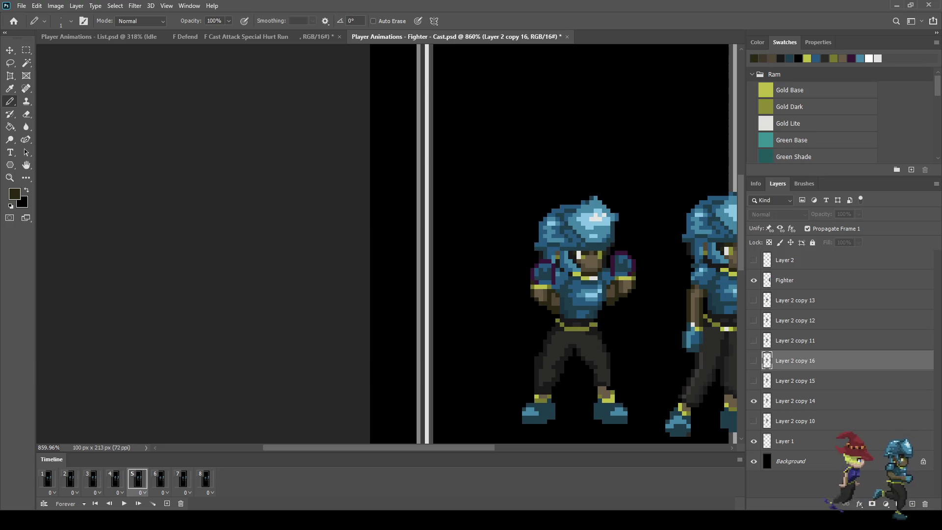
click(115, 479)
Zoom onto the chest, play and stop the animation, and step to frame 5.
scroll(590, 265, up, 6)
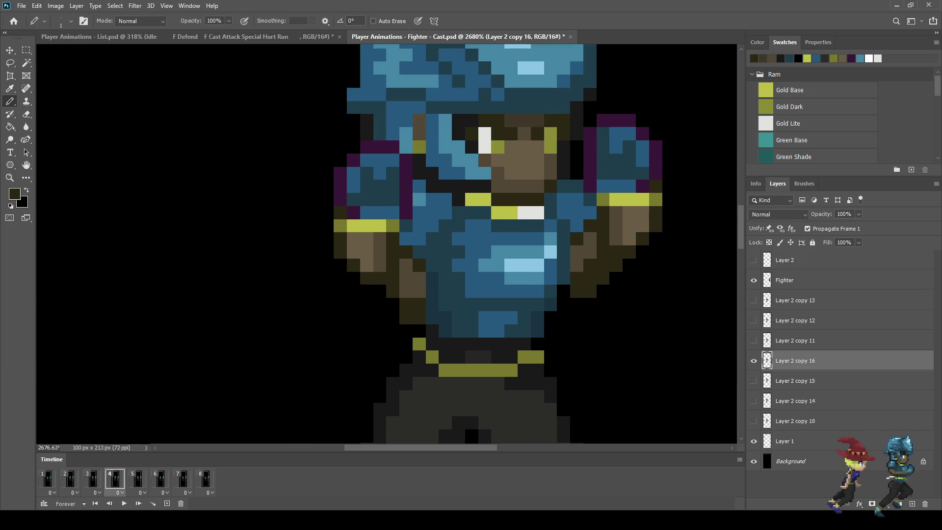
scroll(585, 310, down, 8)
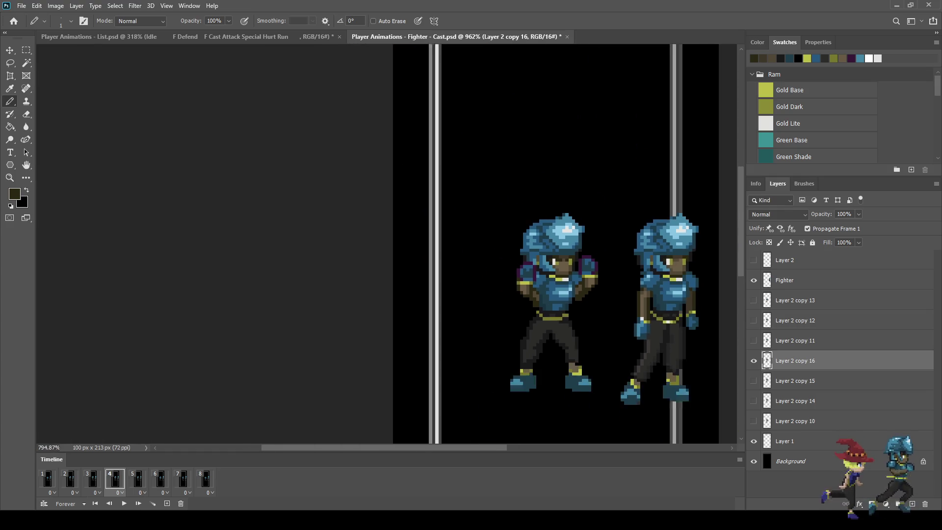
key(space)
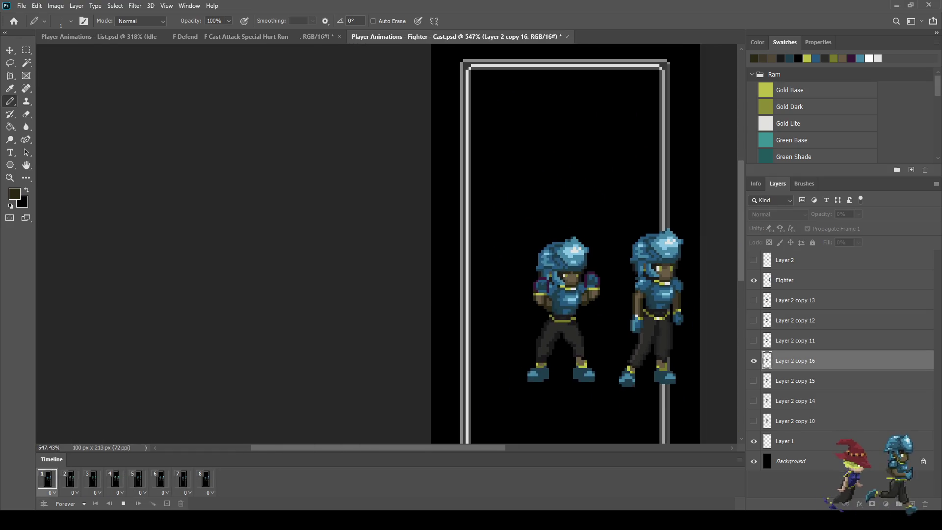
key(space)
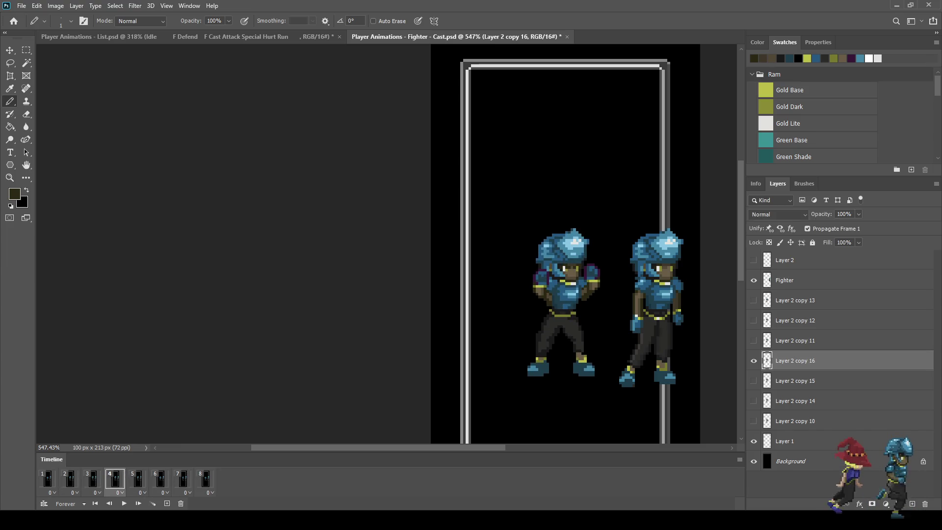
key(space)
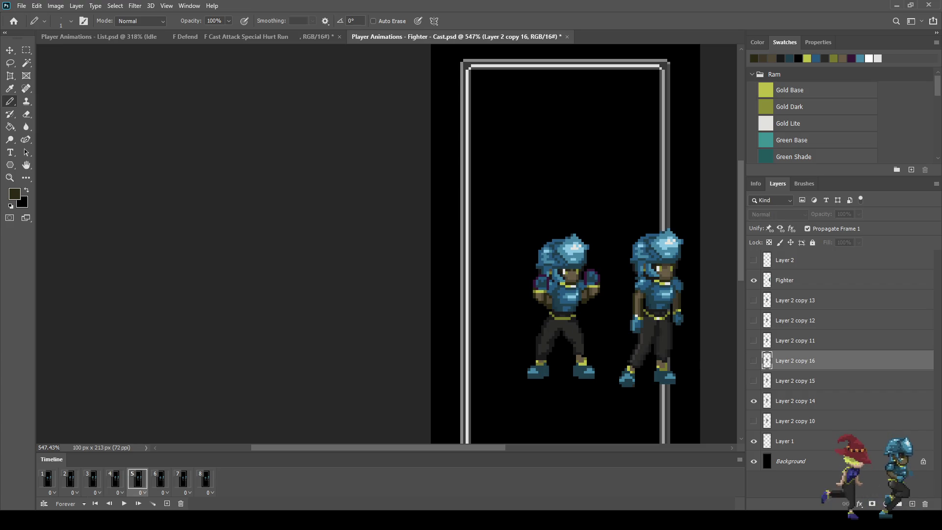
scroll(592, 295, up, 5)
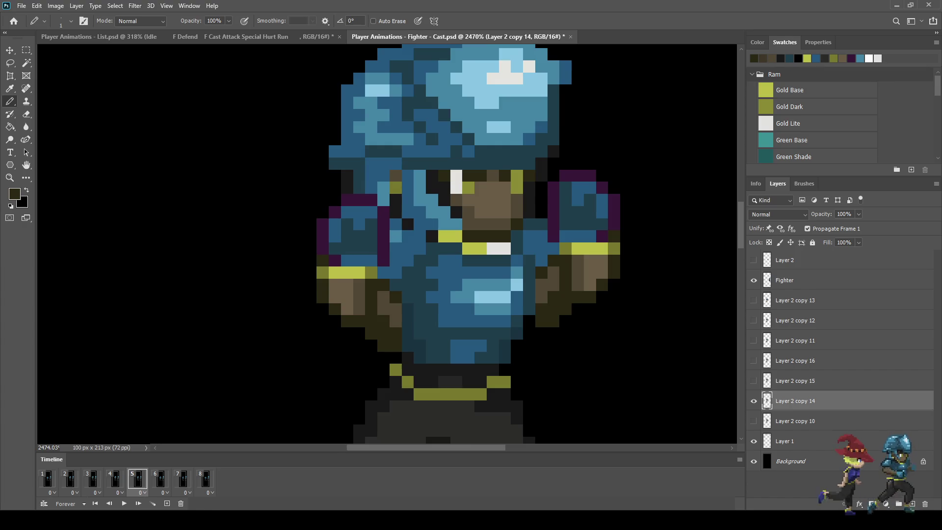
Go to frame 6, play the animation, and stop it on frame 5.
scroll(495, 339, down, 4)
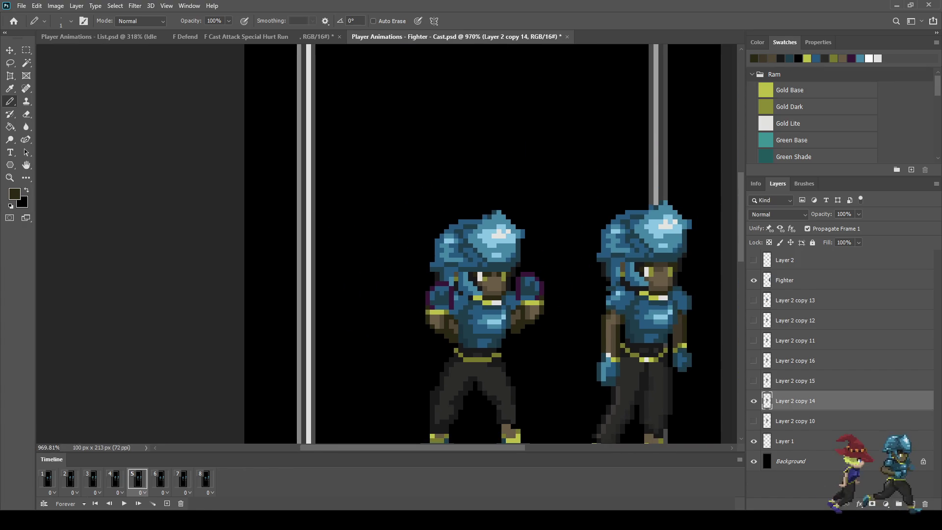
click(160, 479)
key(space)
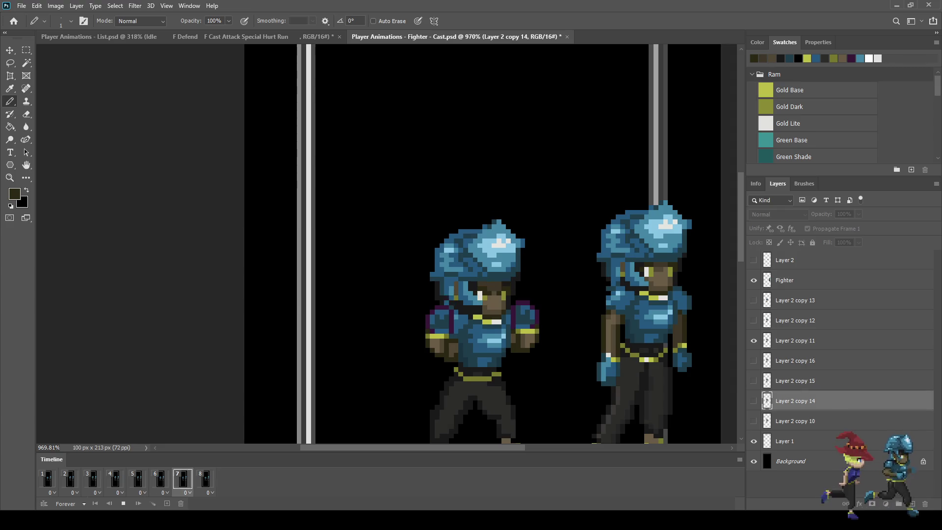
scroll(588, 317, down, 2)
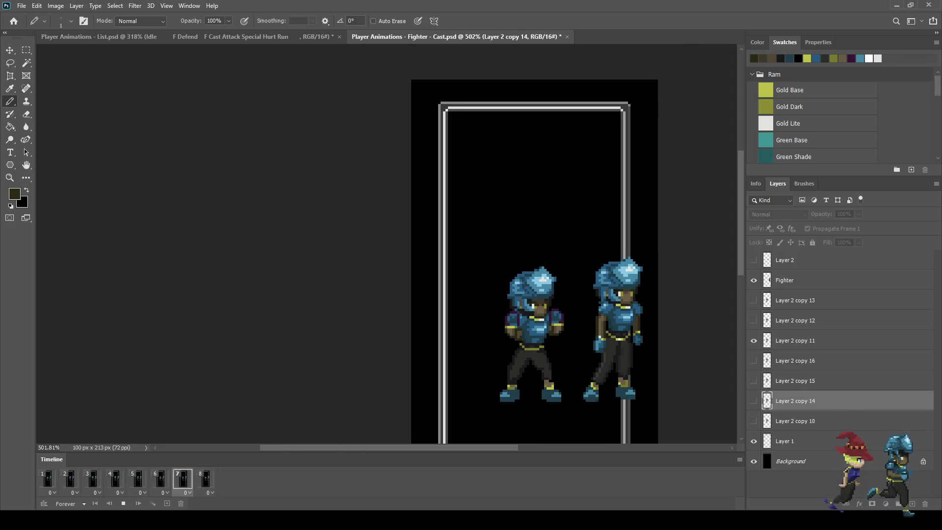
key(space)
Step back to frame 4 and play the cast animation again in a loop.
scroll(584, 319, up, 2)
key(Left)
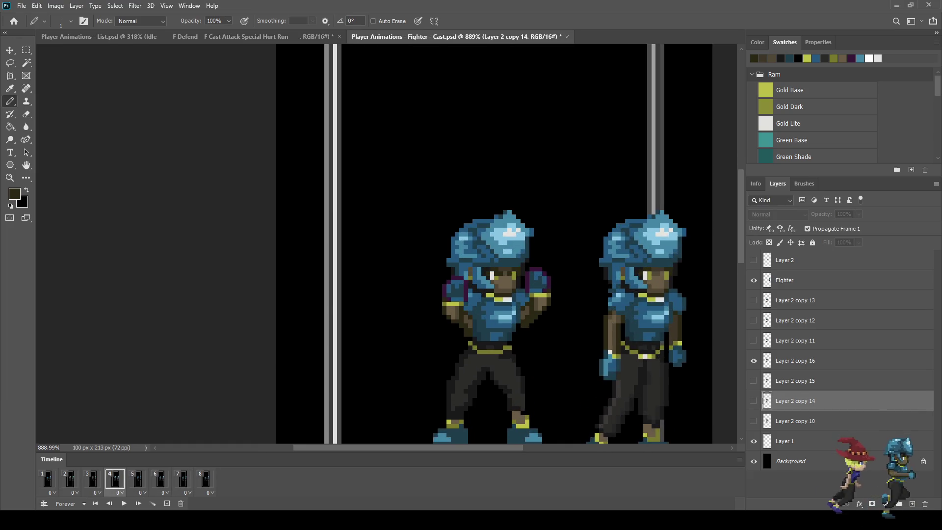
key(space)
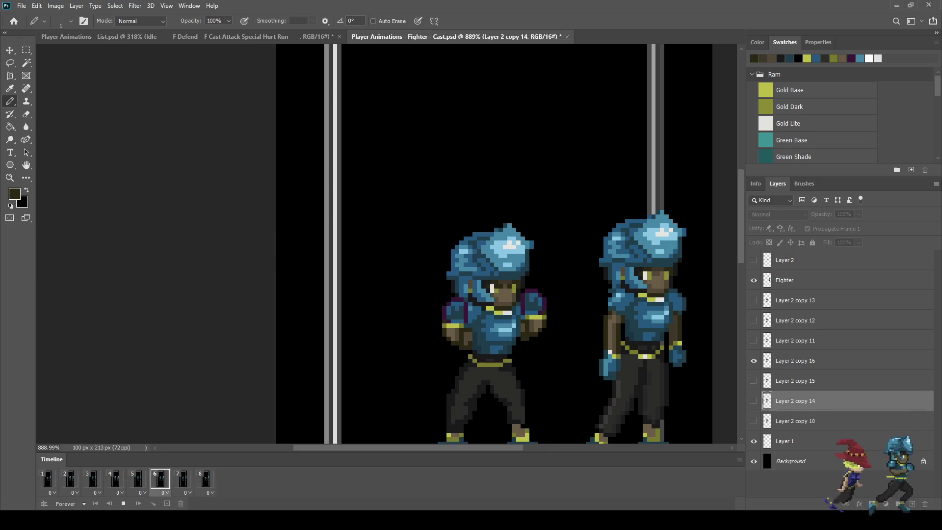
scroll(483, 246, down, 3)
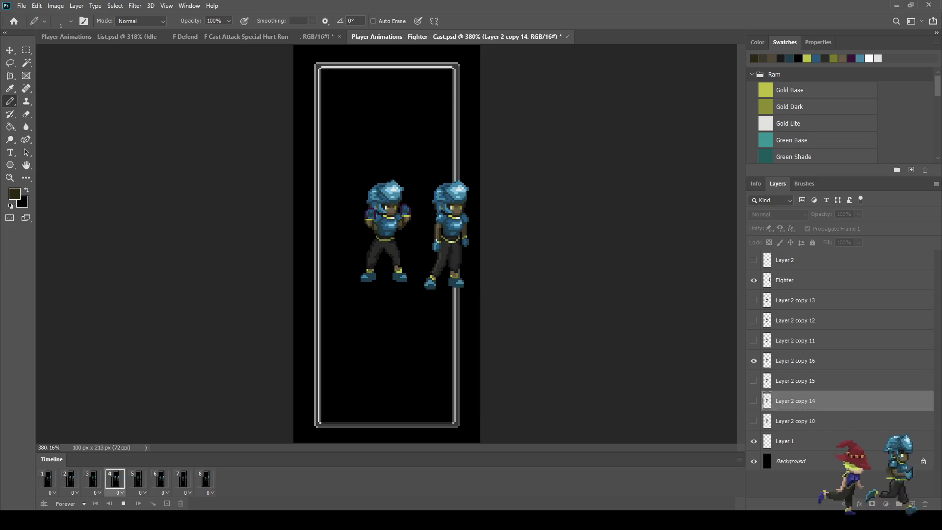
scroll(393, 192, up, 2)
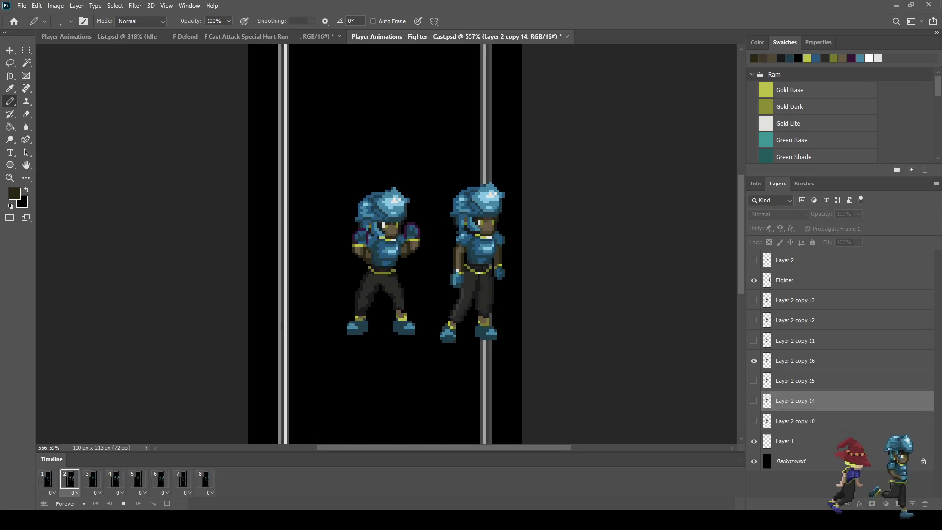
Stop playback, save the document, then play the animation and stop it on frame 3.
key(space)
key(ctrl+s)
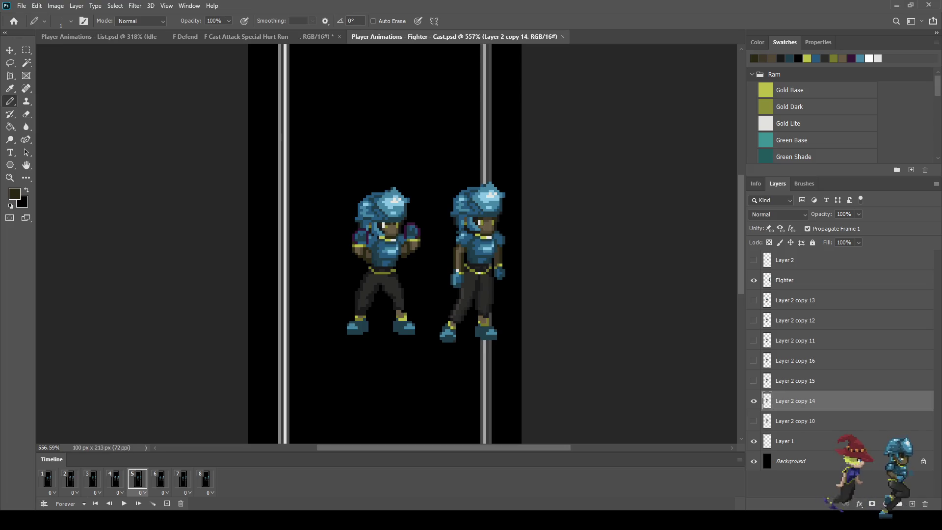
key(space)
key(space)
key(space)
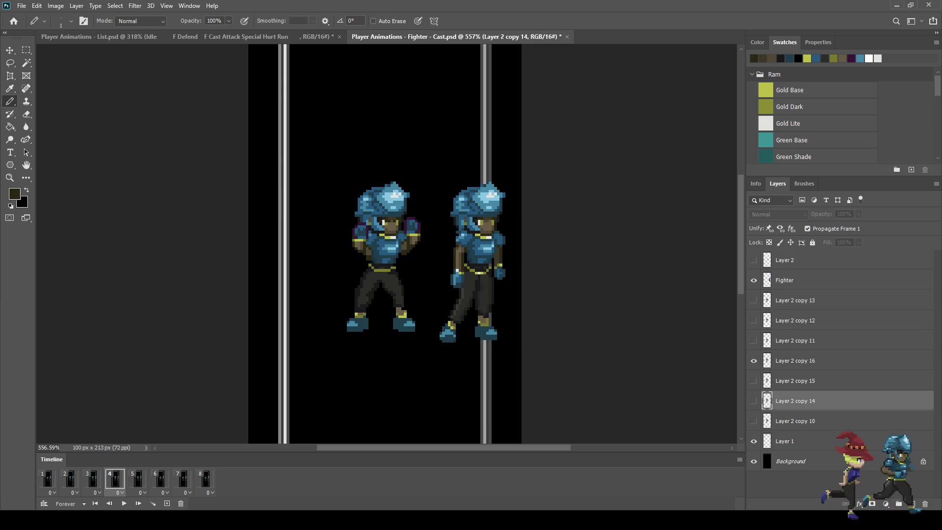
key(space)
key(space)
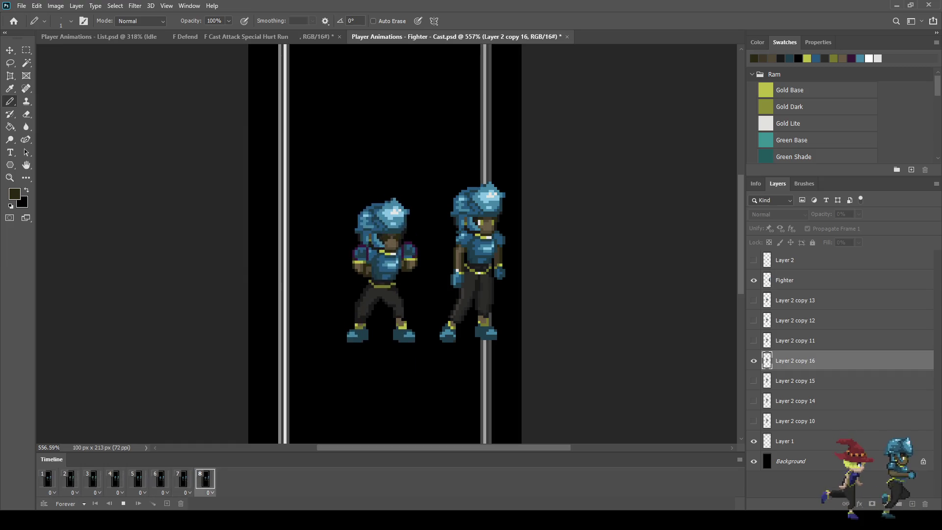
key(space)
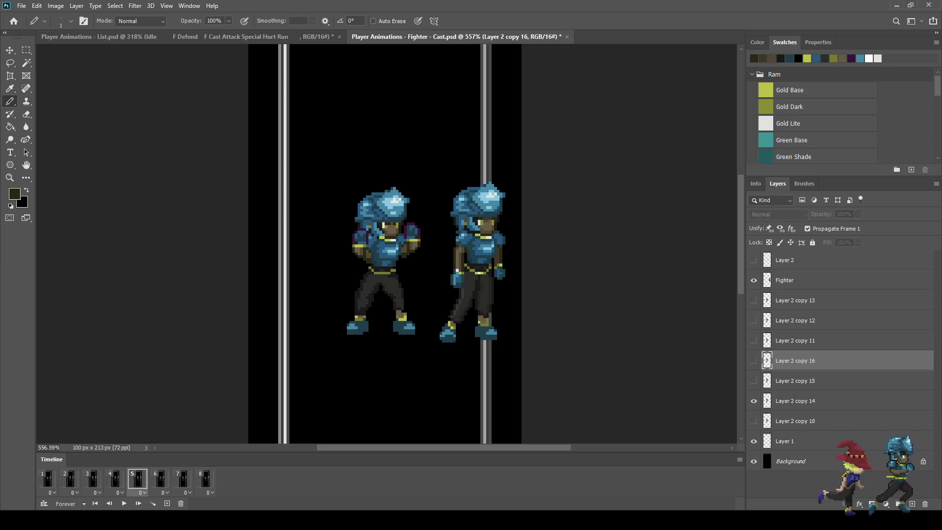
Step back and forth through frames 2 to 6 to compare the fighter's poses.
click(160, 479)
key(Left)
key(Left)
key(Left)
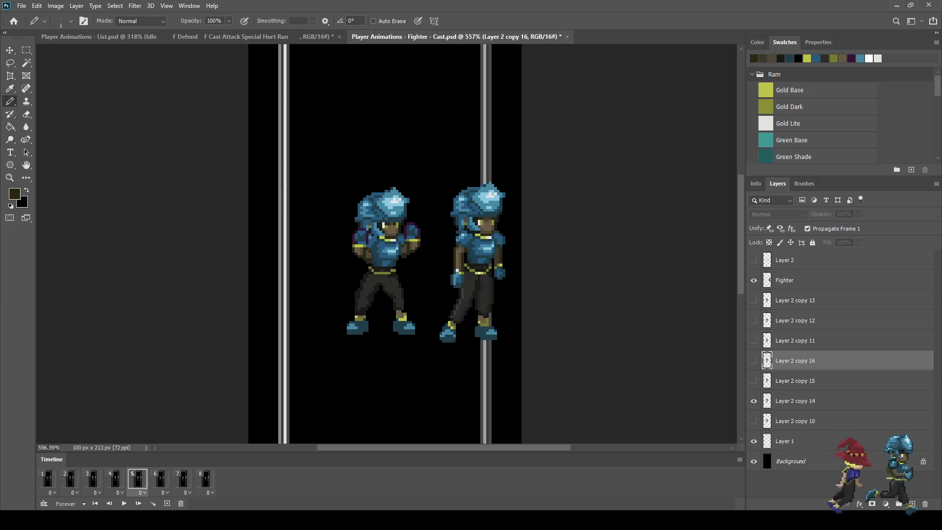
key(Right)
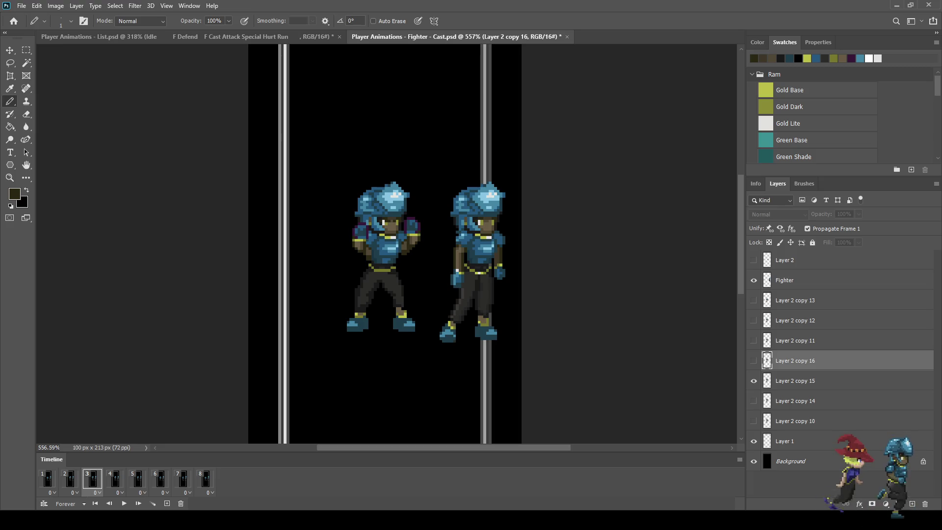
key(Right)
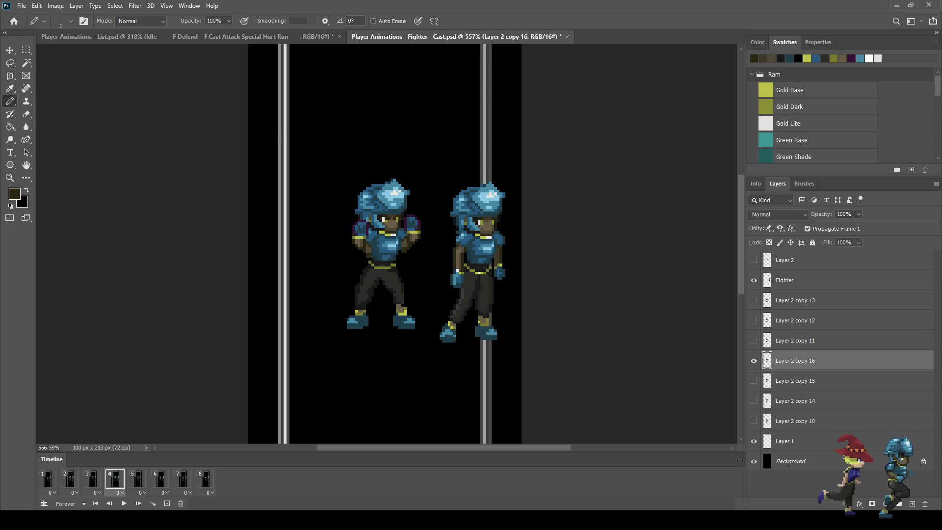
key(Right)
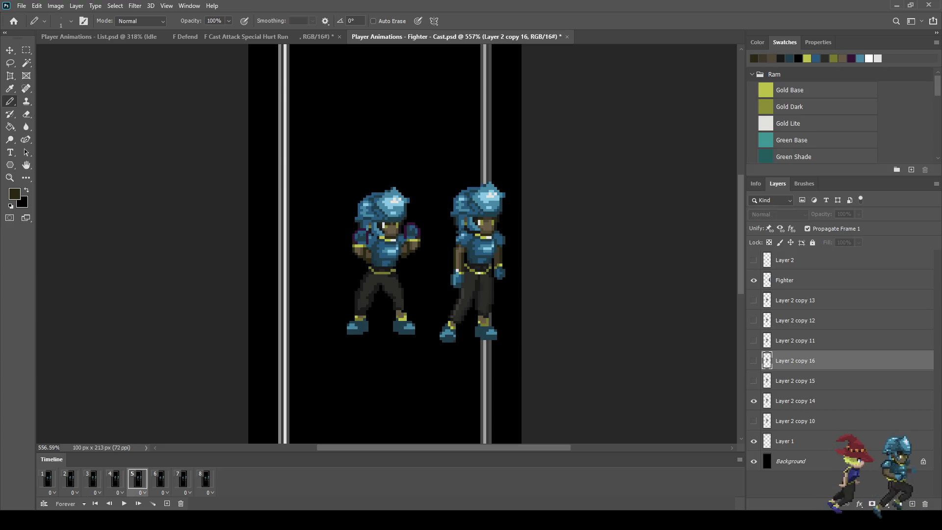
key(Left)
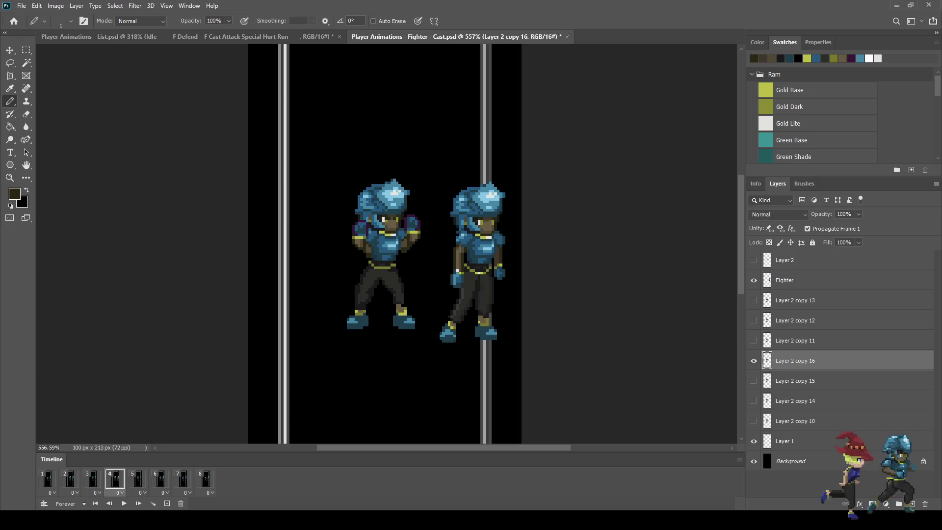
key(Left)
key(Left)
key(Right)
key(Right)
key(Right)
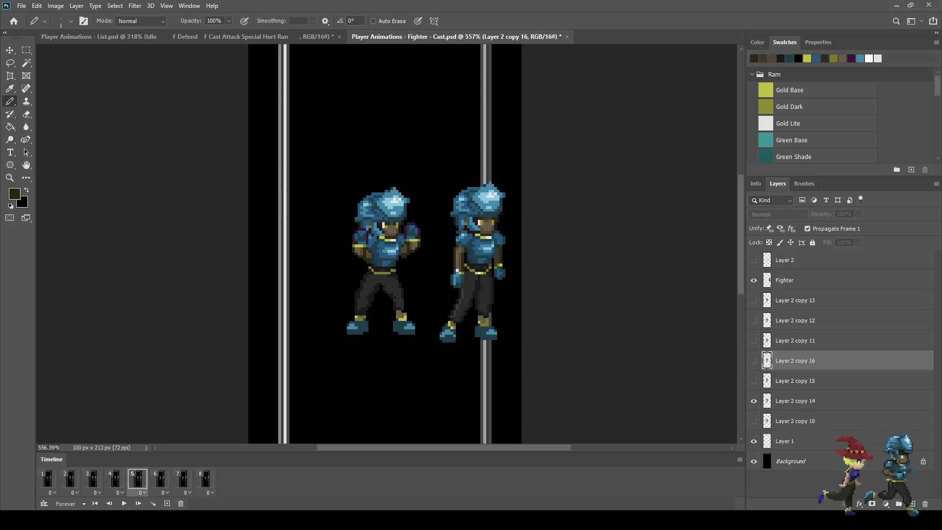
Settle on frame 5 and make Layer 2 copy 14 the active layer.
key(Left)
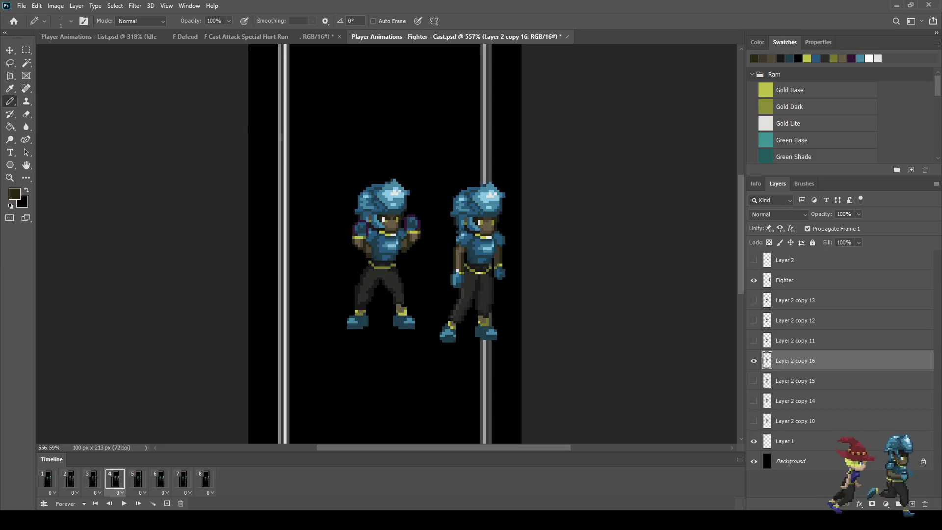
key(Left)
key(Left)
key(Right)
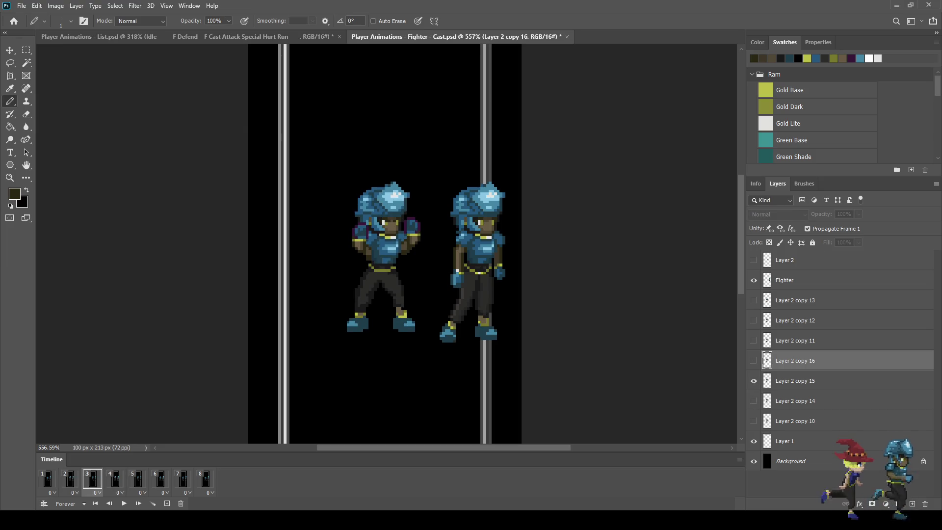
key(Right)
key(Right)
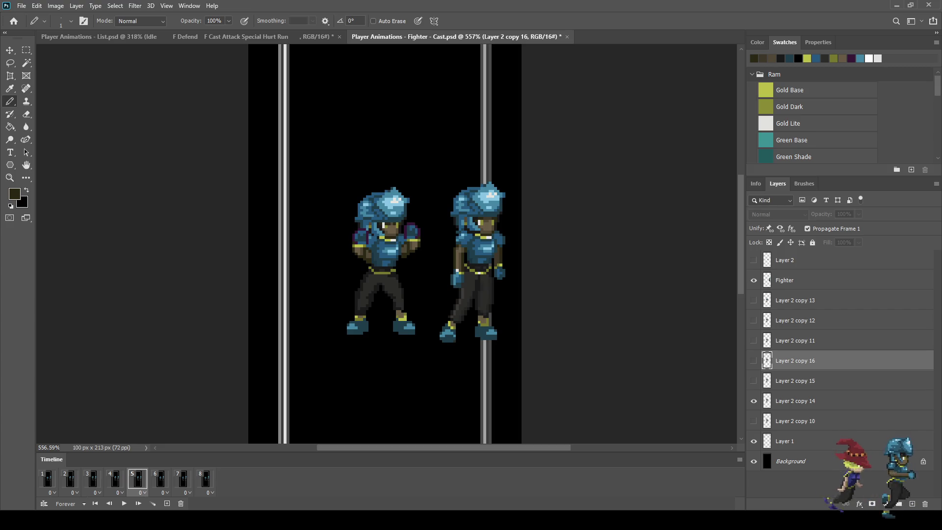
key(Right)
key(Right)
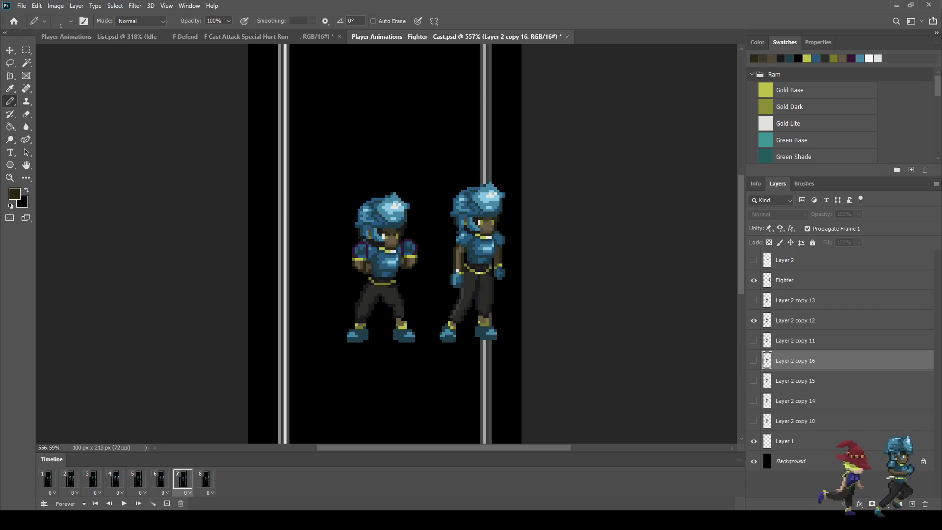
key(Left)
key(Left)
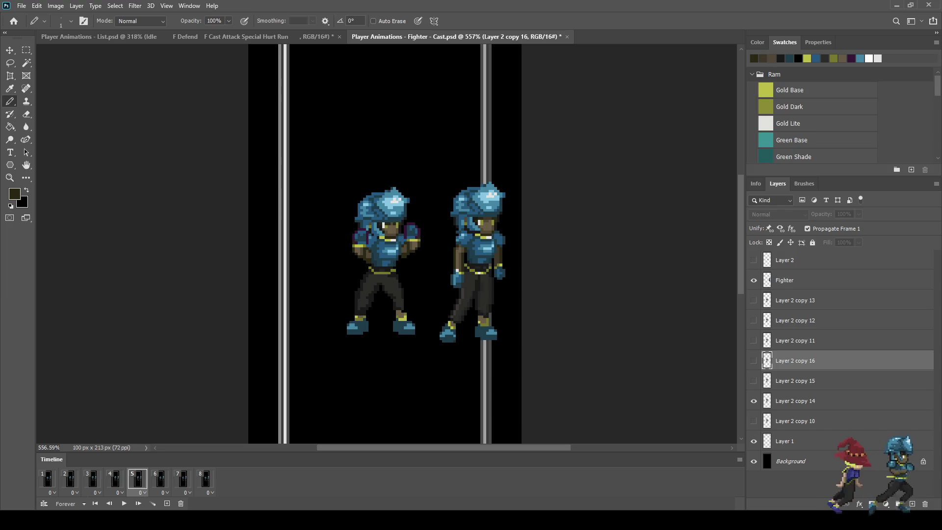
key(Right)
key(Left)
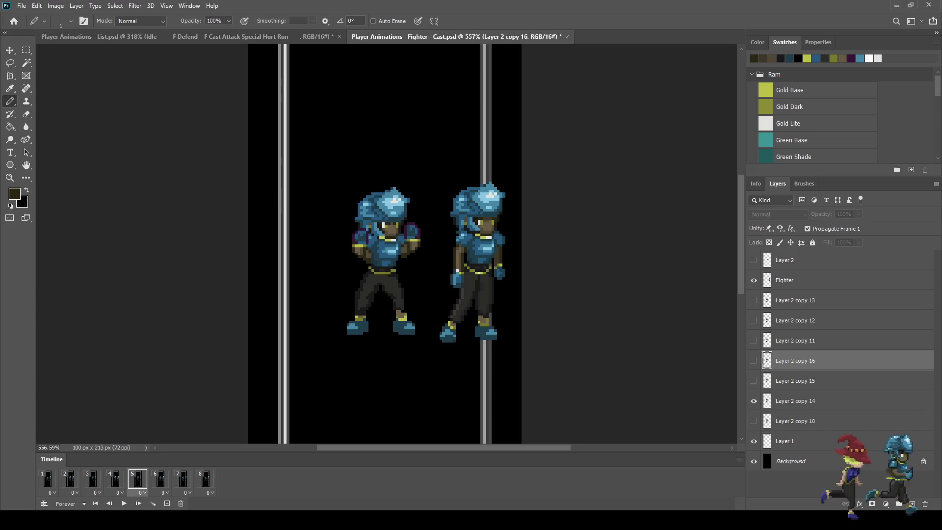
click(795, 401)
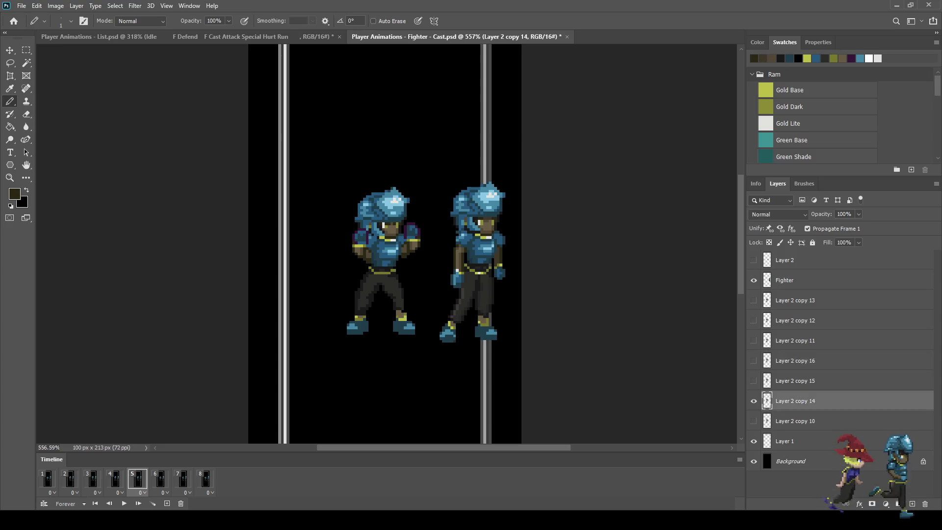
Play the animation and step between frames to compare poses, ending on frame 3.
key(Left)
key(Left)
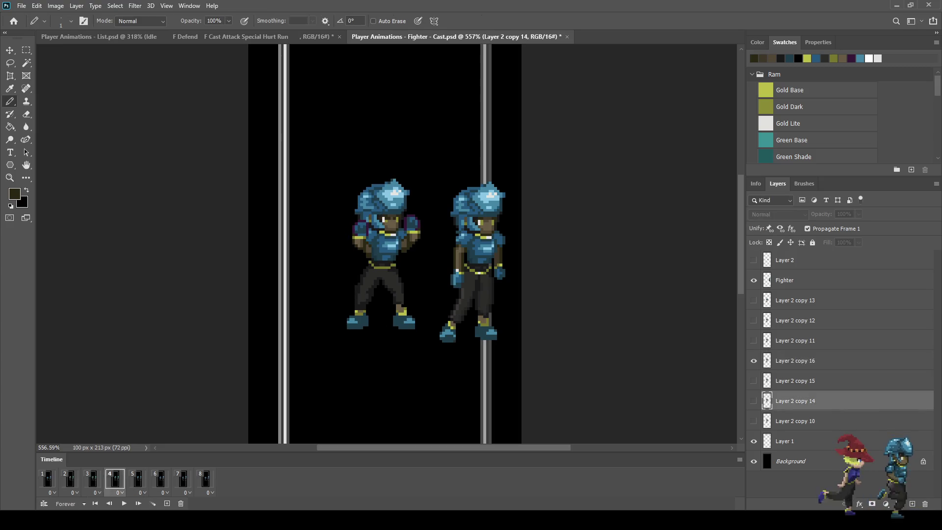
key(Right)
key(Right)
key(Right)
key(space)
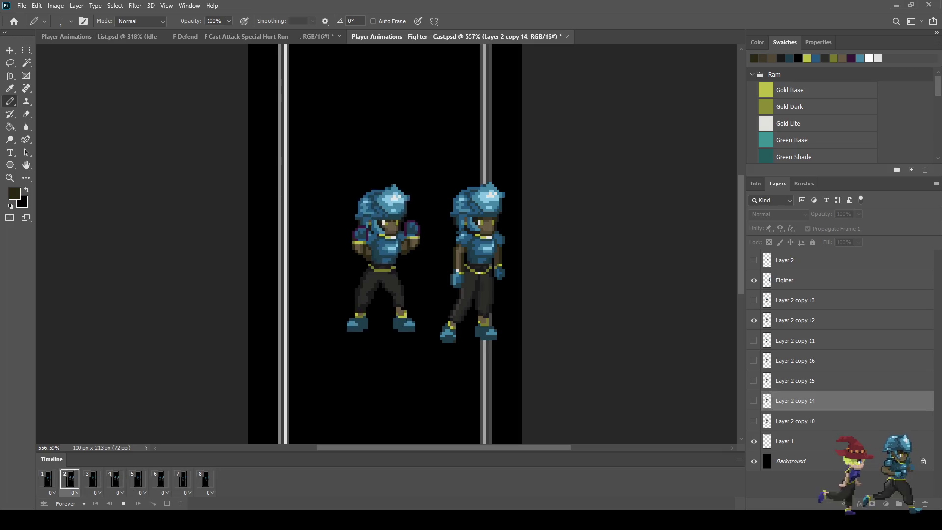
key(space)
key(space)
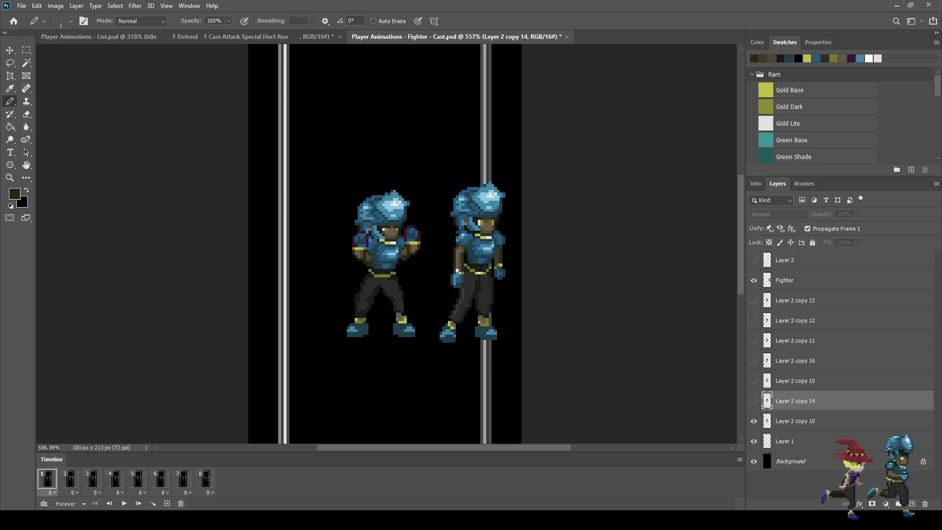
key(space)
key(space)
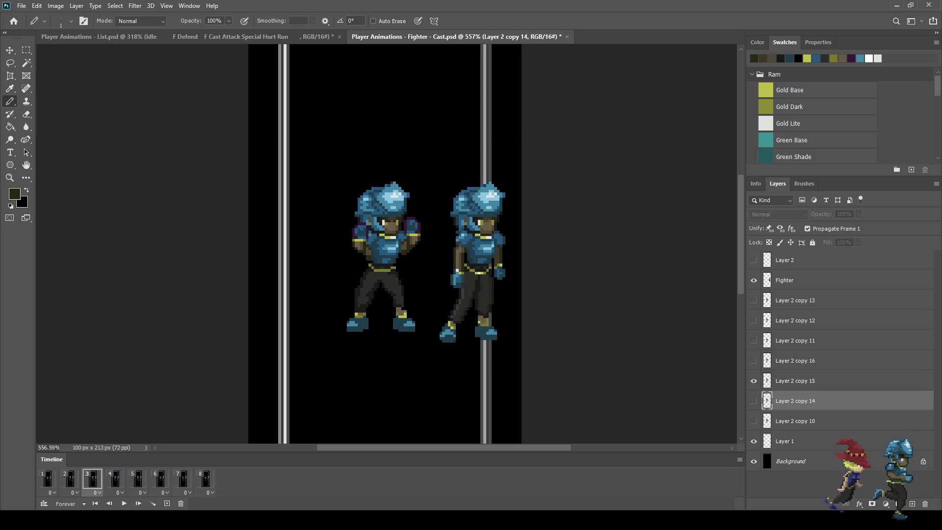
key(space)
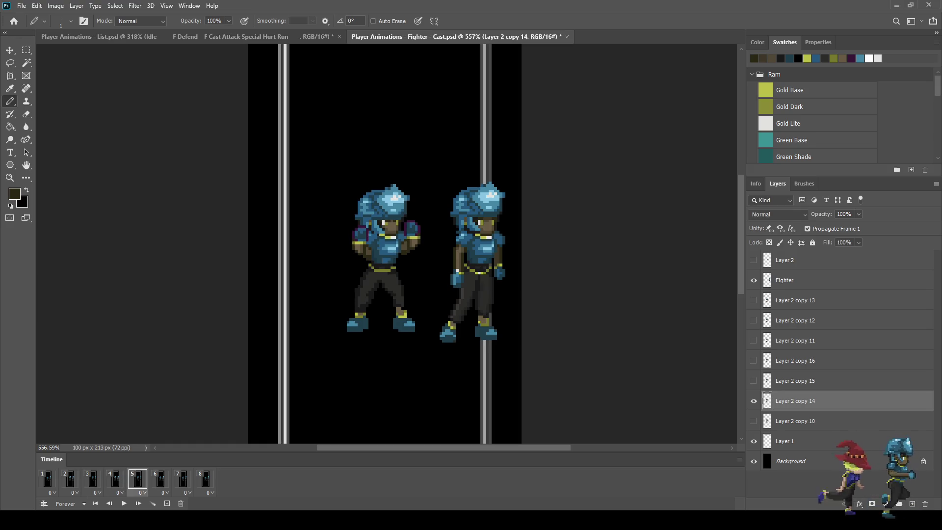
key(Left)
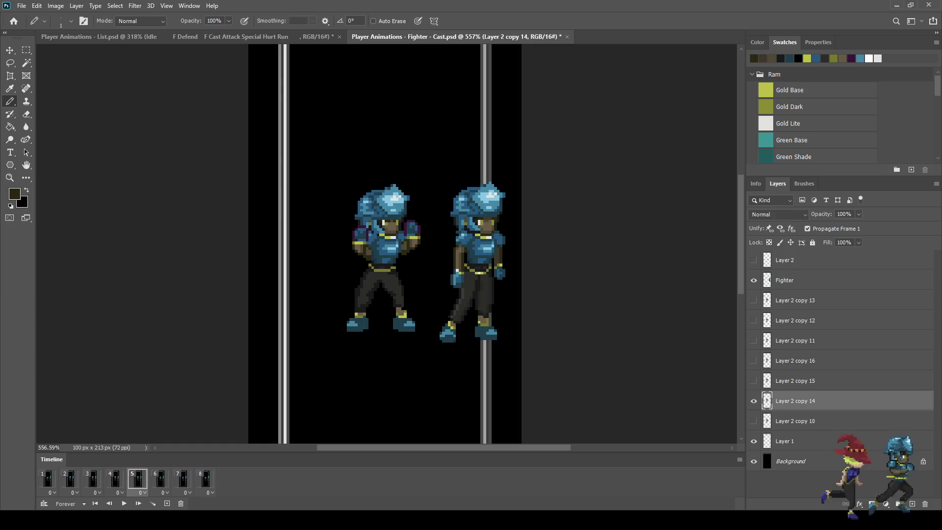
key(space)
key(Left)
key(Right)
key(Left)
key(Left)
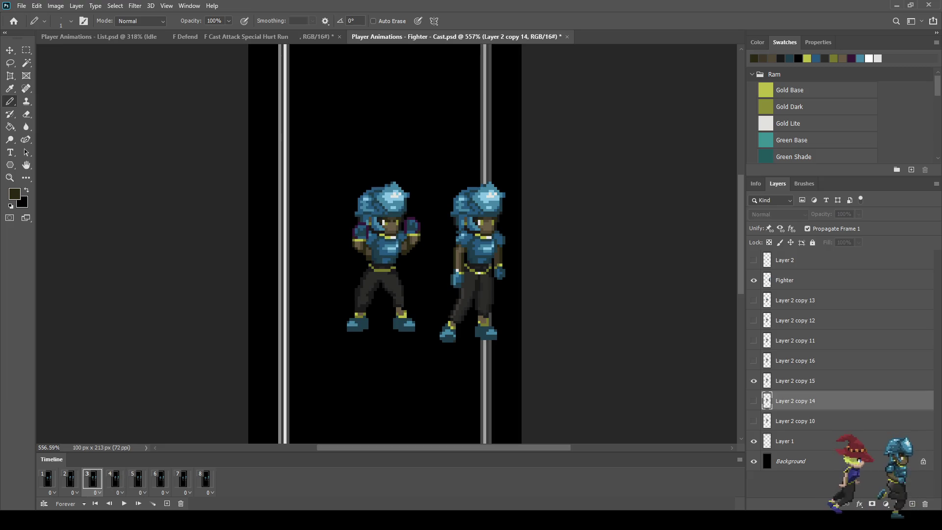
Duplicate frame 3, move the copy later in the timeline, and play to review the order.
click(166, 503)
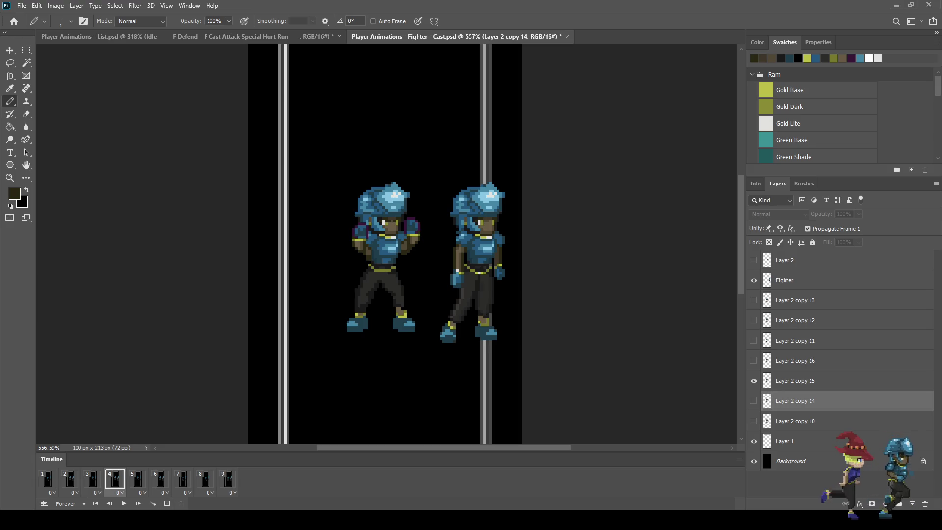
drag(115, 478, 150, 479)
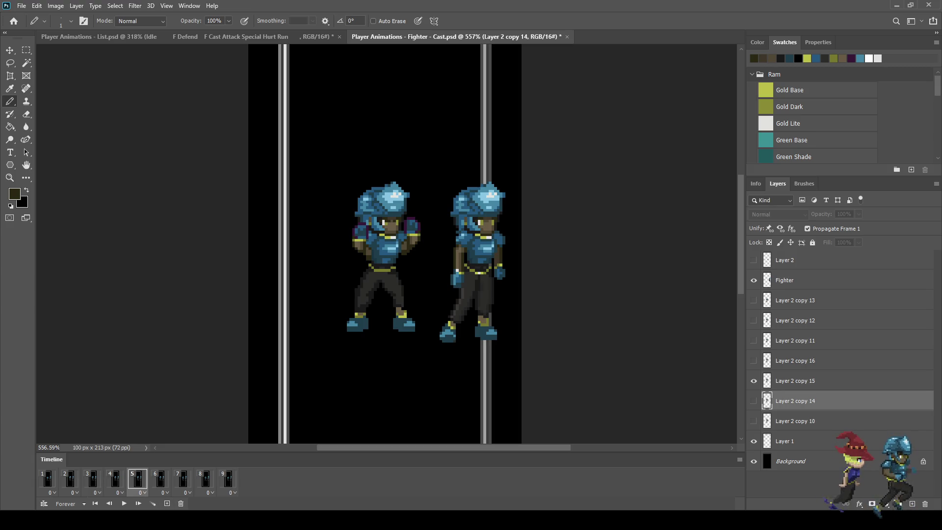
click(93, 478)
click(115, 479)
click(137, 479)
click(160, 478)
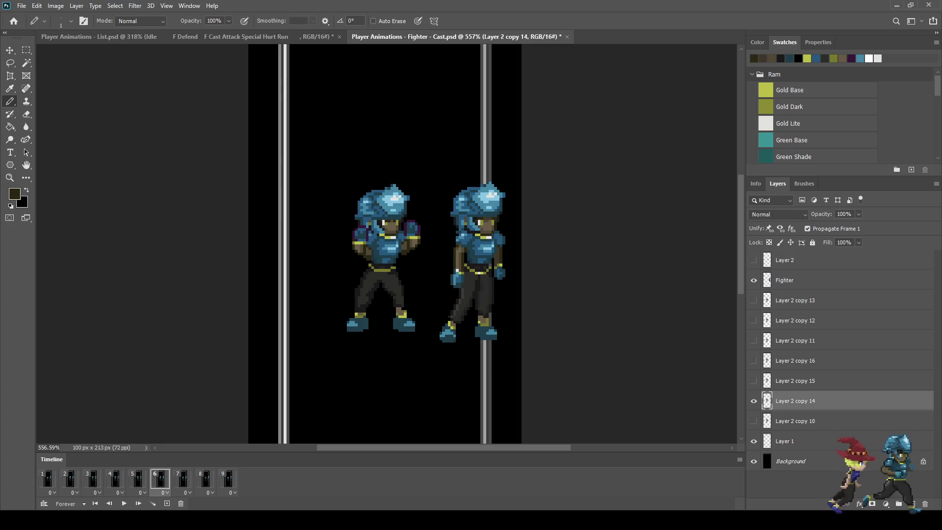
key(space)
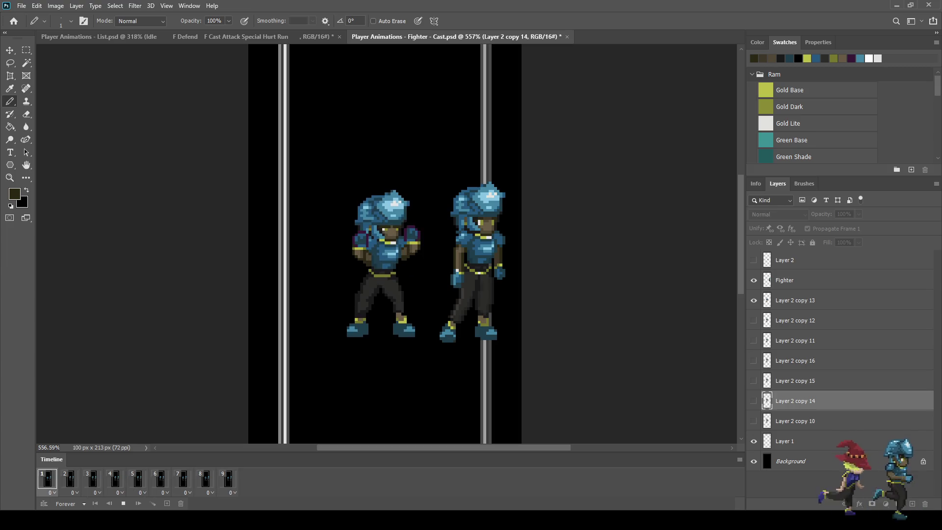
key(ctrl+1)
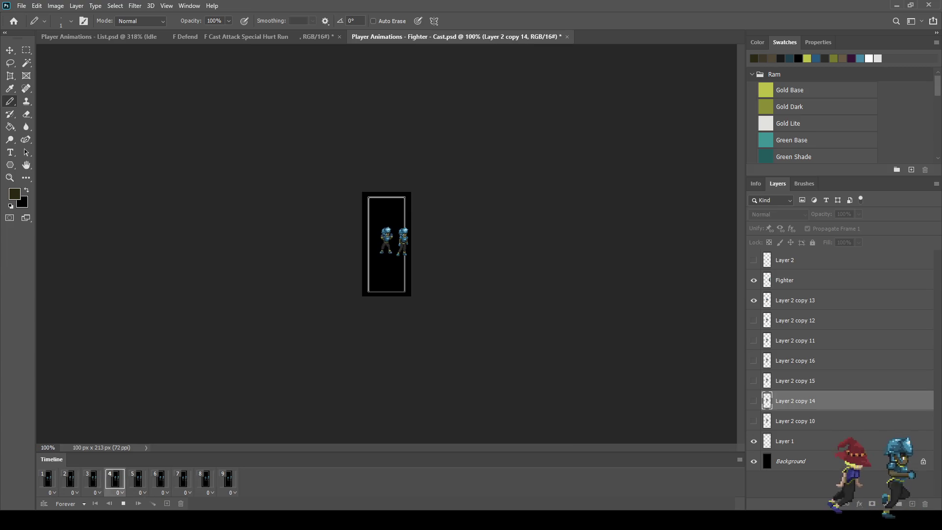
Zoom the sprites to 300%, stop playback, and undo the duplicated frame.
key(ctrl+plus)
key(ctrl+plus)
key(space)
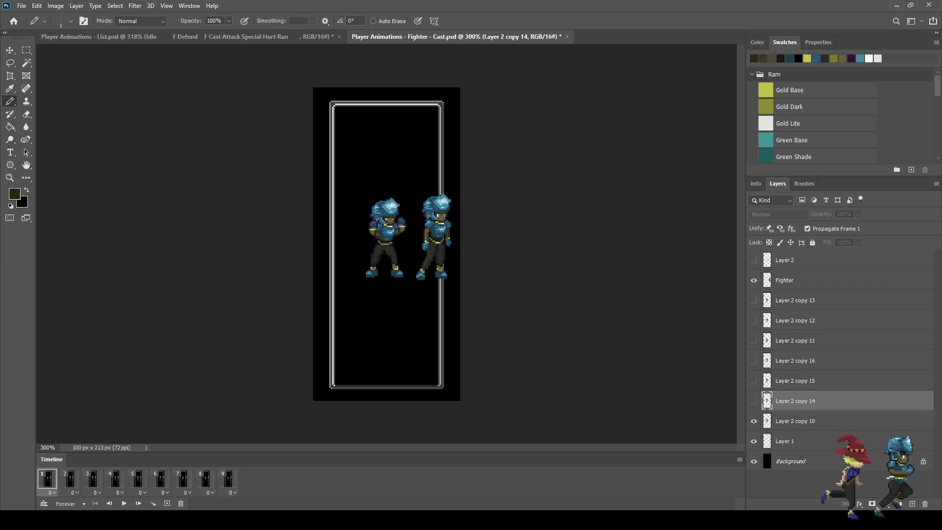
key(space)
key(space)
key(space)
key(space)
key(space)
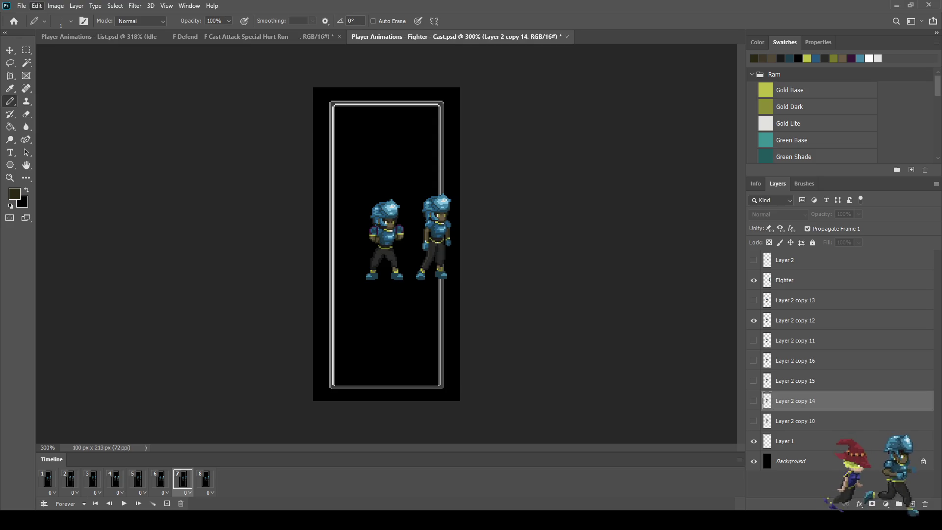
scroll(369, 229, up, 5)
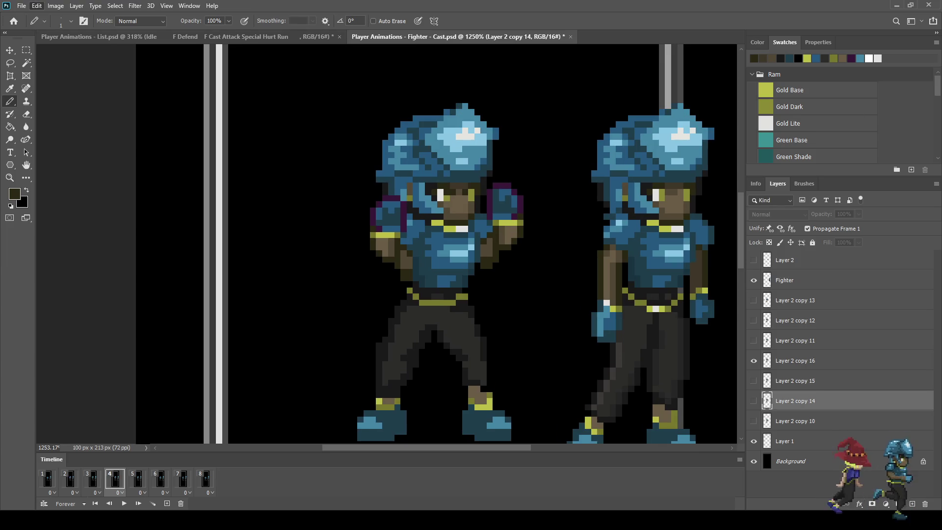
click(92, 478)
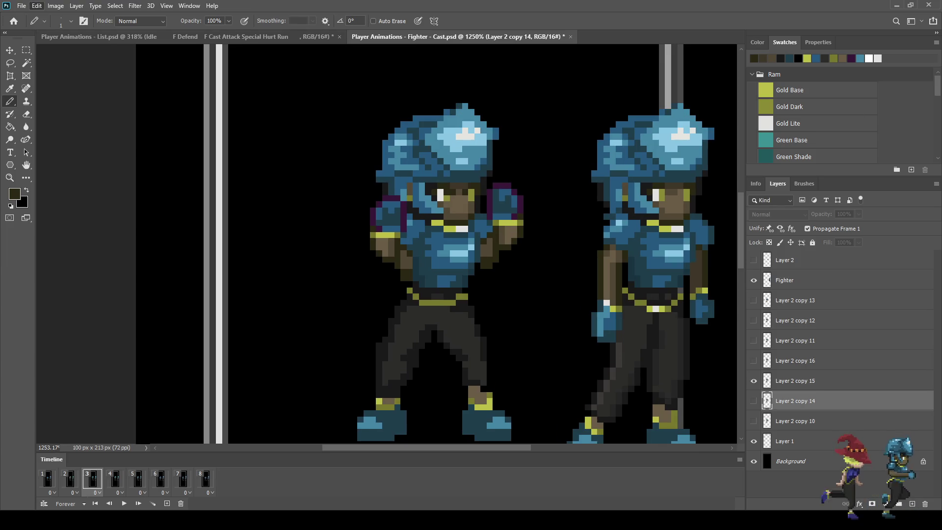
click(183, 478)
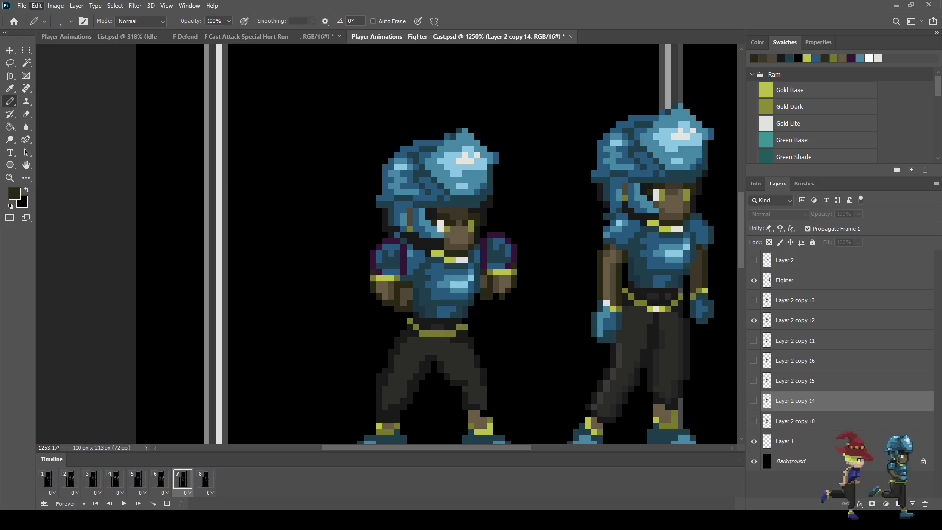
click(93, 478)
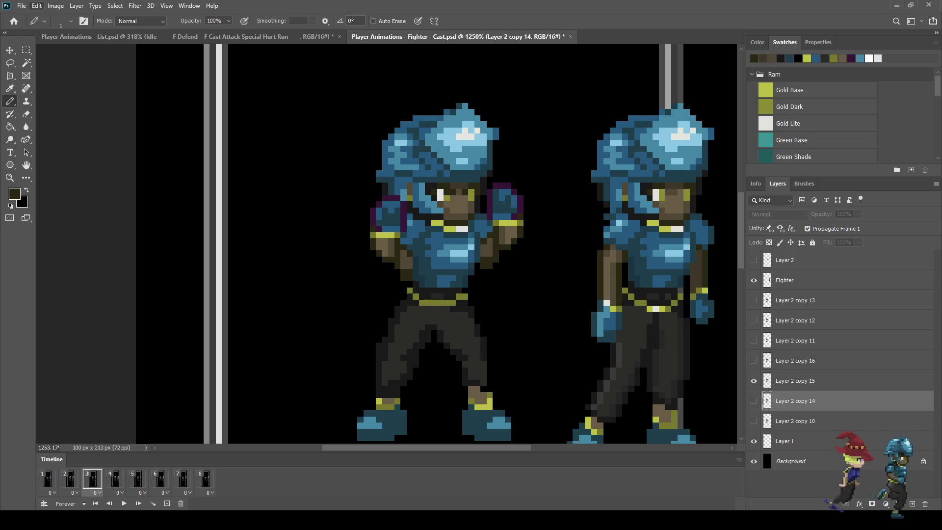
key(Right)
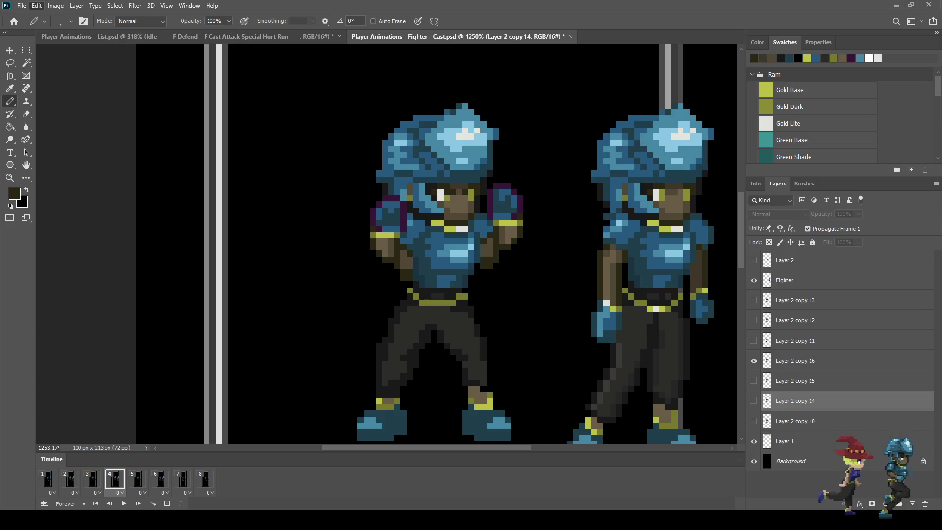
click(183, 478)
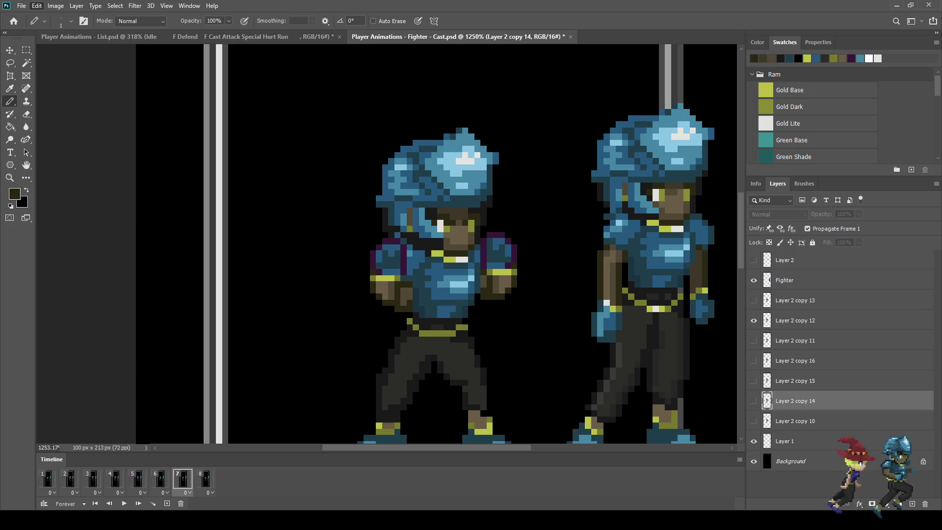
key(Right)
click(93, 479)
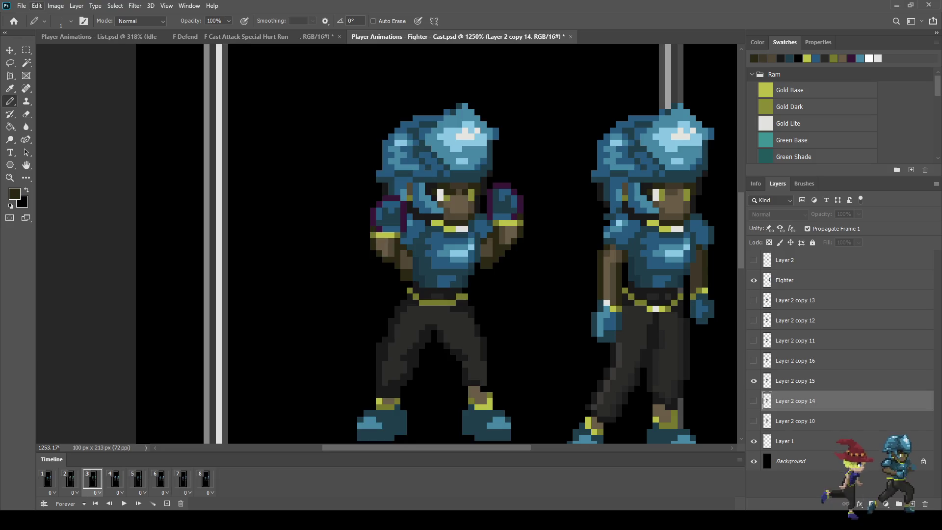
click(115, 478)
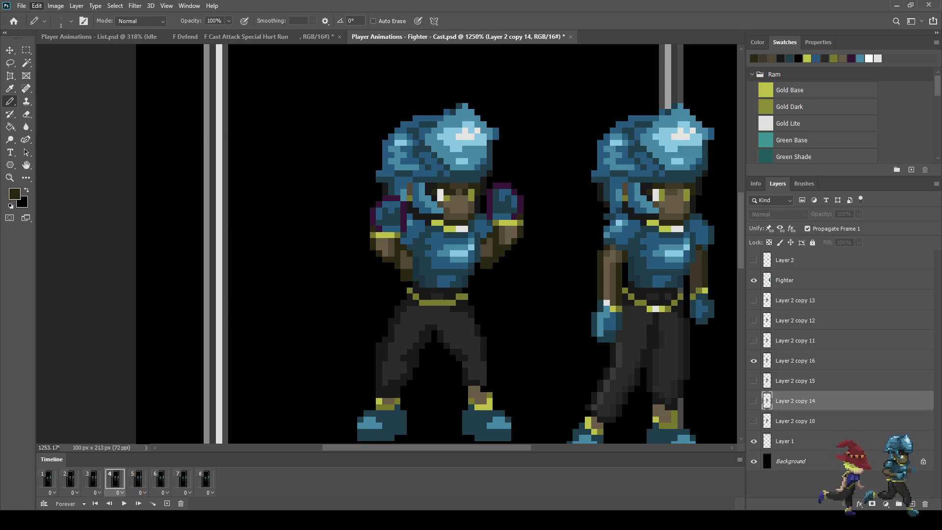
scroll(487, 250, up, 4)
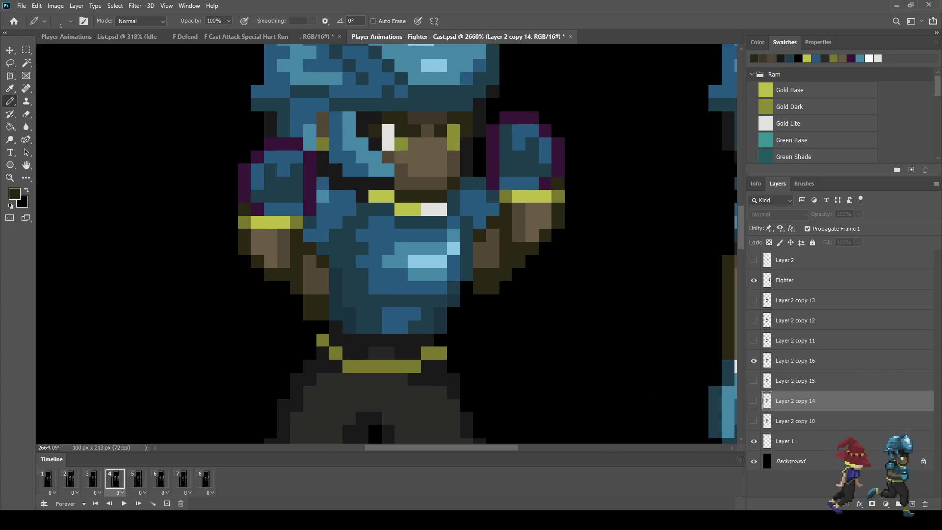
On Layer 2 copy 16, paint one dark pixel on the fighter.
scroll(499, 258, up, 1)
click(795, 361)
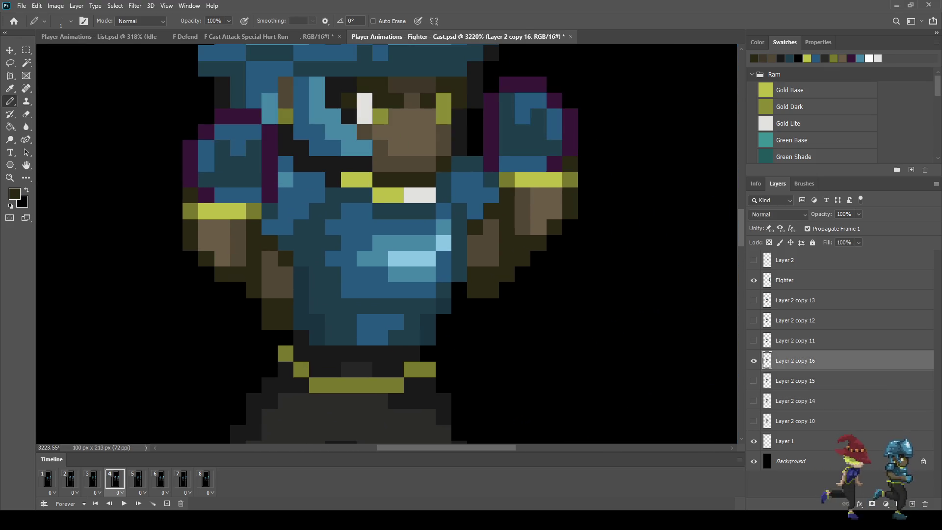
key(i)
key(b)
click(459, 290)
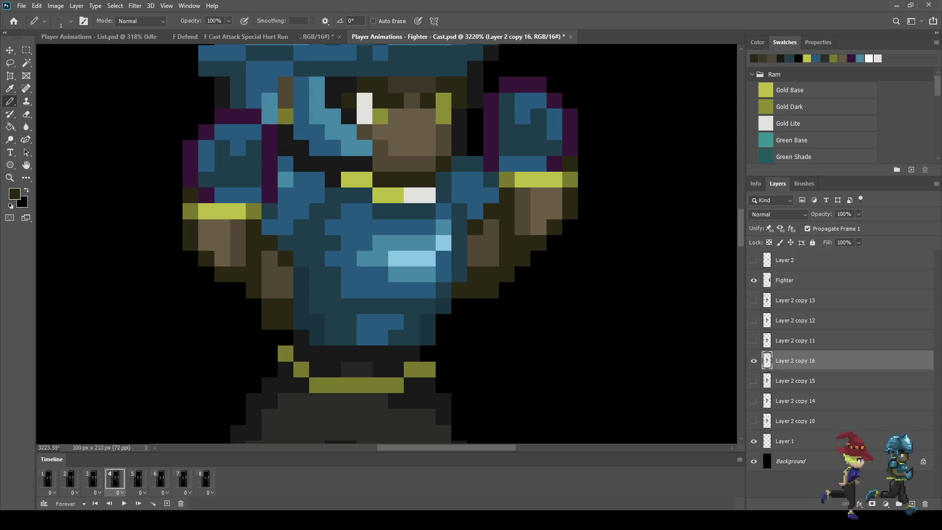
Check frames 5–8 with their layers Layer 2 copy 14, 11, 12 and 13.
click(137, 479)
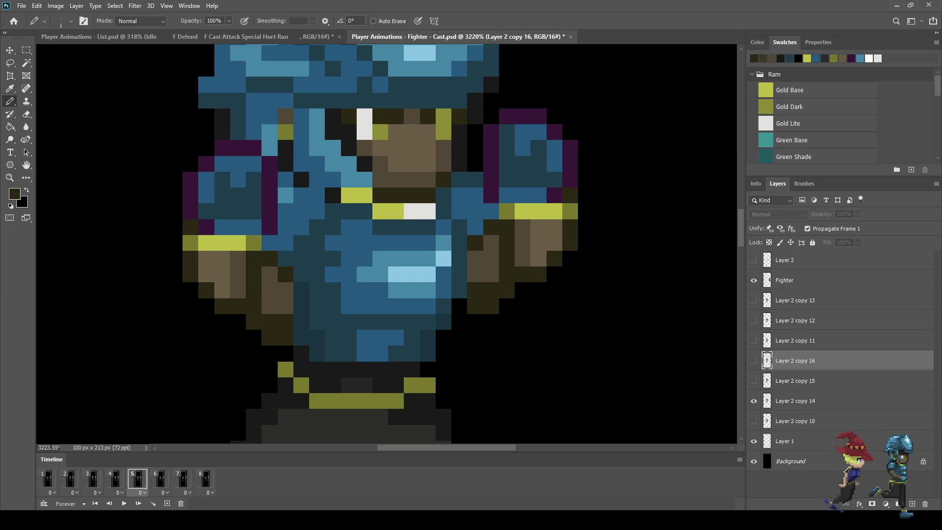
click(795, 401)
click(160, 479)
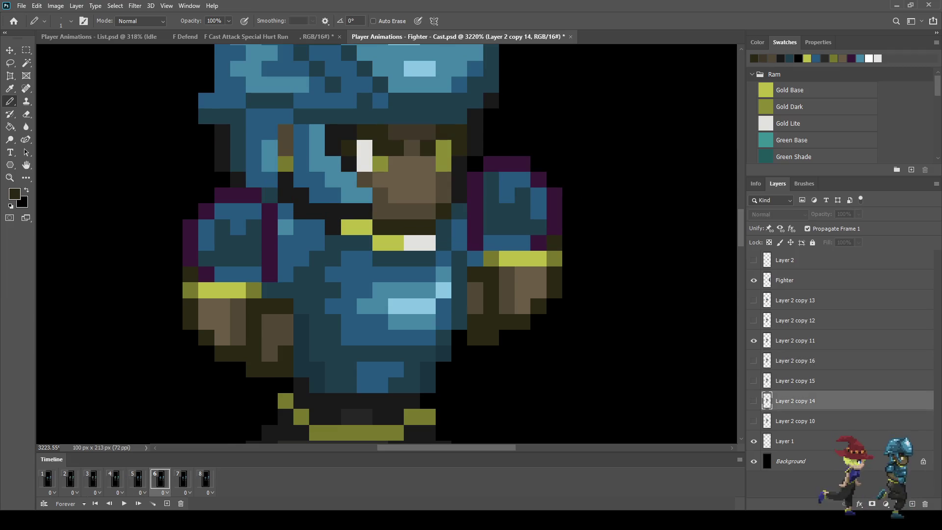
click(796, 341)
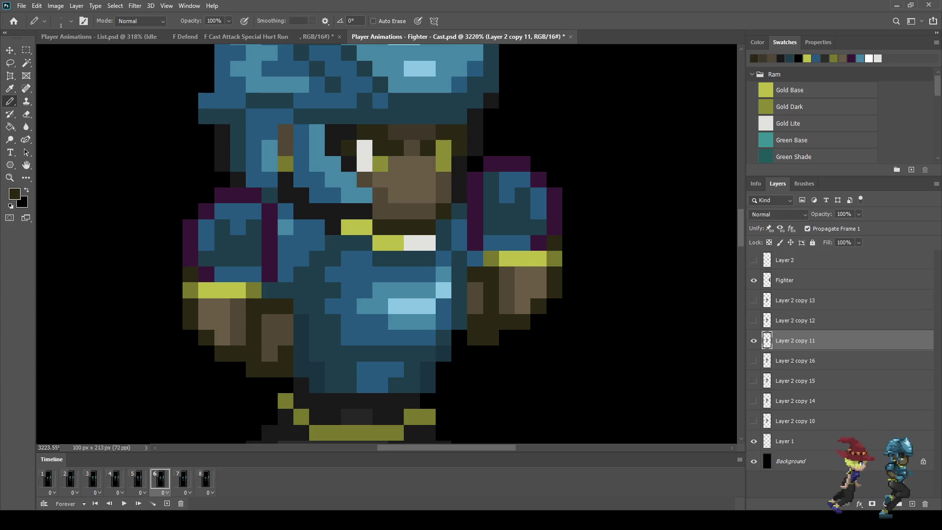
click(182, 479)
click(795, 320)
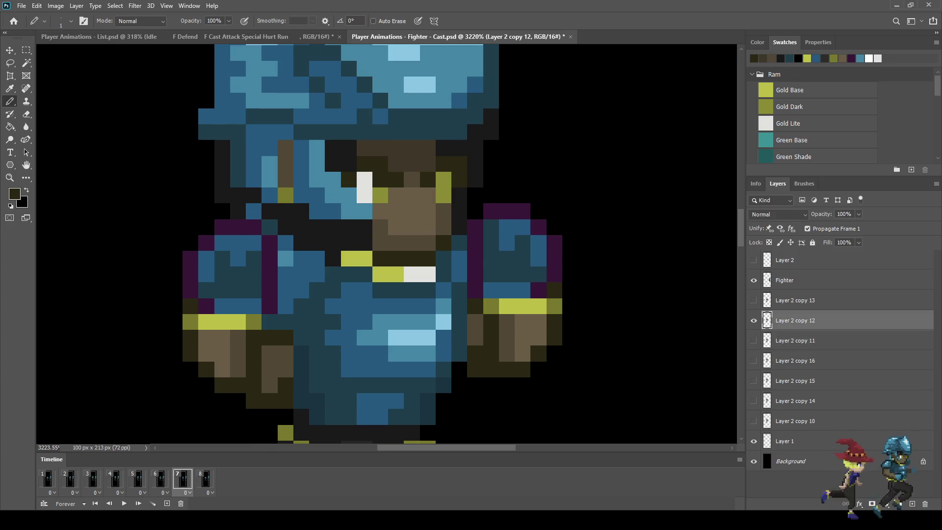
click(205, 478)
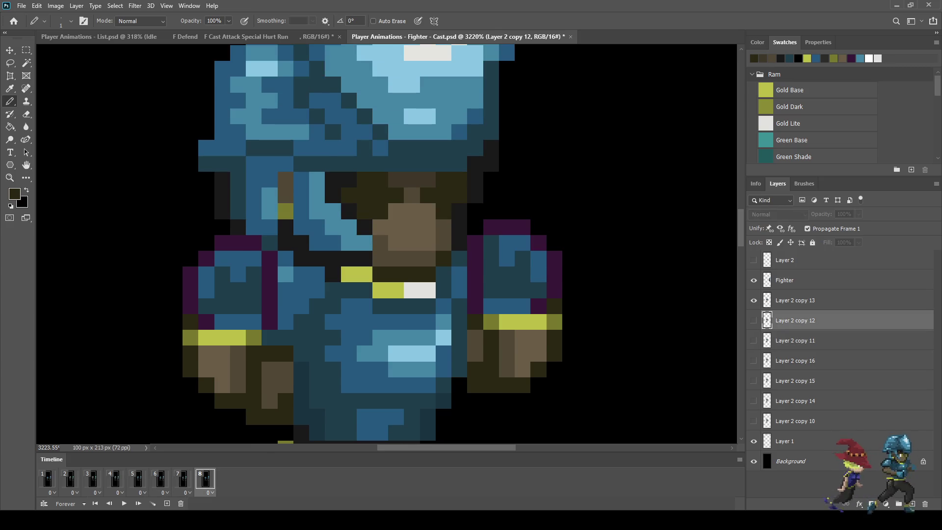
click(795, 301)
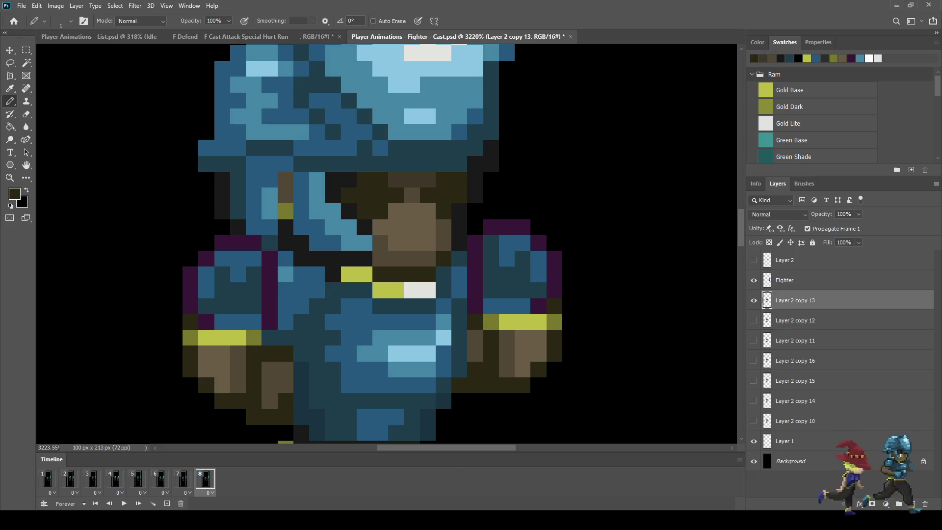
Check frames 1 and 3 with Layer 2 copy 10 and 15, then play the animation.
click(48, 479)
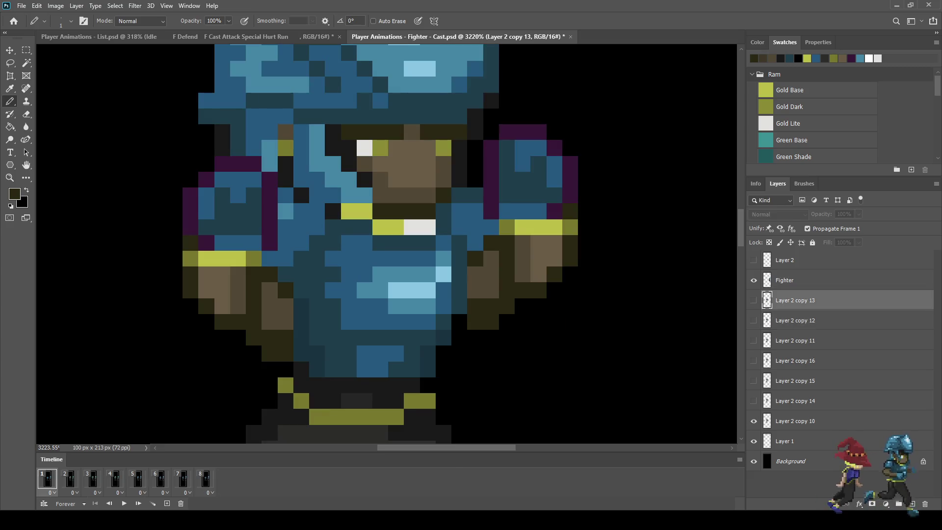
click(795, 421)
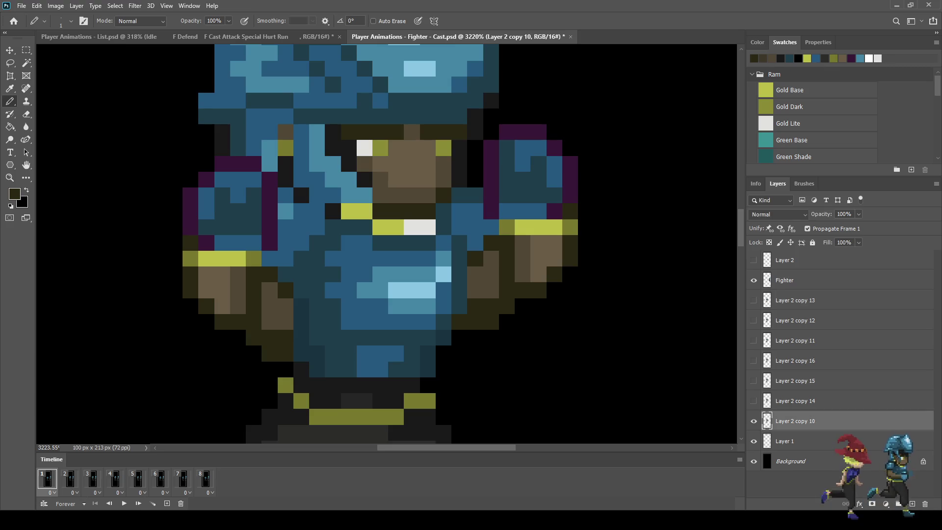
click(92, 479)
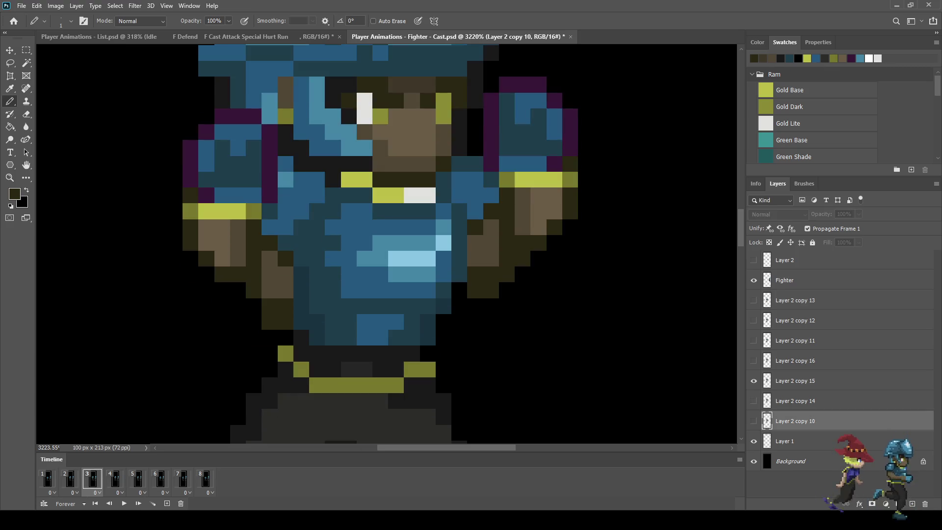
click(795, 380)
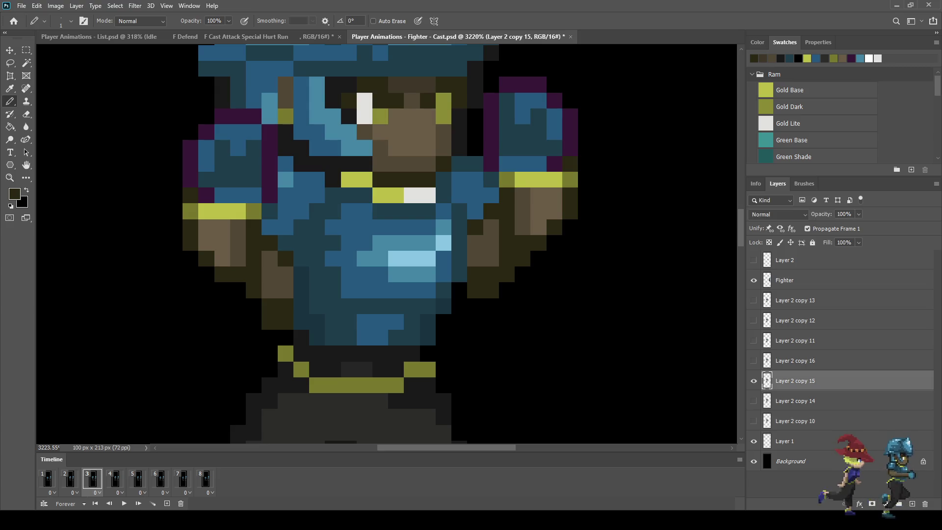
scroll(580, 442, down, 5)
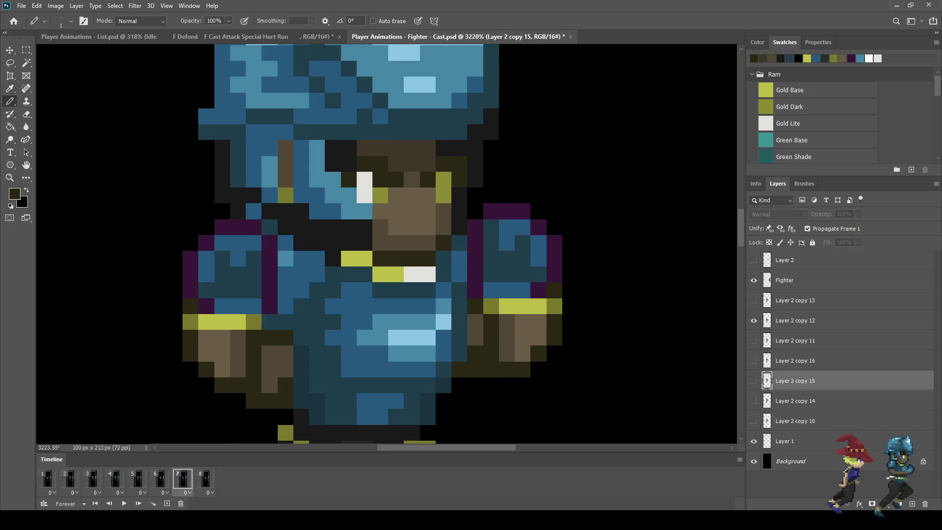
scroll(574, 295, down, 3)
key(space)
scroll(574, 294, down, 3)
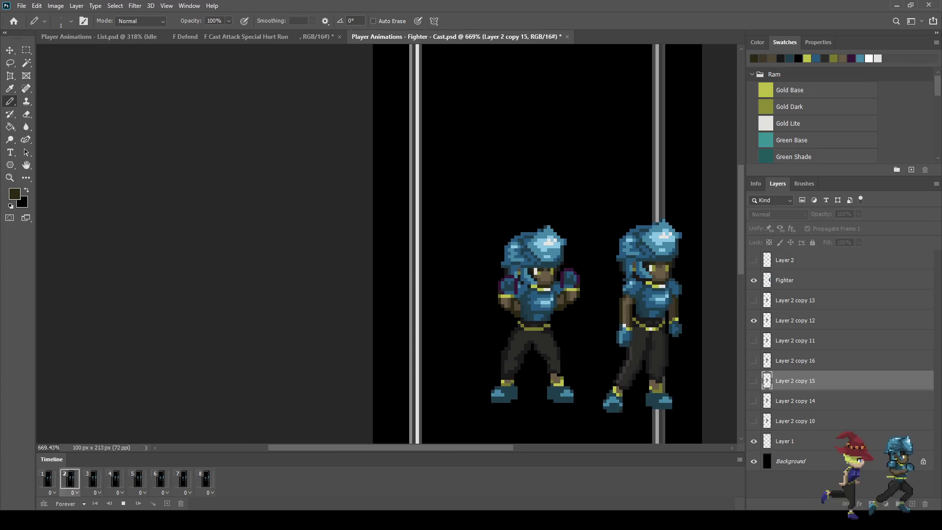
Zoom out and back in around the characters, then stop playback on frame 1.
scroll(584, 294, down, 3)
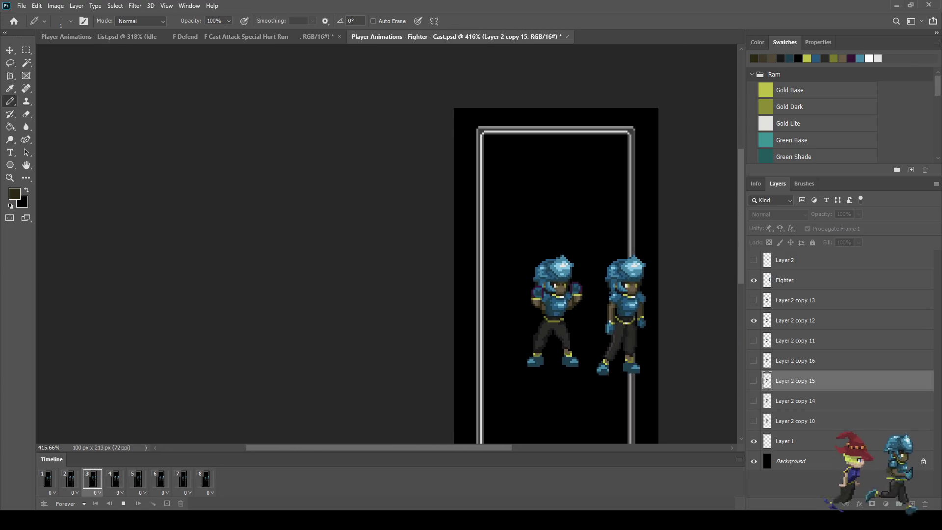
scroll(409, 240, up, 3)
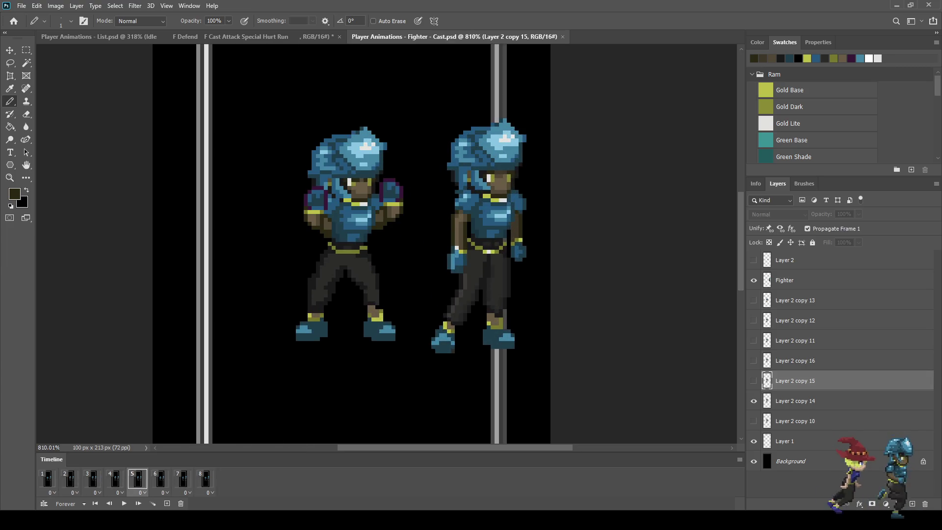
key(space)
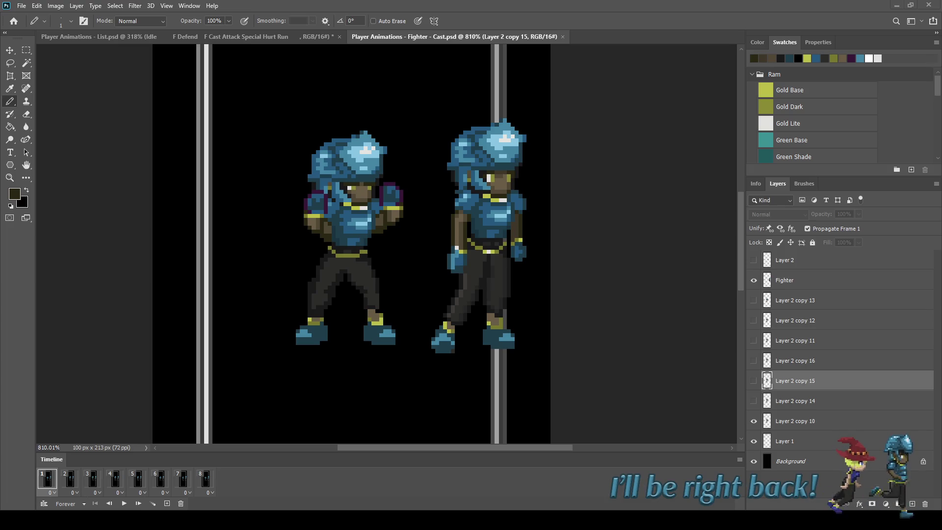
Play the cast animation preview in a loop, then stop it on frame 6.
key(space)
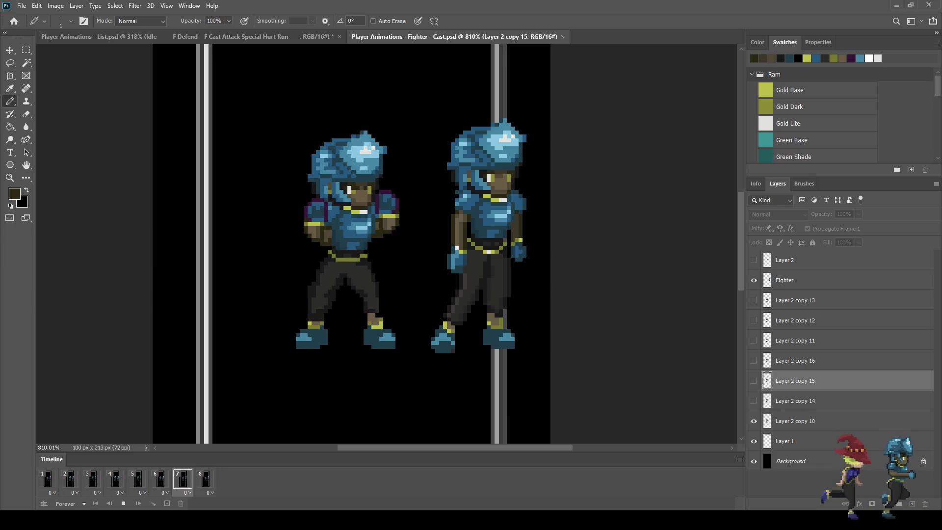
key(space)
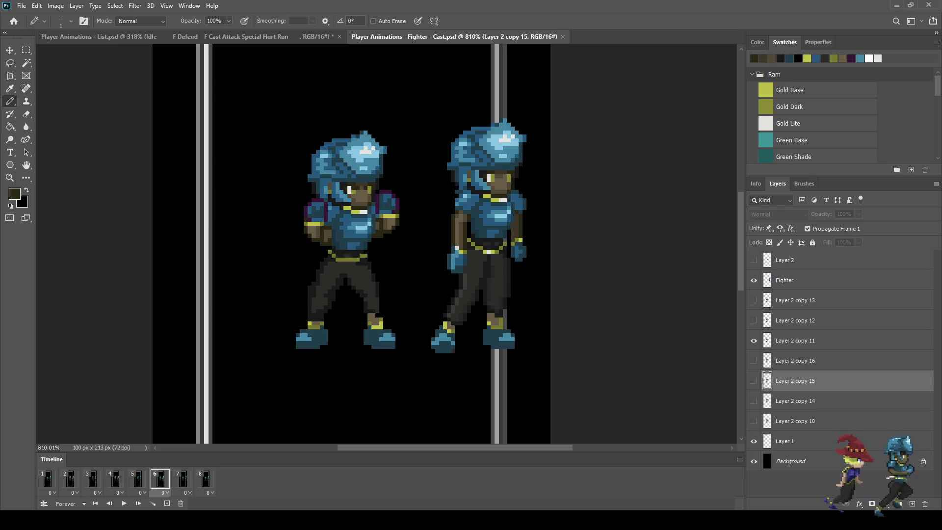
On frame 2's layer, add an olive gold row below the belt and darken its upper-row middle.
click(47, 478)
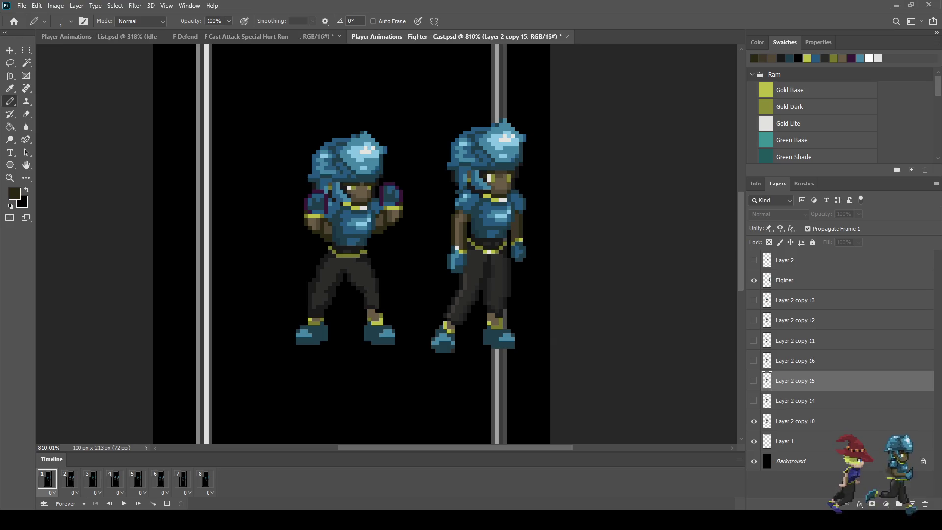
click(70, 478)
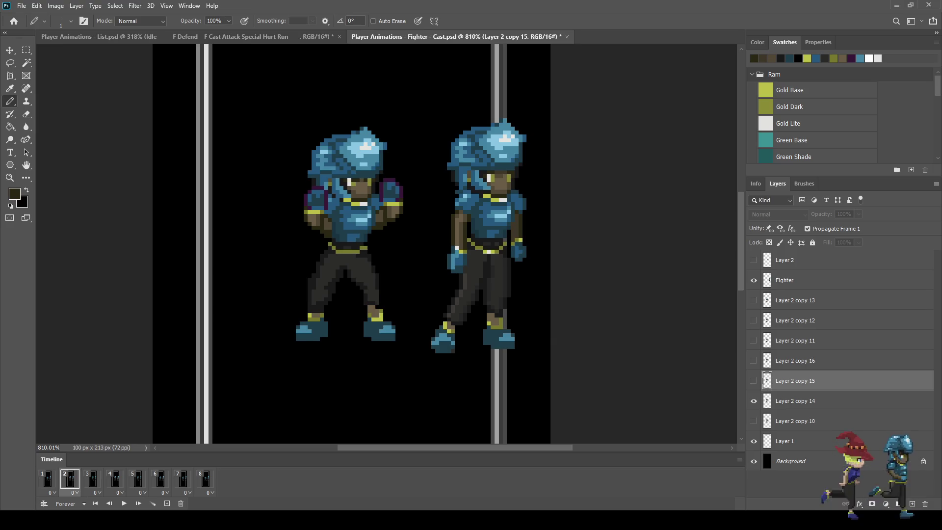
click(795, 401)
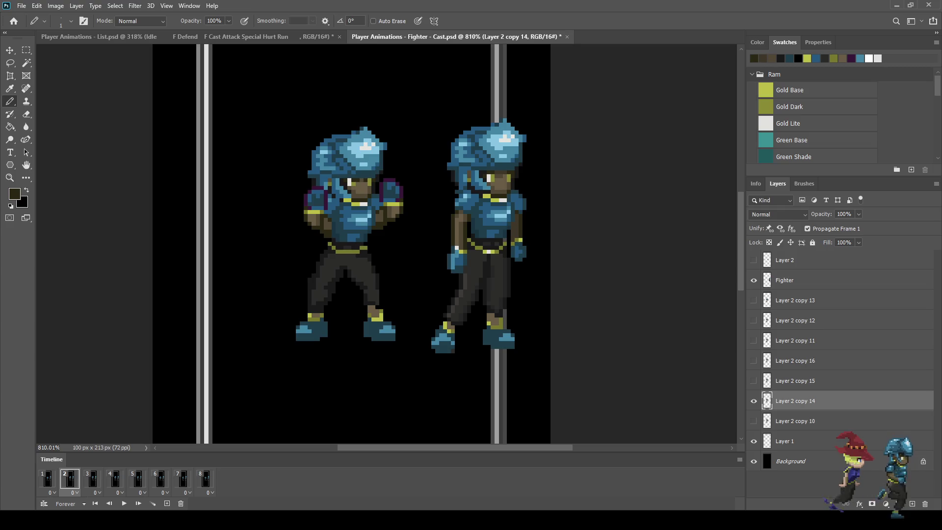
scroll(344, 252, up, 5)
alt+click(345, 238)
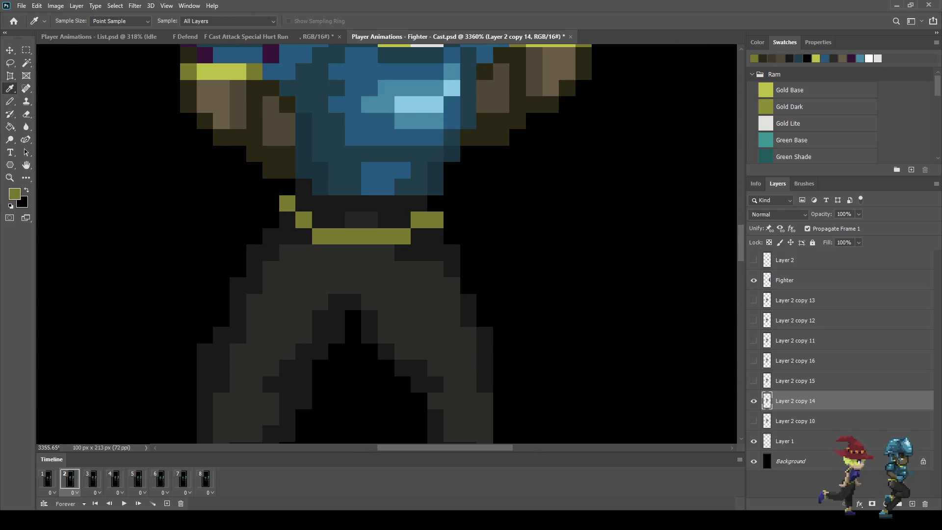
drag(386, 254, 338, 253)
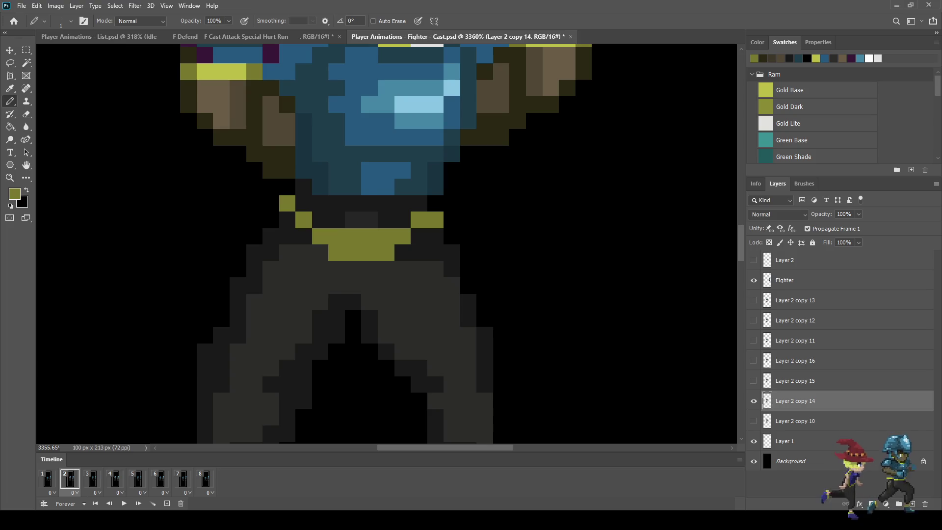
key(alt)
alt+click(319, 245)
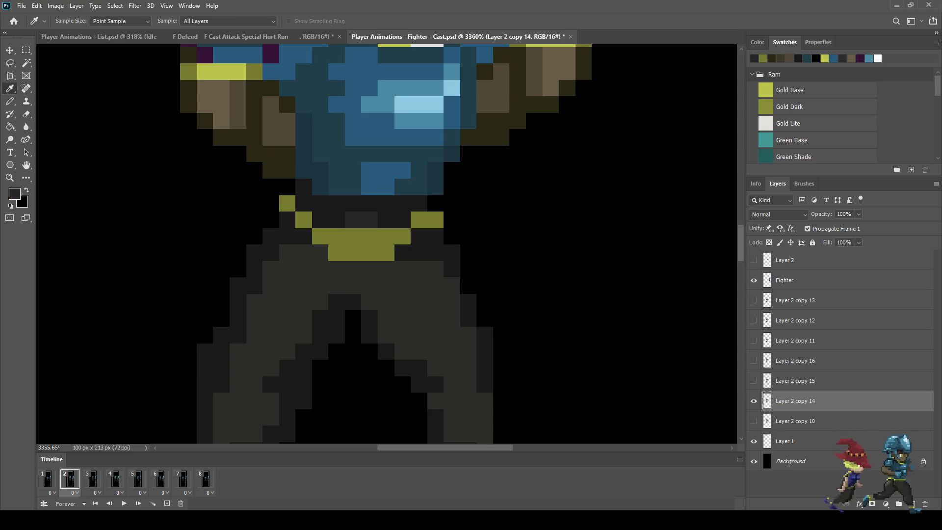
drag(385, 236, 337, 236)
scroll(382, 266, down, 5)
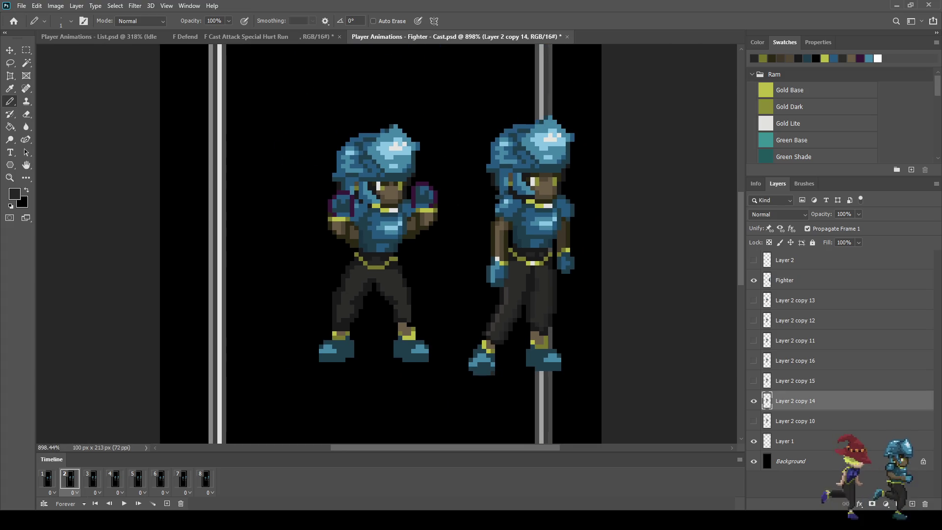
Compare the belt across frames 1–3 and select frame 3's layer for editing.
click(92, 479)
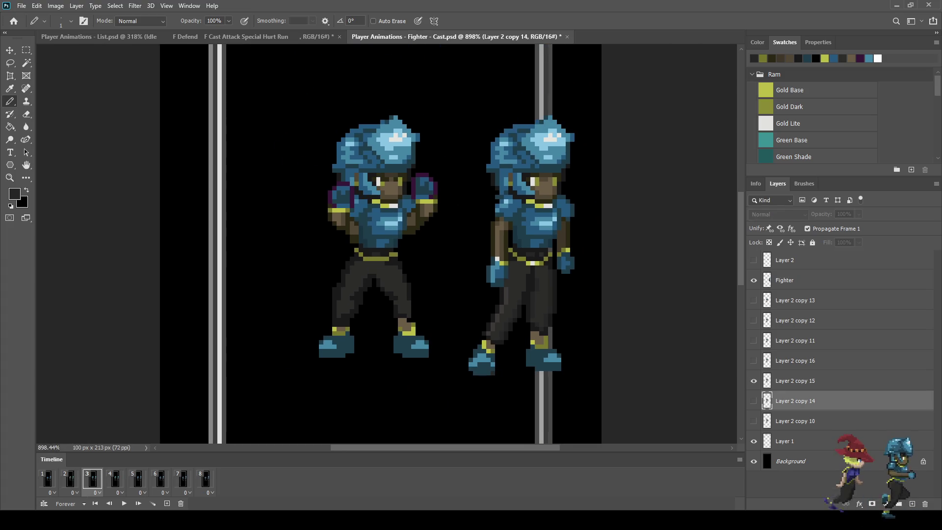
click(47, 479)
click(70, 478)
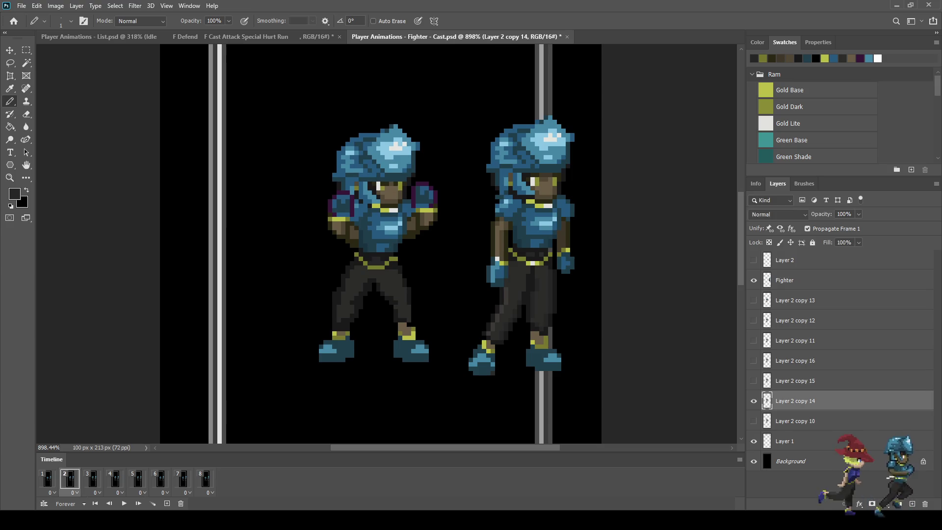
click(93, 479)
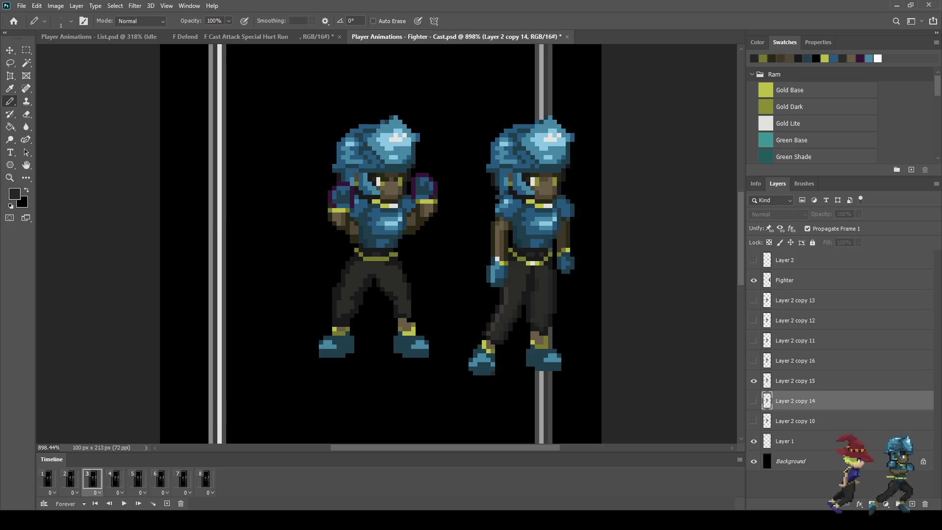
key(alt+bracketright)
scroll(375, 256, up, 5)
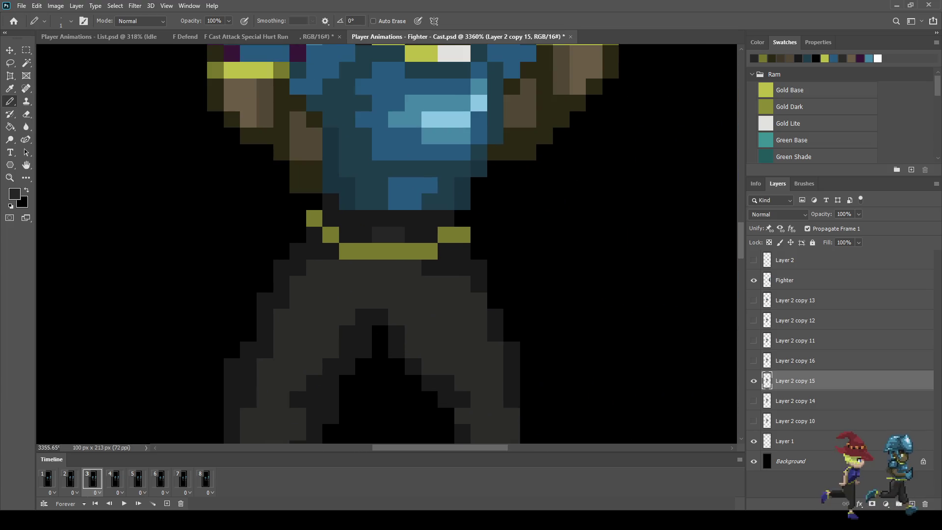
Cut dark gaps into frame 3's belt, draw a Gold Dark lower row, and advance to frame 4.
click(396, 252)
click(380, 252)
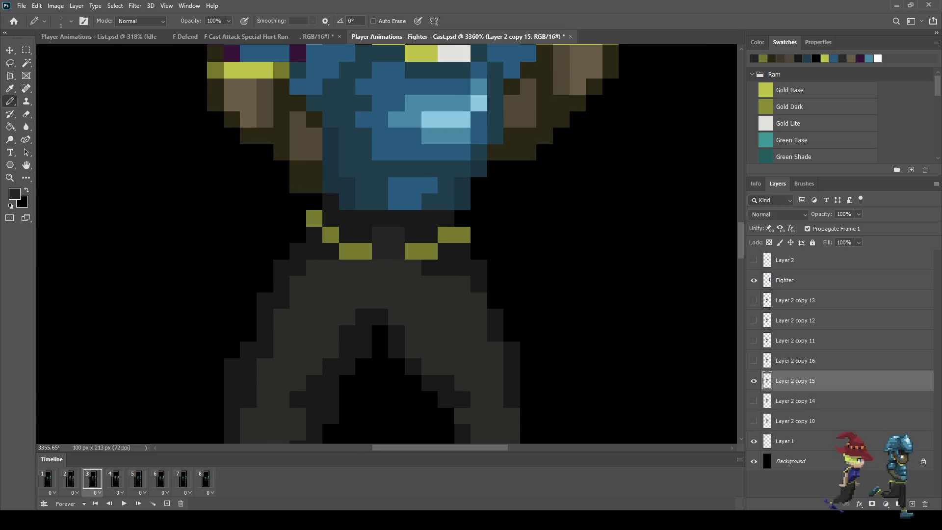
click(364, 252)
click(414, 252)
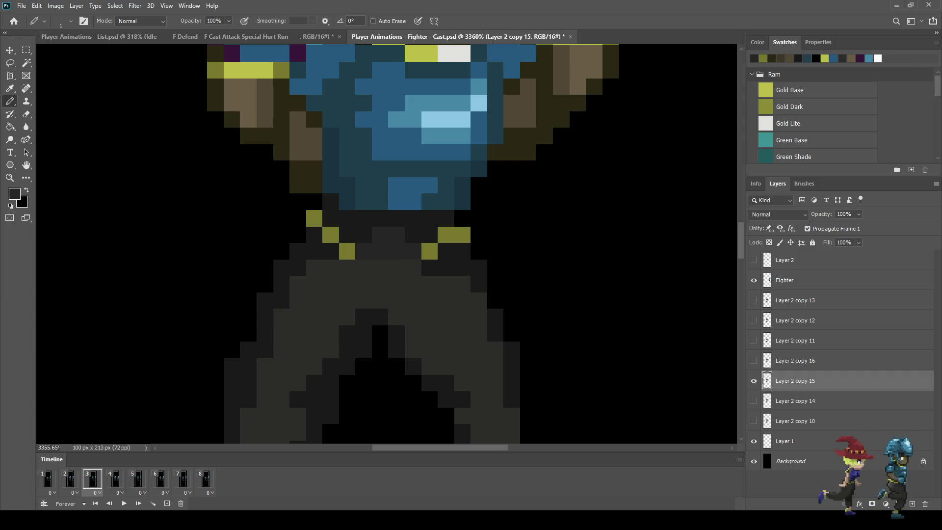
alt+click(429, 252)
key(i)
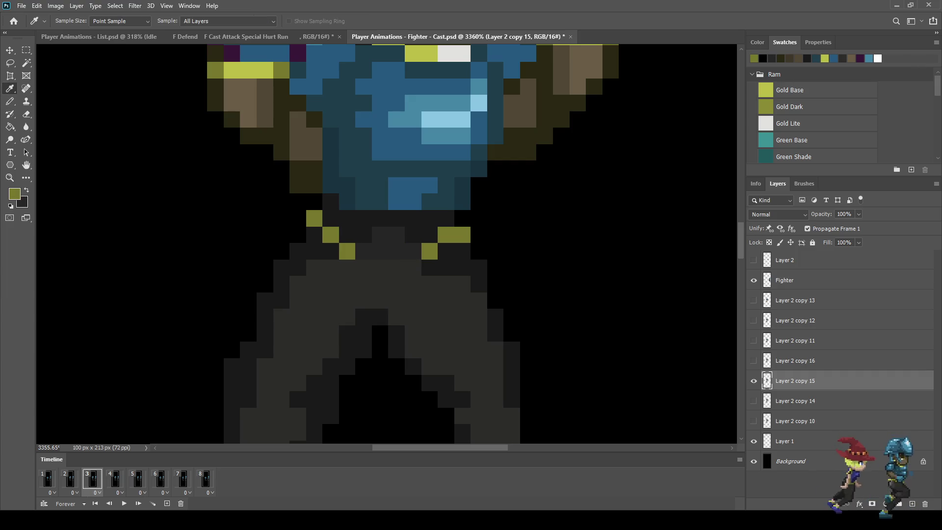
key(b)
drag(414, 268, 364, 268)
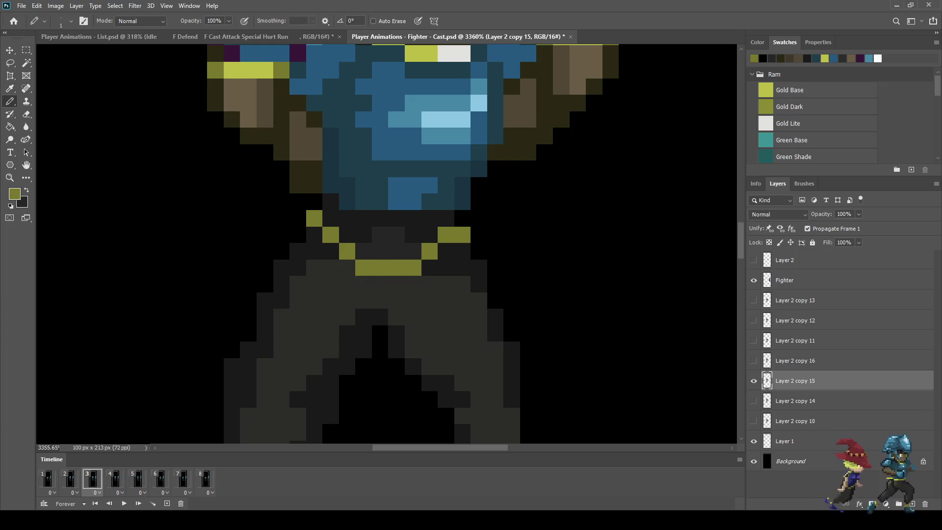
key(period)
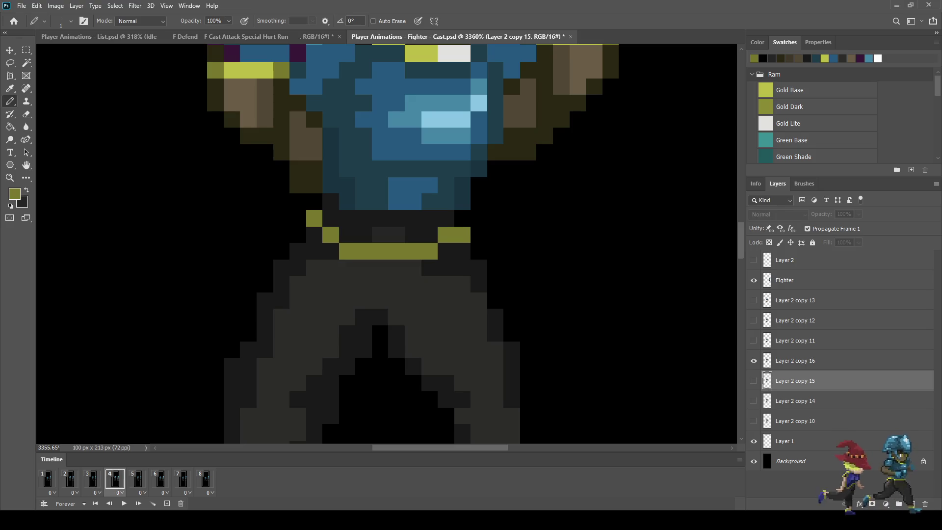
On frame 5, draw one straight olive gold belt row across the waist.
key(period)
scroll(393, 275, down, 3)
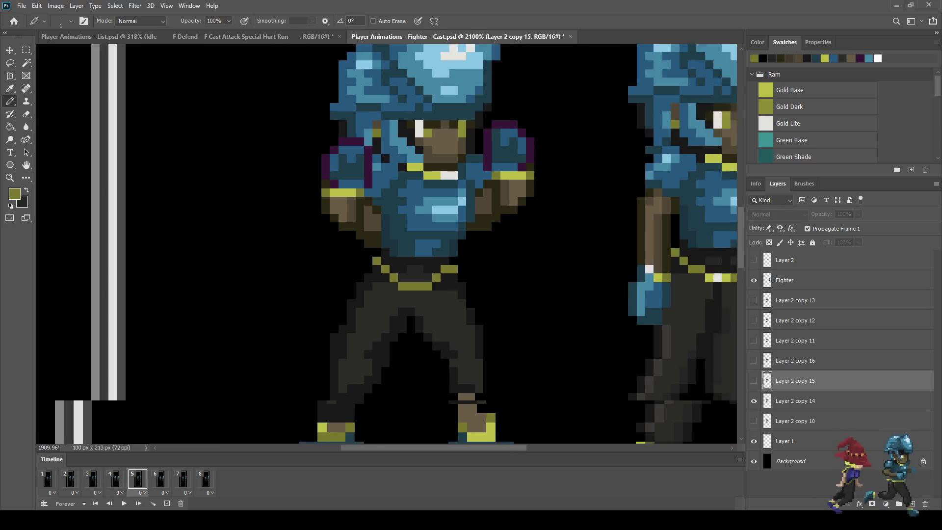
key(period)
key(period)
key(period)
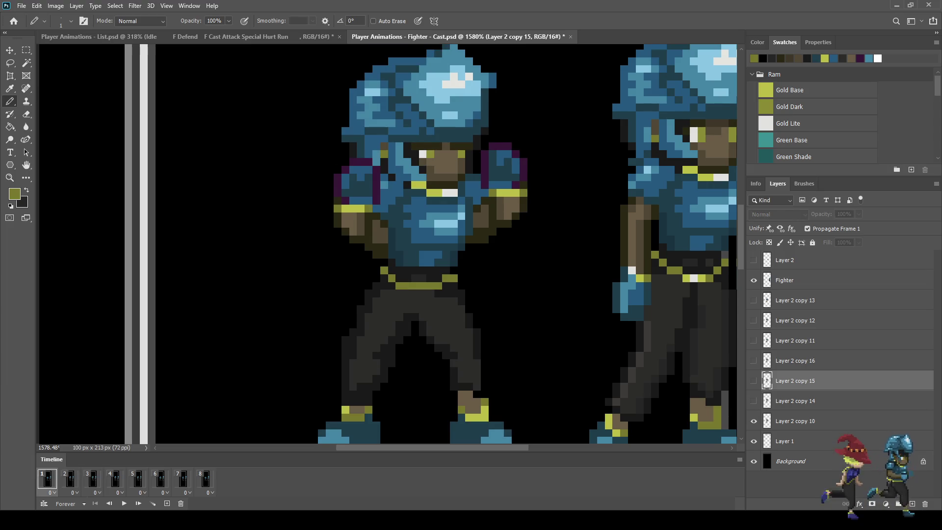
key(period)
key(period)
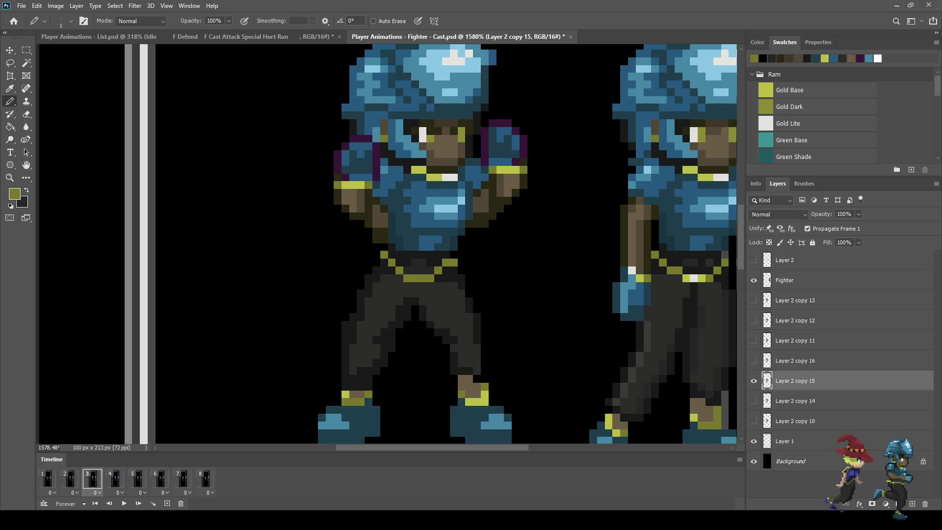
key(period)
key(period)
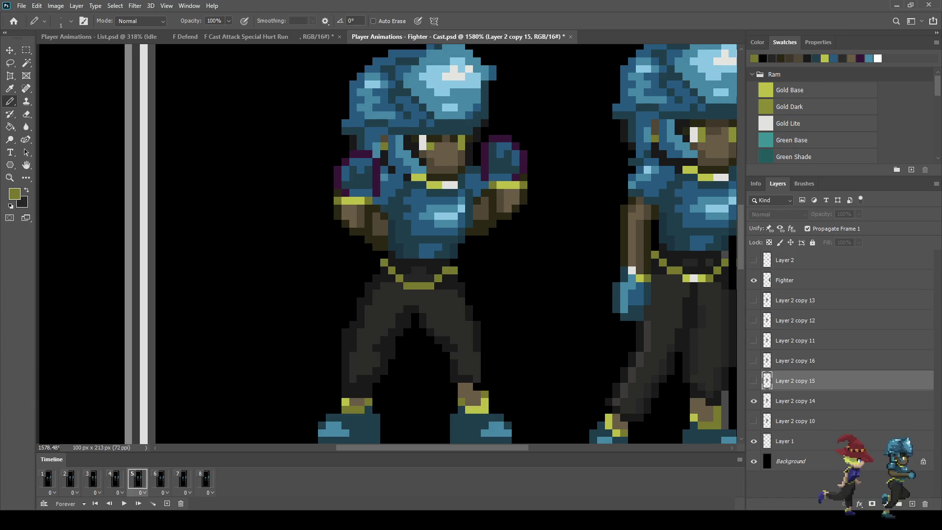
key(alt+bracketleft)
scroll(431, 265, up, 6)
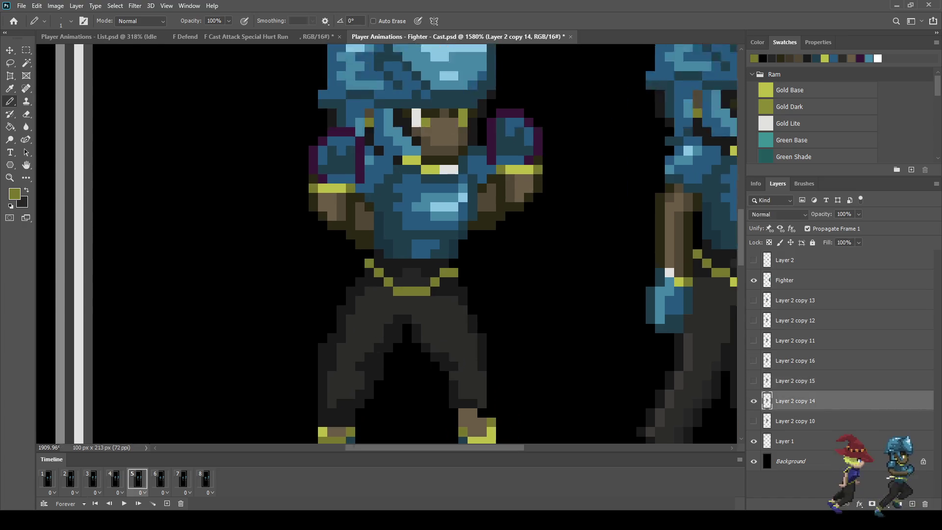
drag(365, 281, 431, 282)
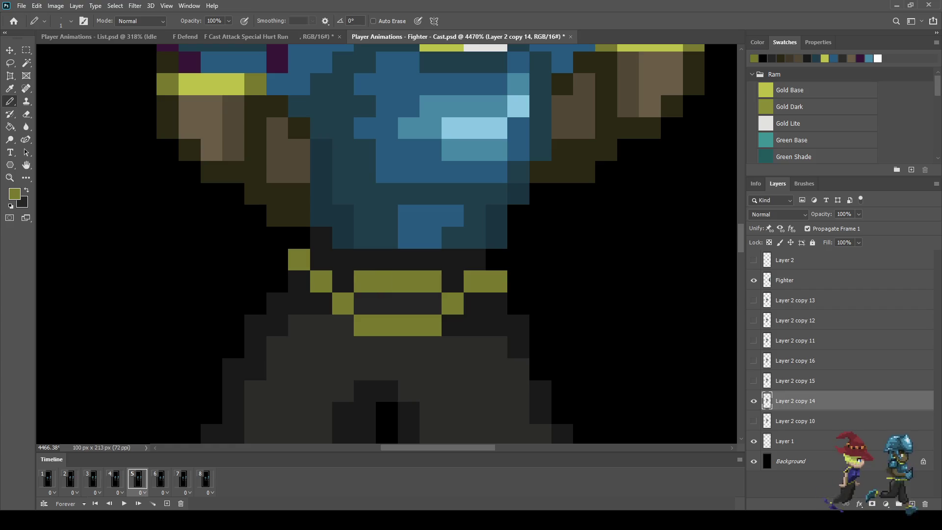
click(453, 281)
click(343, 282)
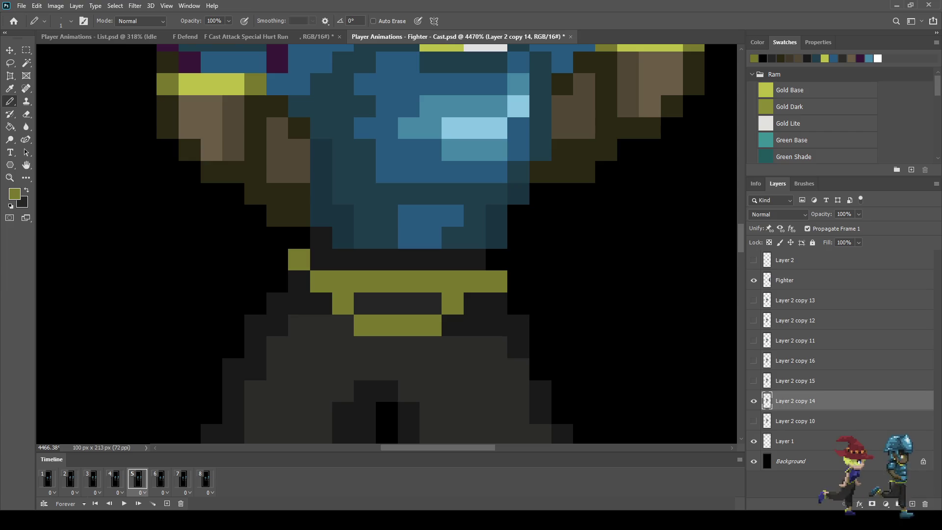
Paint the old lower belt row and hanging gold blocks over in the dark trouser colour.
key(x)
drag(431, 326, 364, 325)
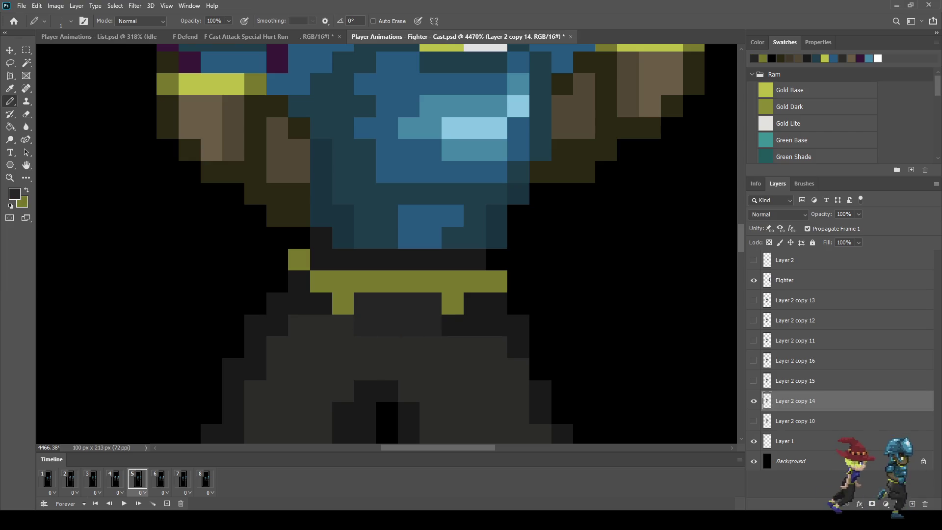
scroll(396, 330, up, 2)
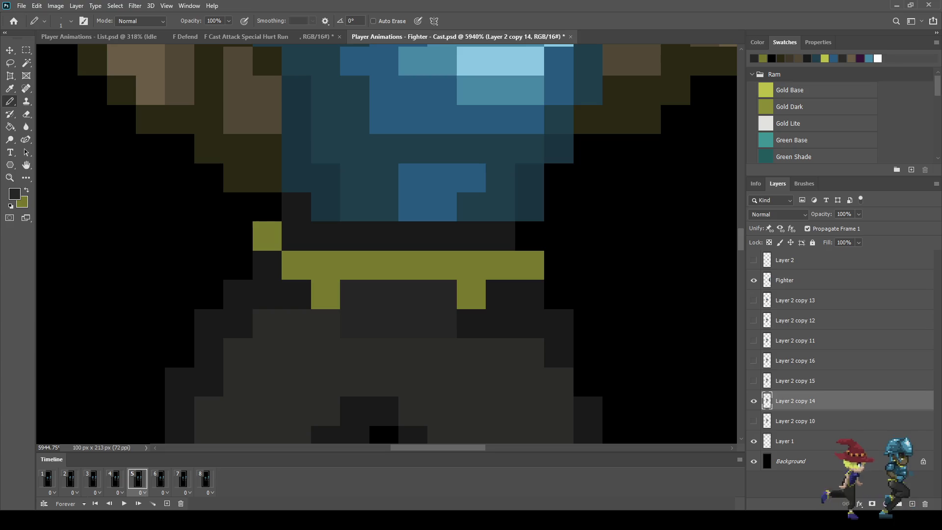
key(i)
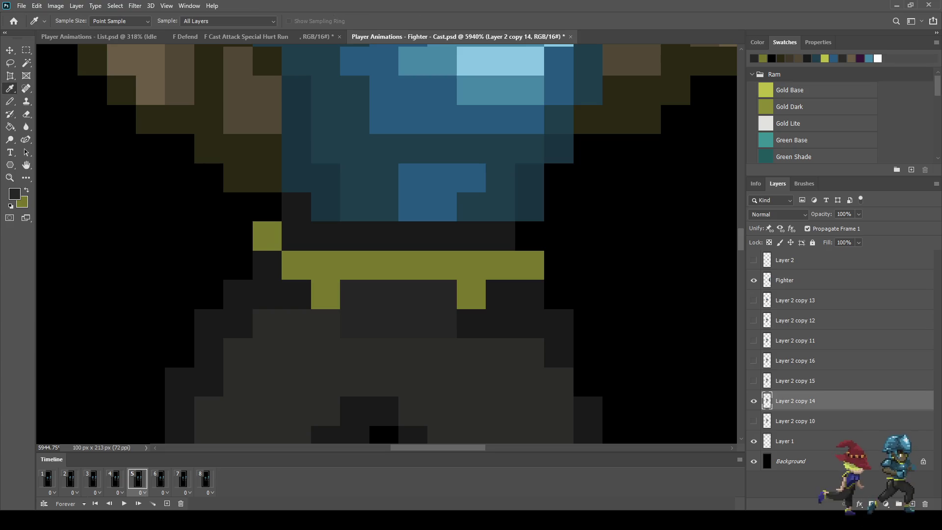
click(511, 295)
key(b)
drag(441, 295, 382, 295)
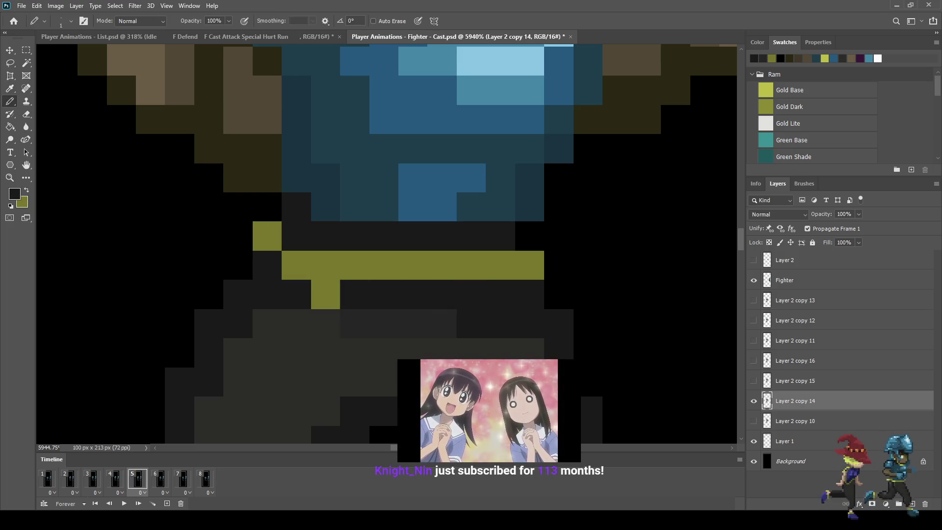
drag(471, 294, 325, 295)
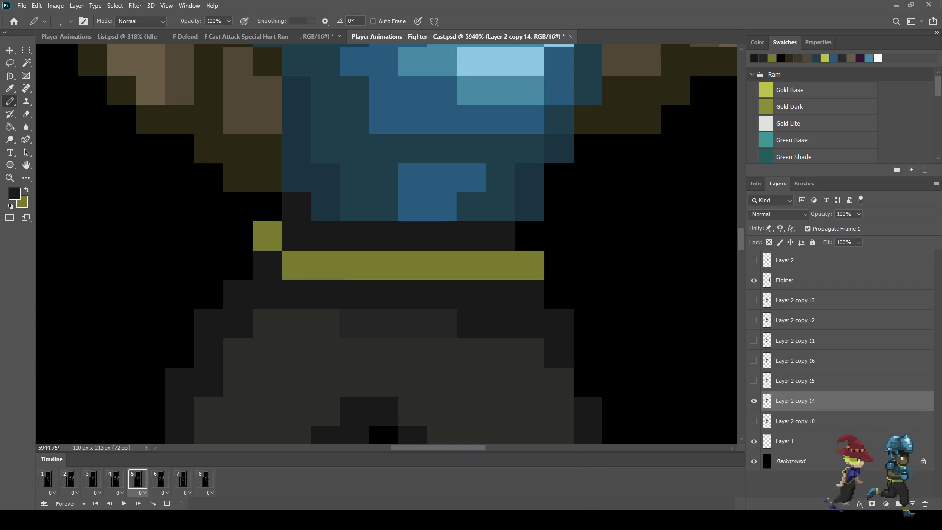
key(i)
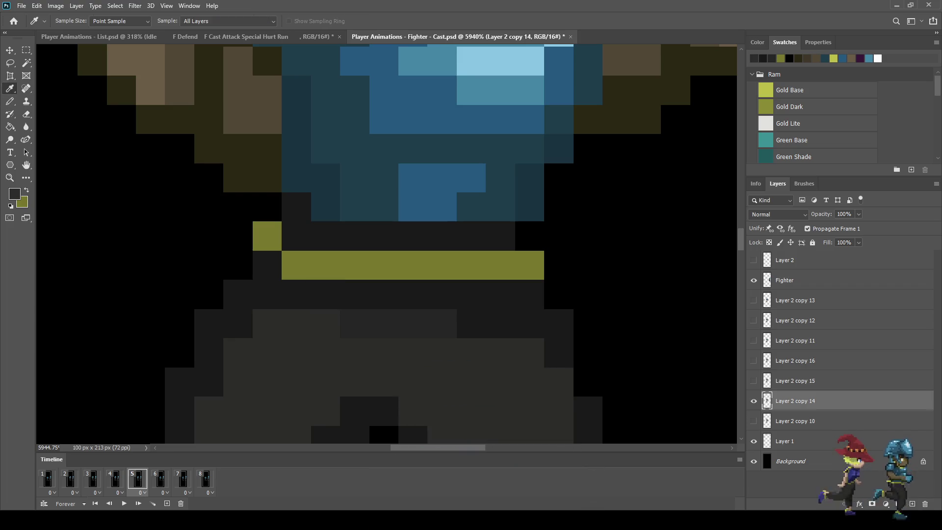
key(b)
scroll(387, 272, down, 2)
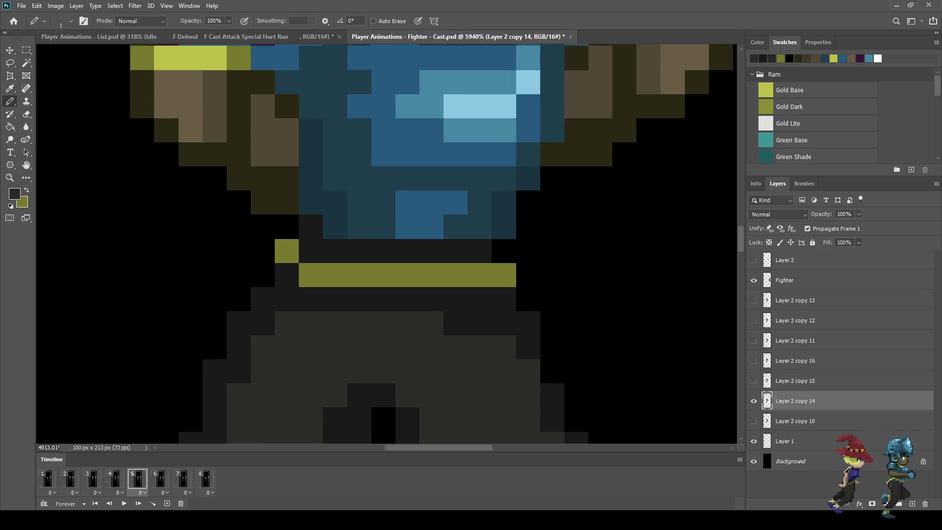
Step back to the first frame and save the animation file.
key(comma)
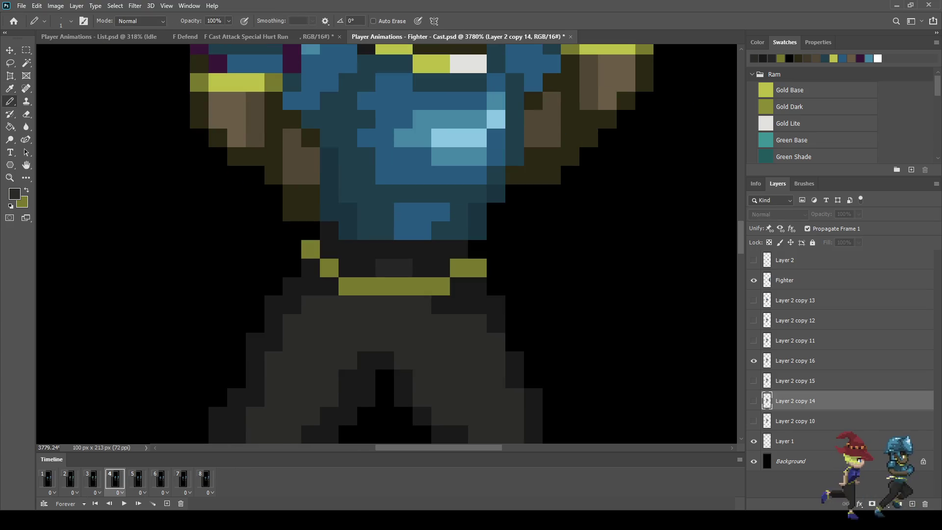
key(comma)
key(comma)
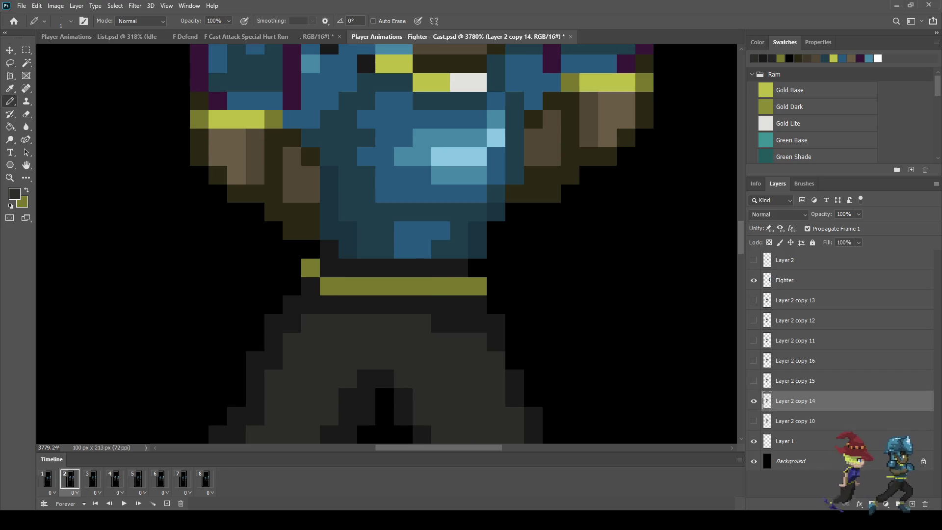
key(comma)
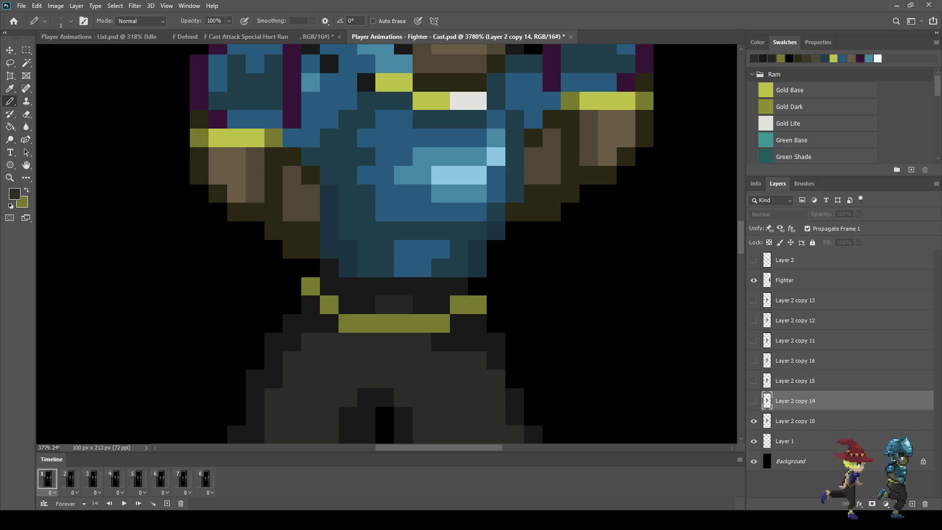
key(ctrl+s)
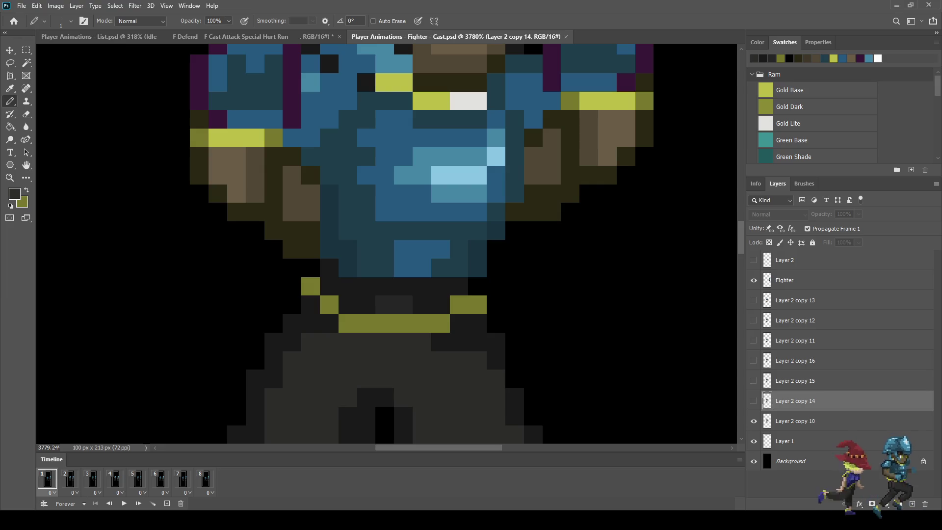
Review frames 2 through 4, then hide Layer 2 copy 14.
key(Right)
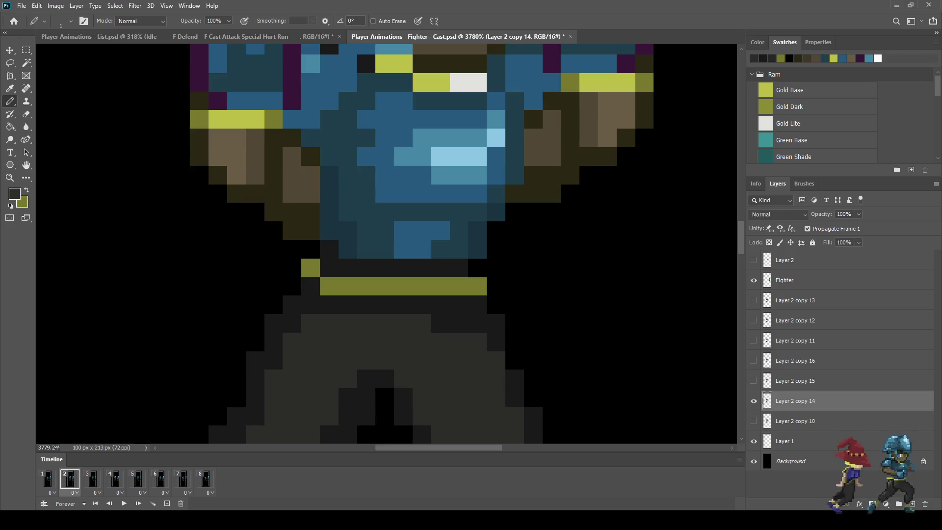
key(Right)
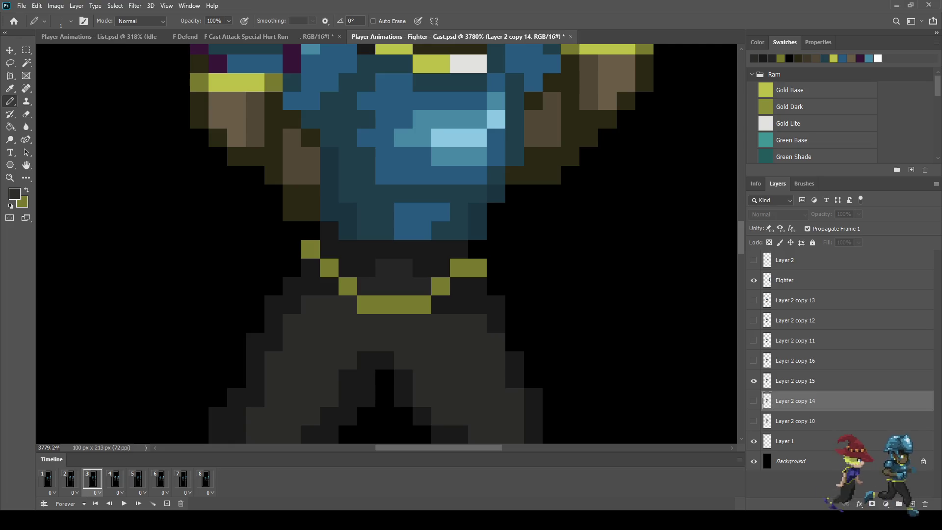
key(Left)
key(Left)
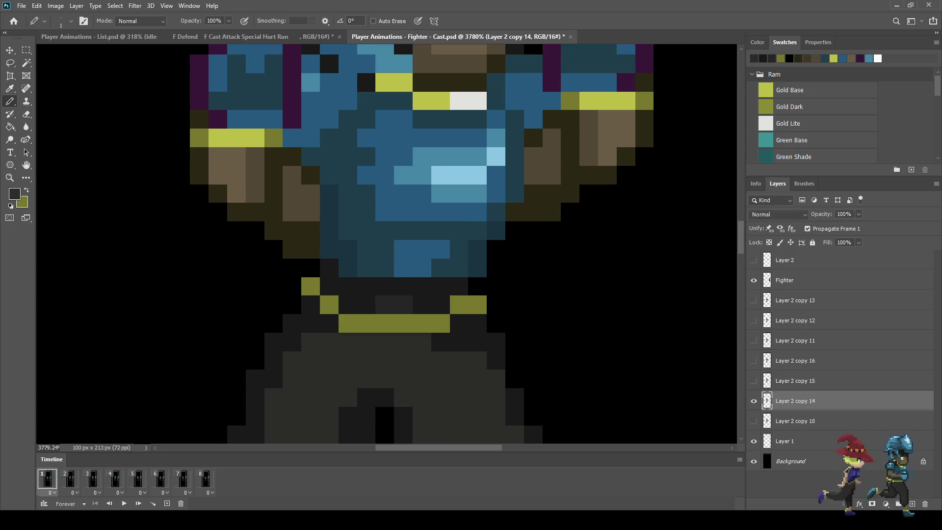
key(Right)
key(Right)
key(Right)
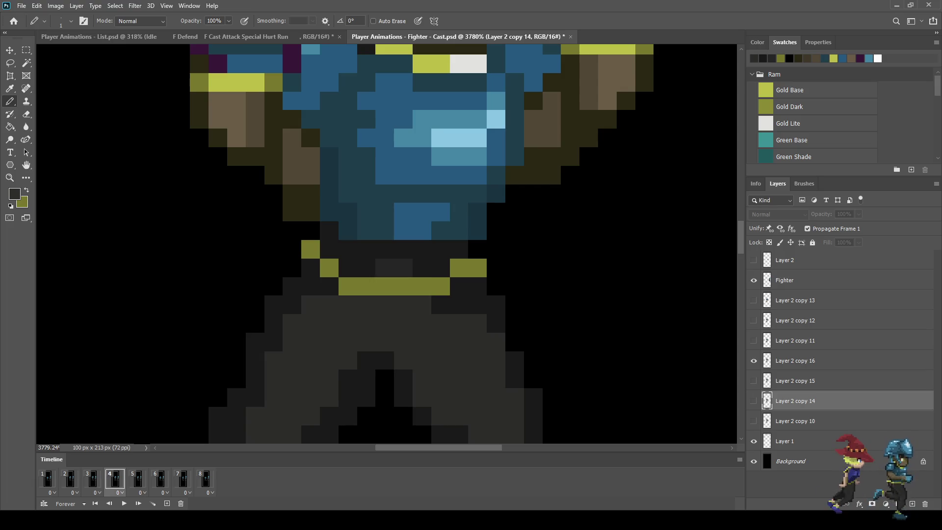
key(Right)
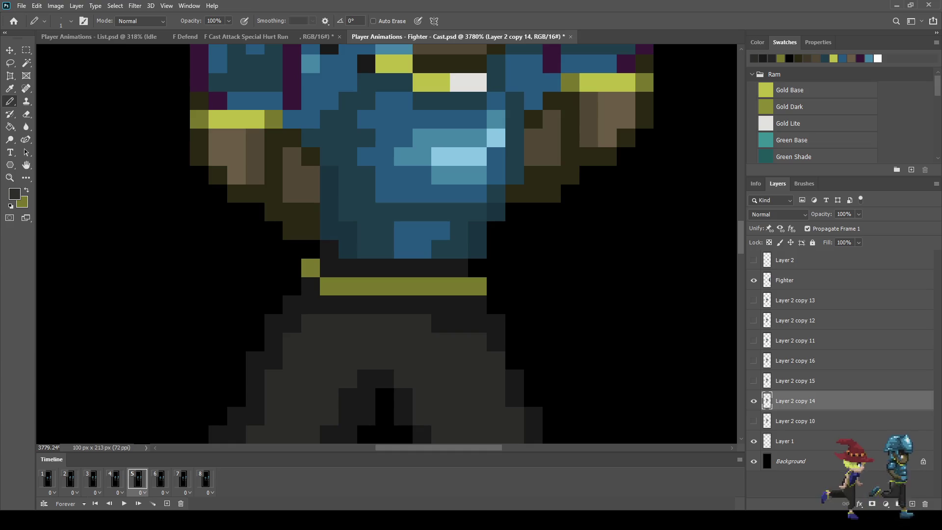
key(ctrl+comma)
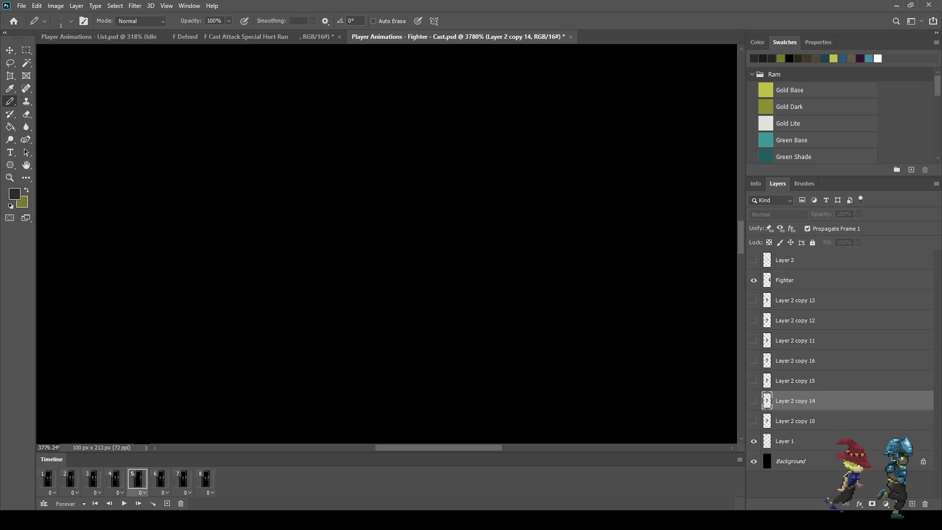
Duplicate Layer 2 copy 14, then extend frame 2's olive belt bar two pixels right.
key(ctrl+j)
key(ctrl+comma)
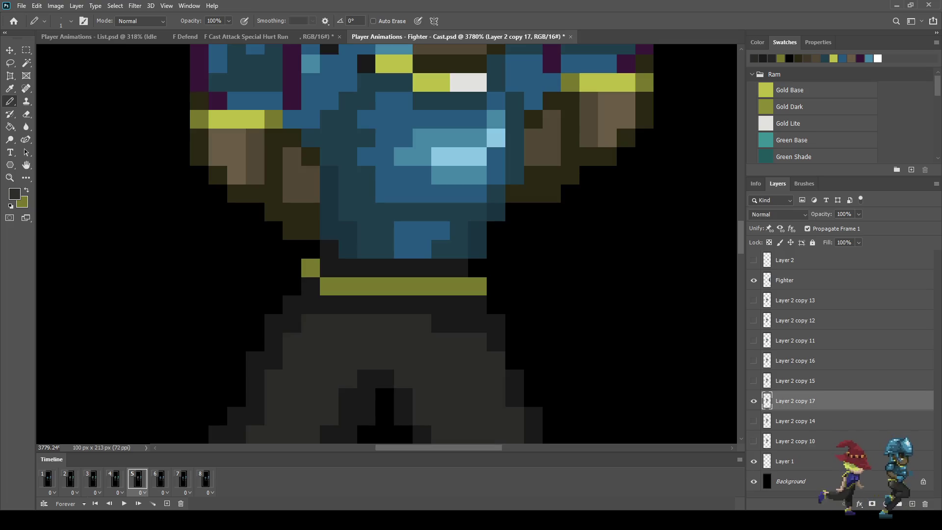
key(Left)
key(Left)
key(Left)
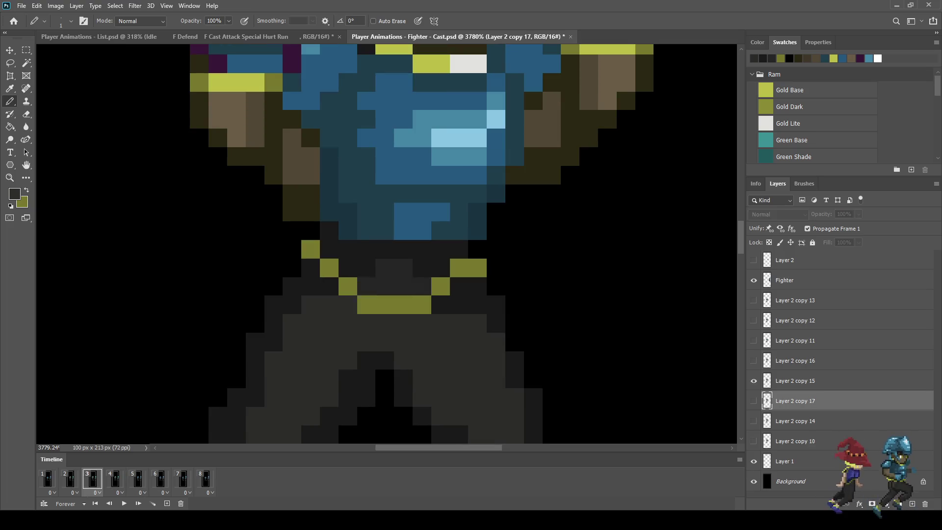
key(alt+bracketleft)
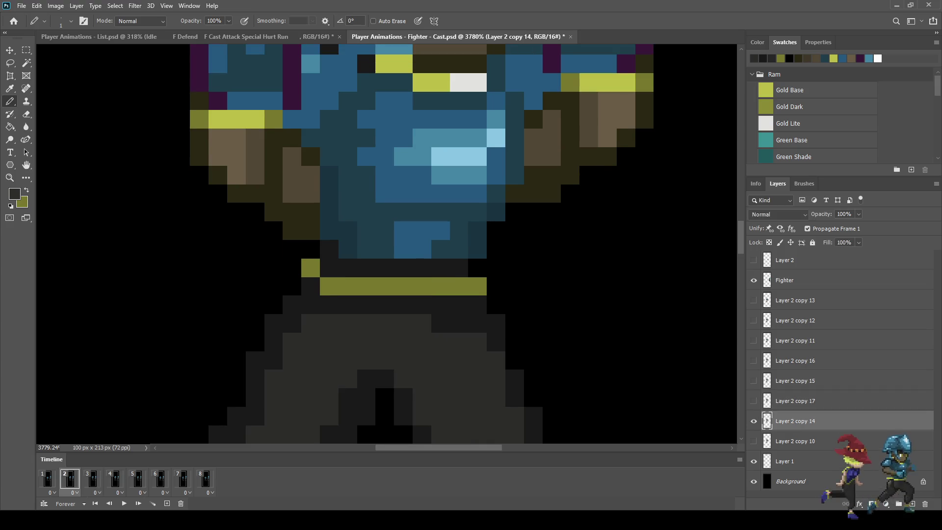
scroll(410, 312, up, 3)
key(x)
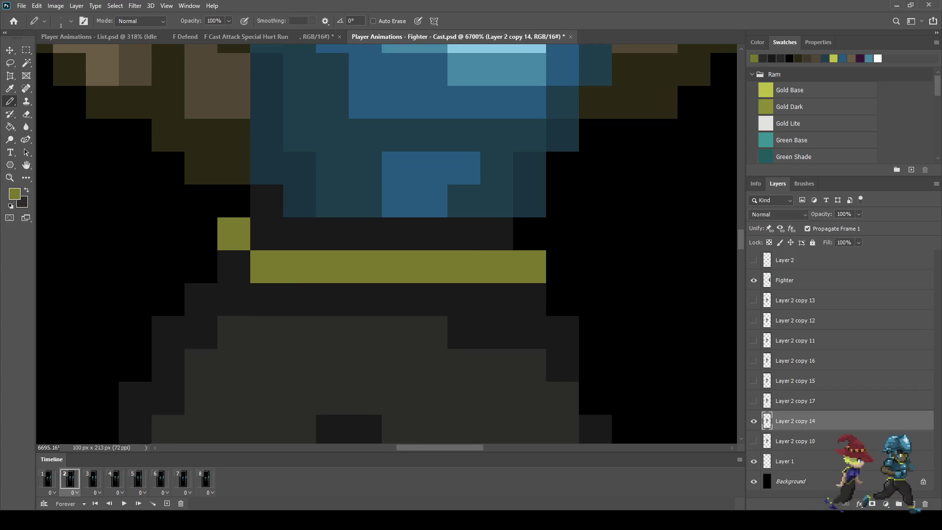
key(Right)
key(Left)
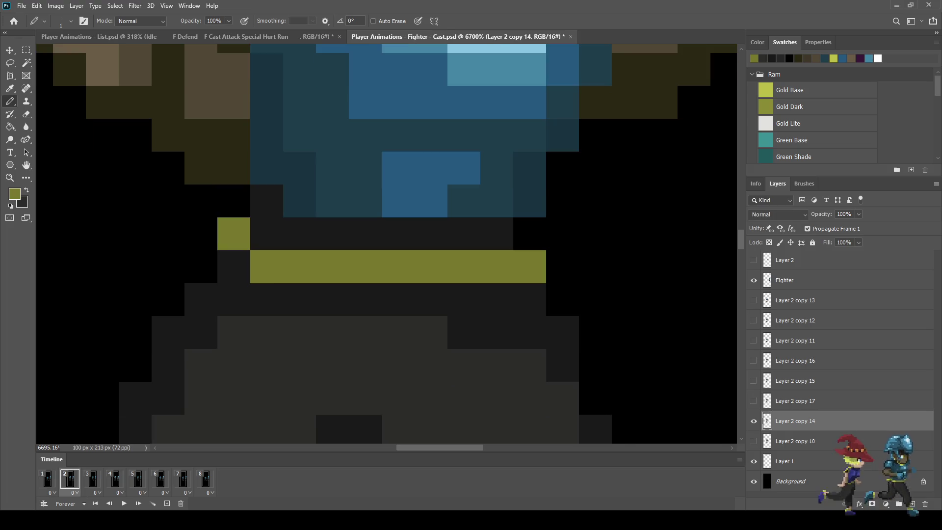
key(Left)
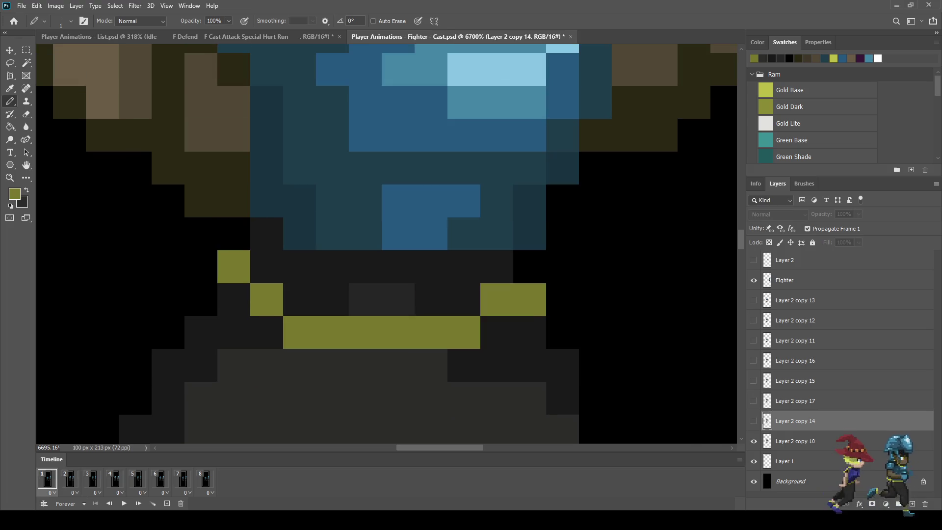
key(Right)
drag(465, 300, 430, 300)
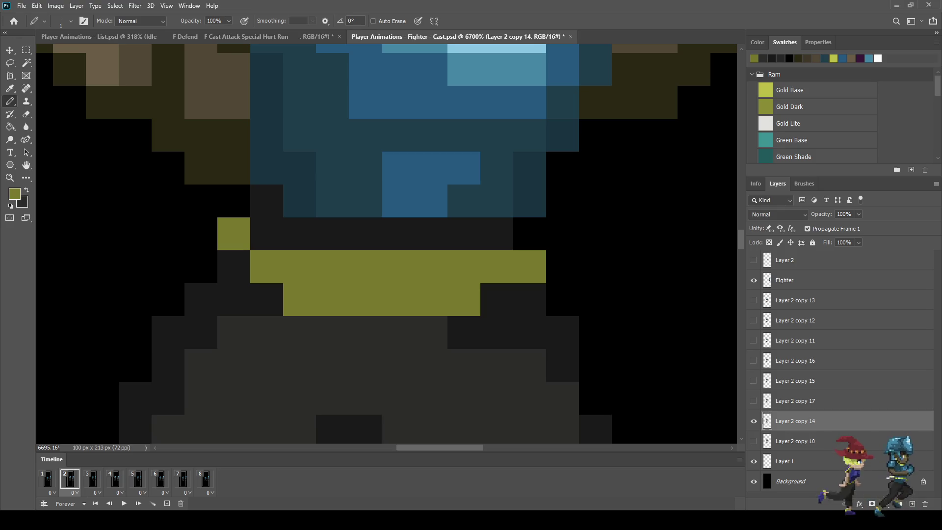
Darken two olive pixels at the belt centre, checking against frame 1's belt.
key(Left)
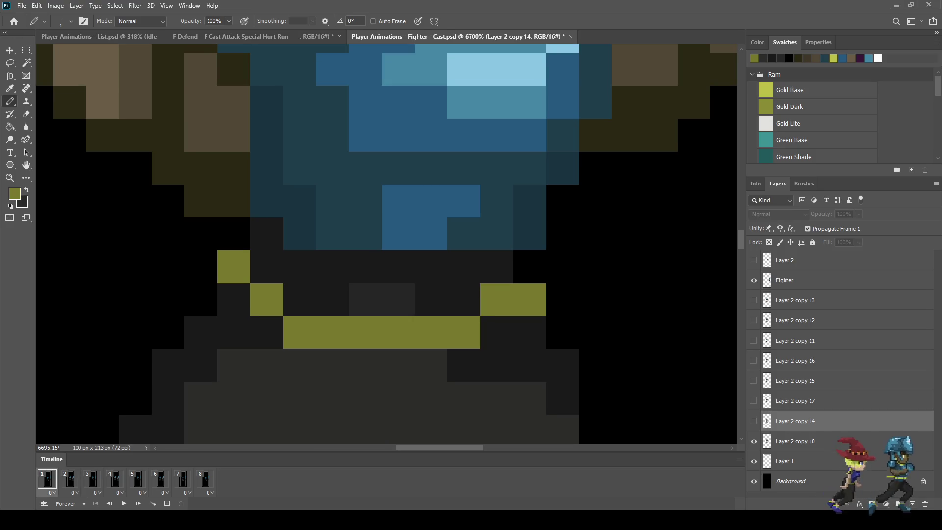
key(i)
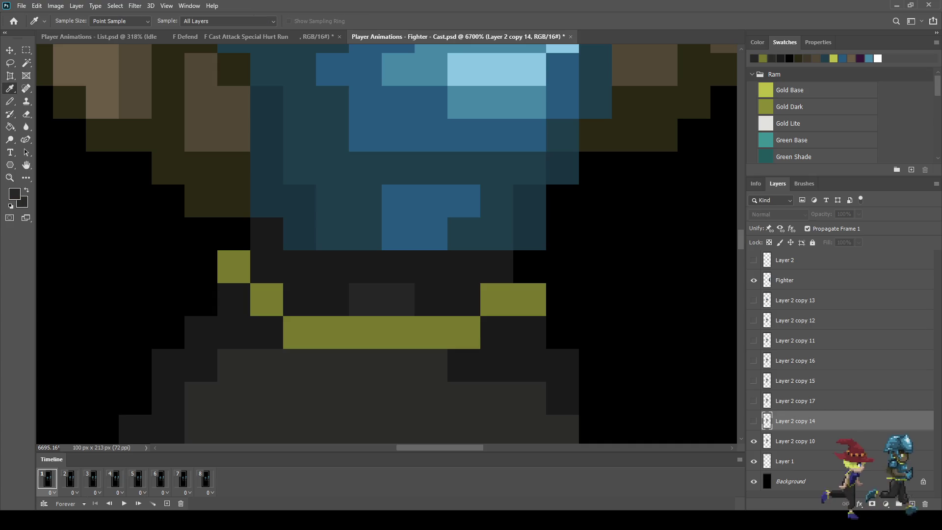
key(b)
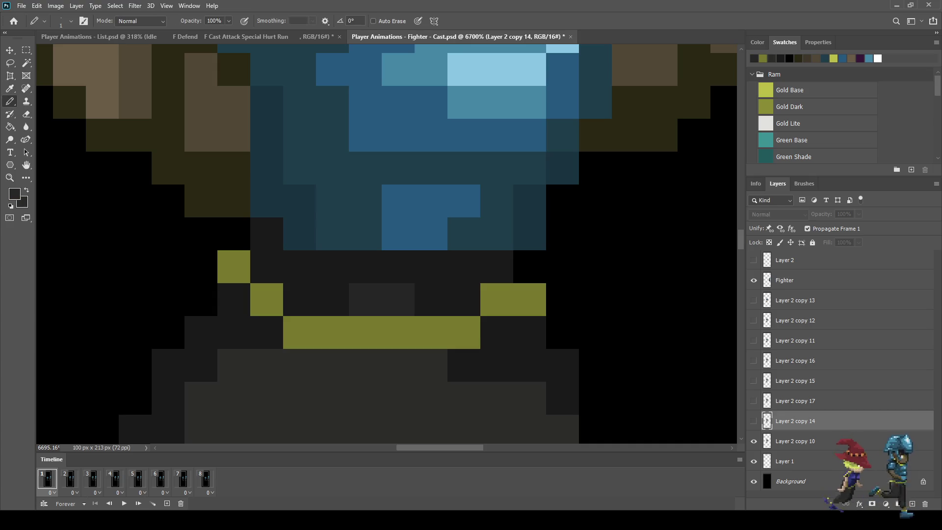
key(Right)
click(398, 267)
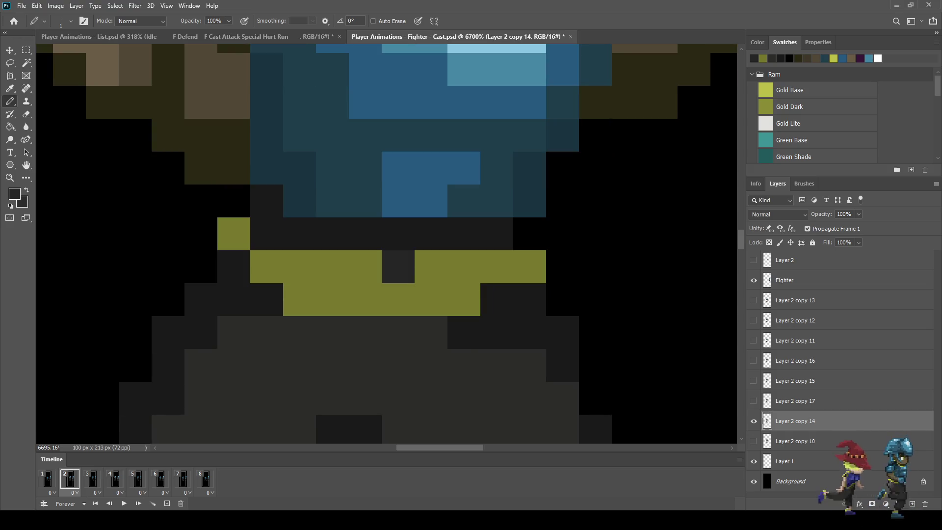
click(366, 267)
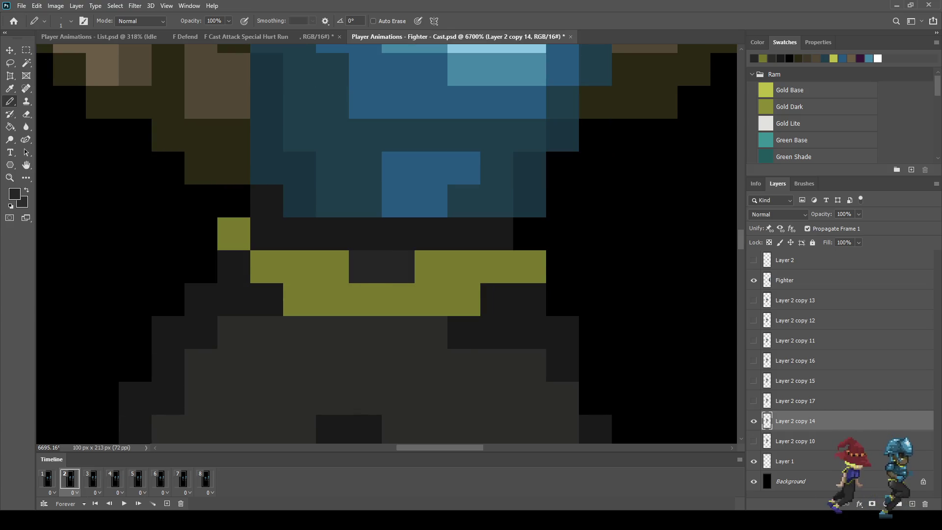
key(Left)
key(Right)
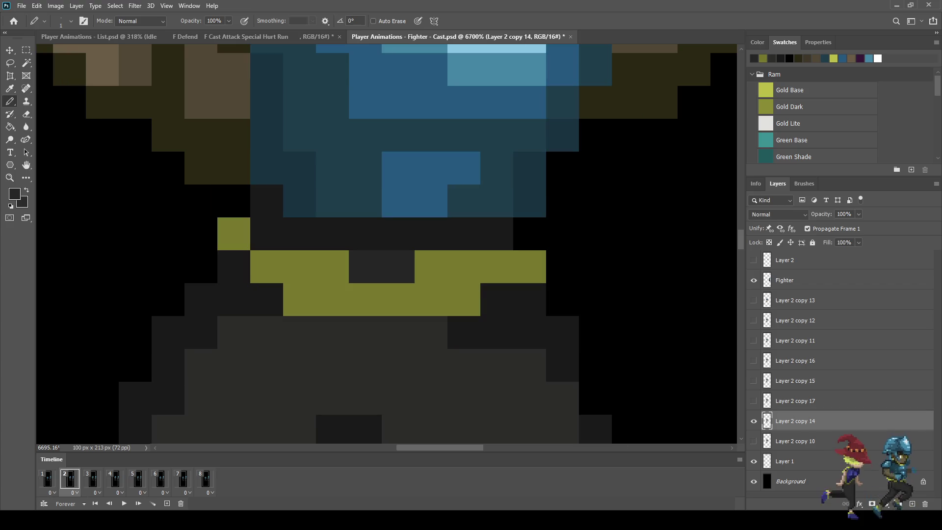
Sample the dark tone and paint two more belt pixels dark on each side of centre.
key(i)
click(382, 266)
key(b)
click(431, 266)
click(464, 267)
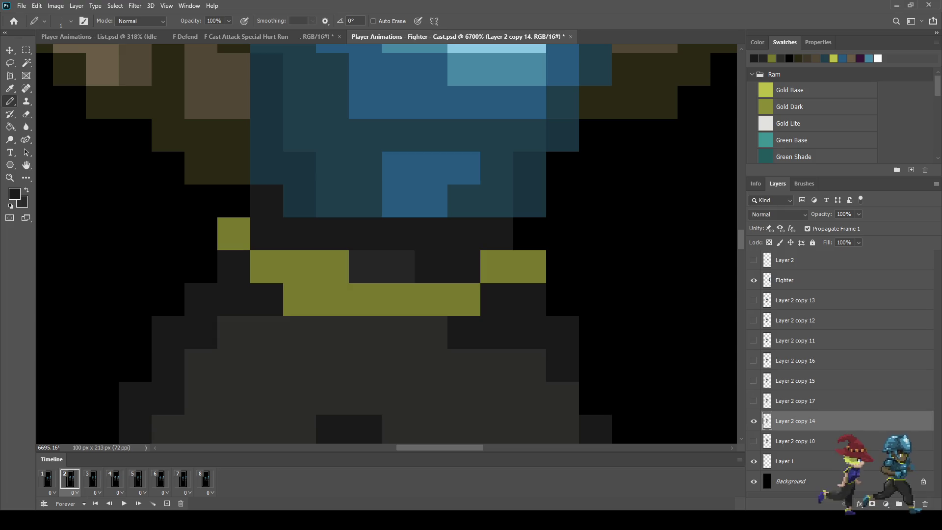
click(332, 267)
click(300, 266)
scroll(261, 94, down, 5)
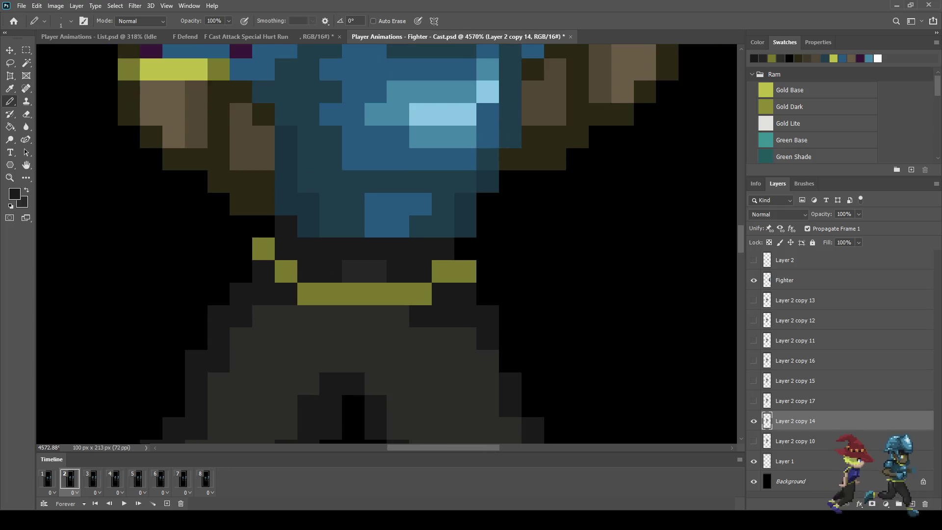
Compare frame 2's belt with frame 3's and pick up the olive Gold Dark colour.
key(period)
key(comma)
key(period)
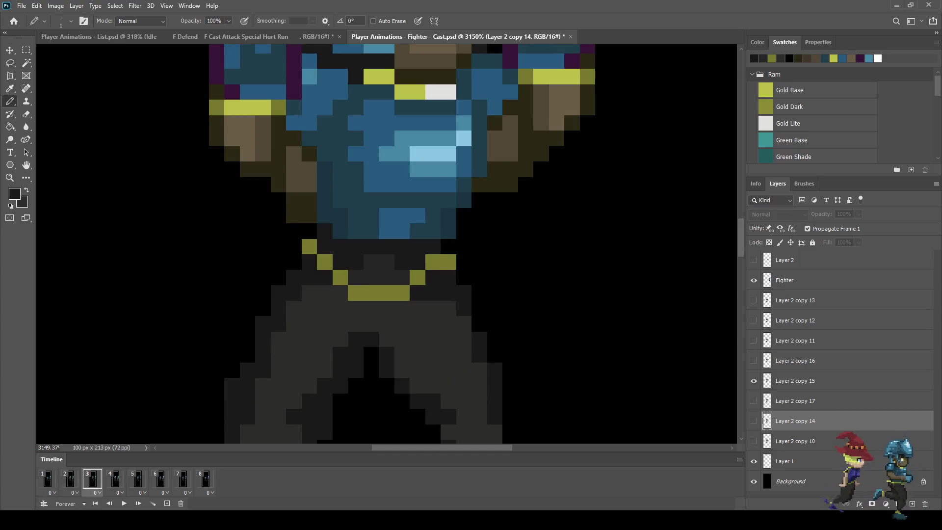
scroll(308, 140, down, 3)
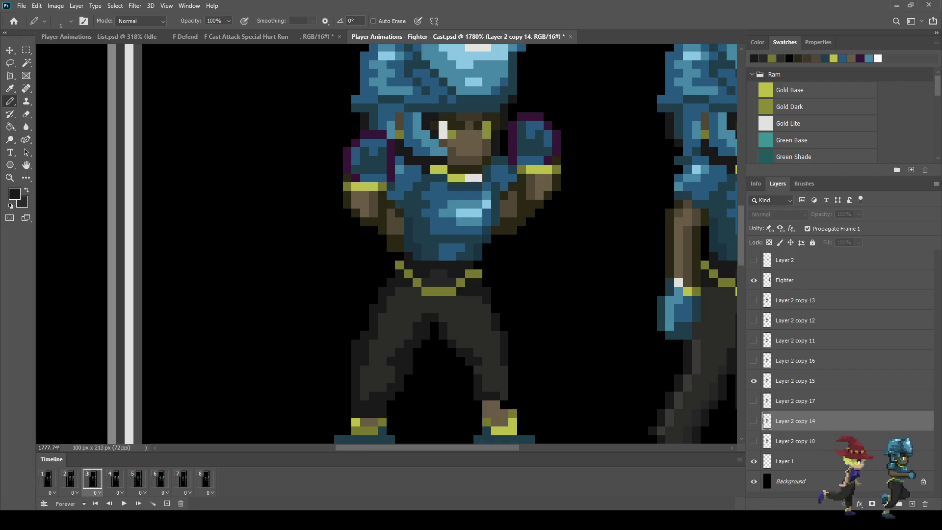
key(comma)
key(period)
key(comma)
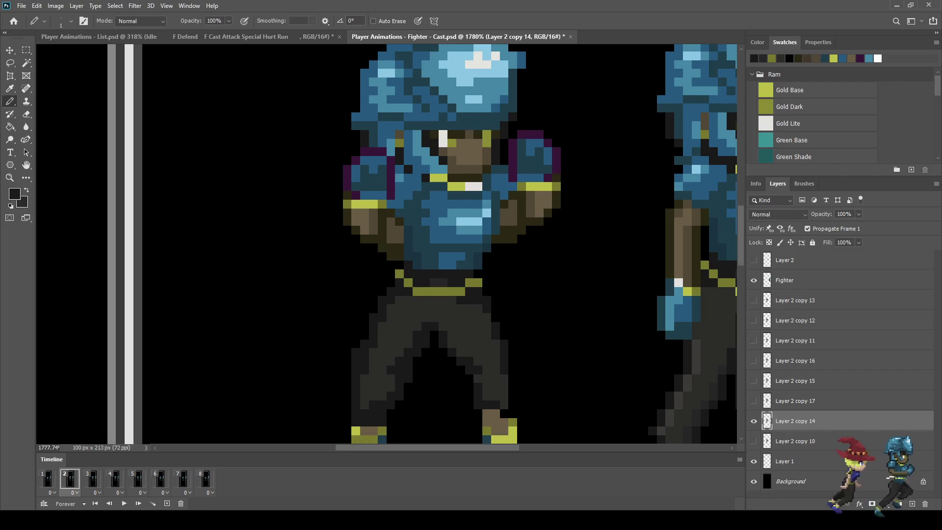
key(period)
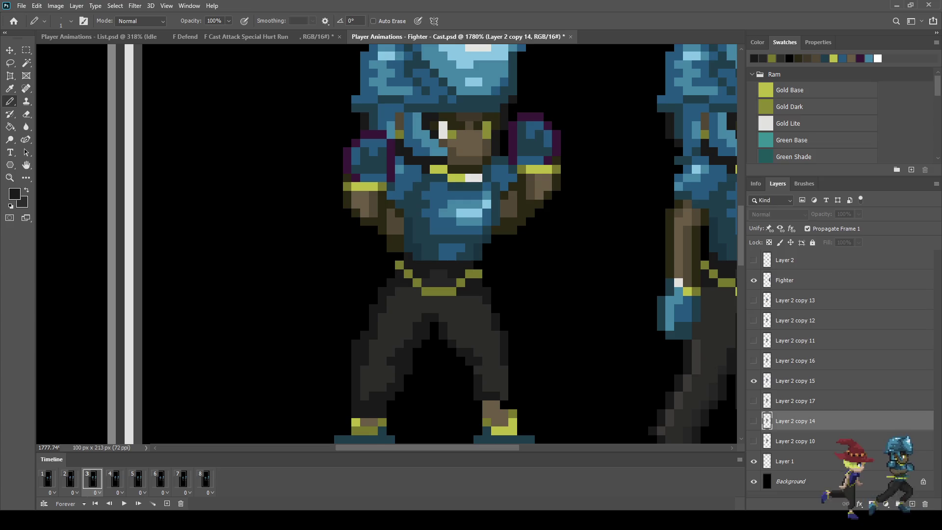
key(comma)
scroll(444, 304, up, 5)
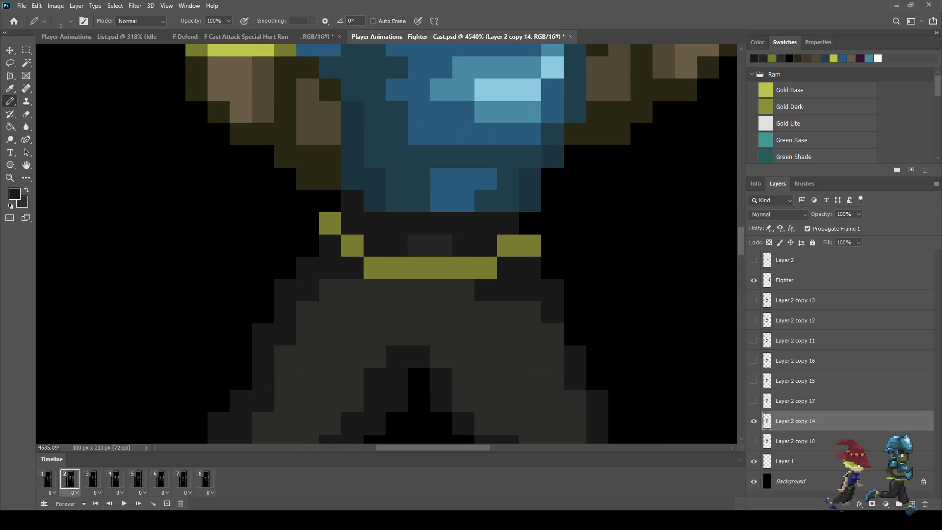
alt+click(429, 267)
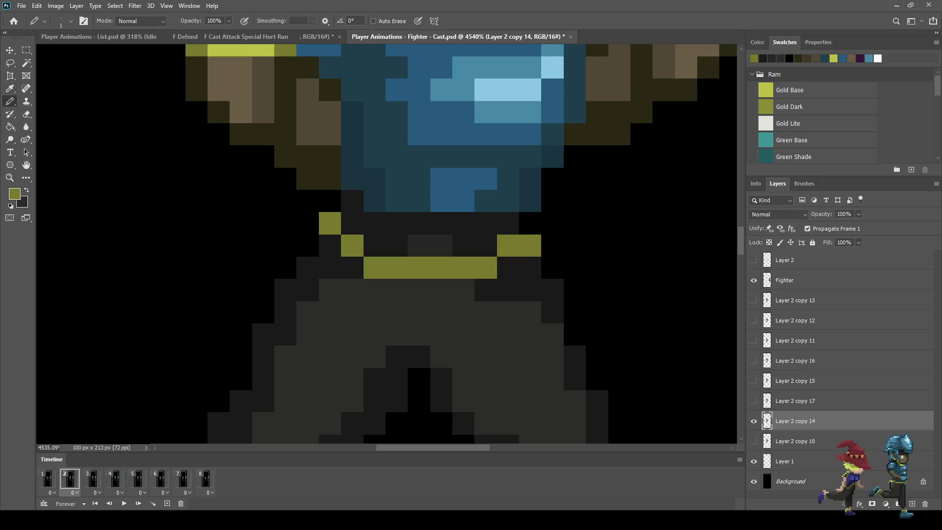
Paint four olive pixels in a lower belt row on frame 2.
key(period)
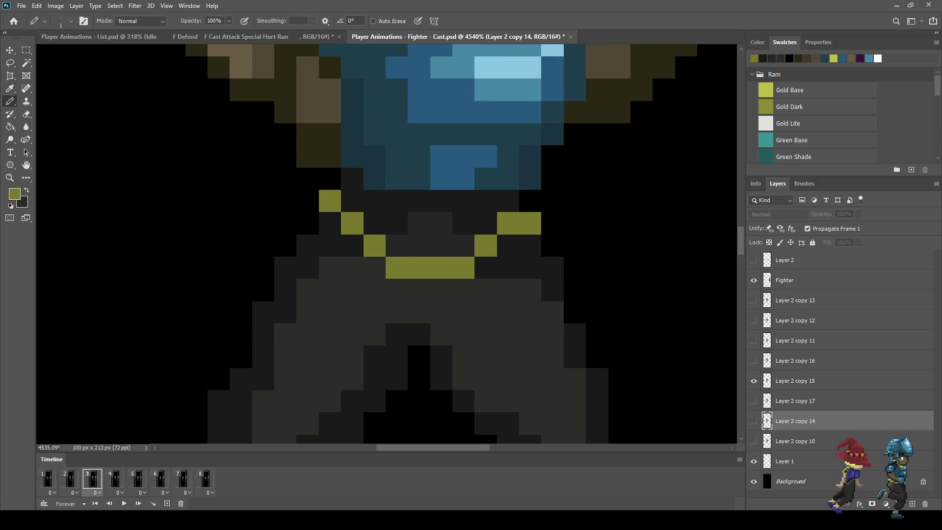
key(comma)
click(397, 291)
click(420, 290)
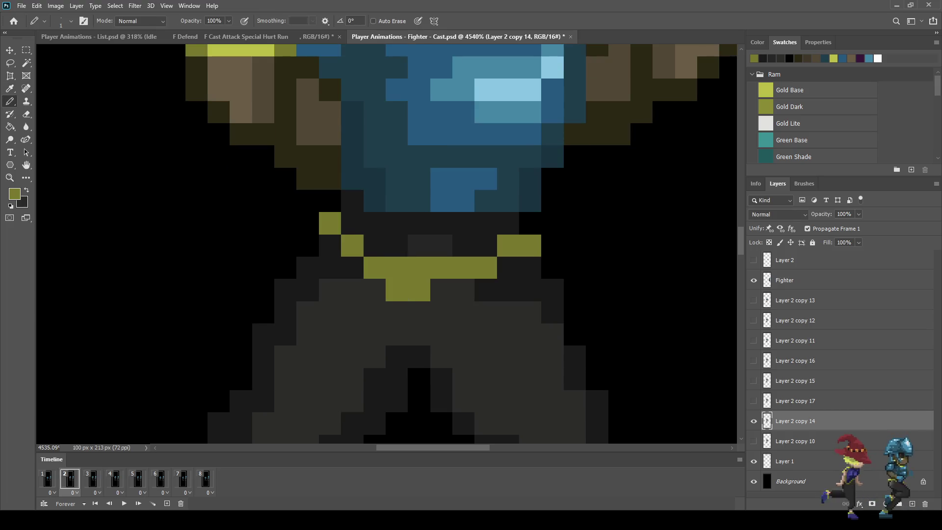
click(442, 290)
key(period)
key(comma)
click(464, 290)
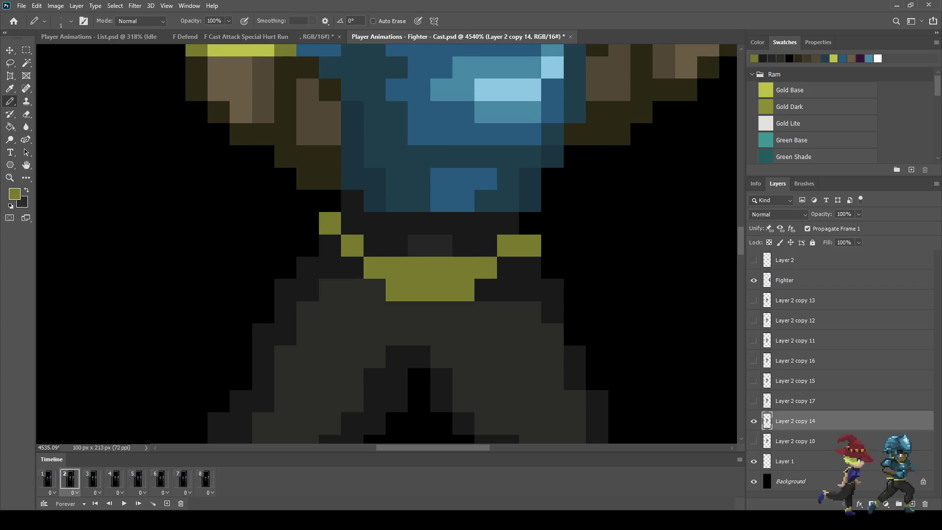
Paint the old olive belt row on frame 2 dark grey.
key(period)
key(i)
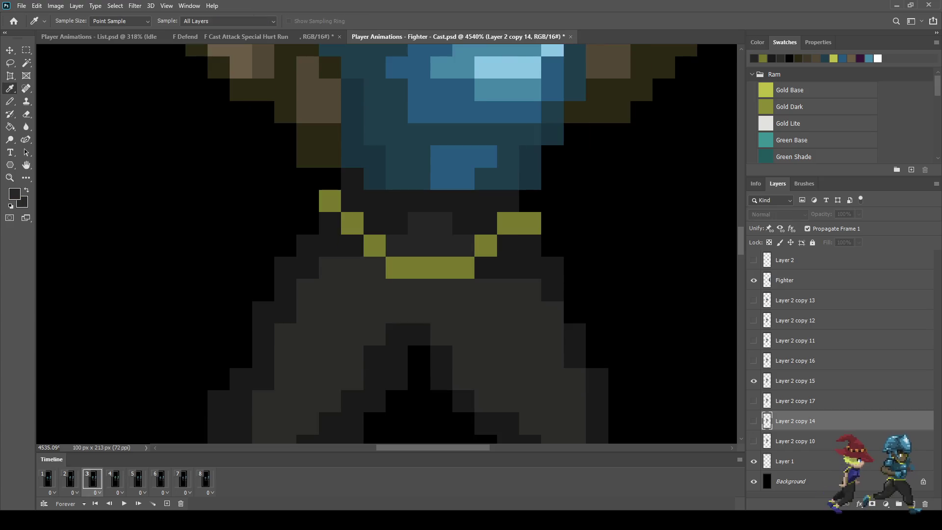
key(b)
key(comma)
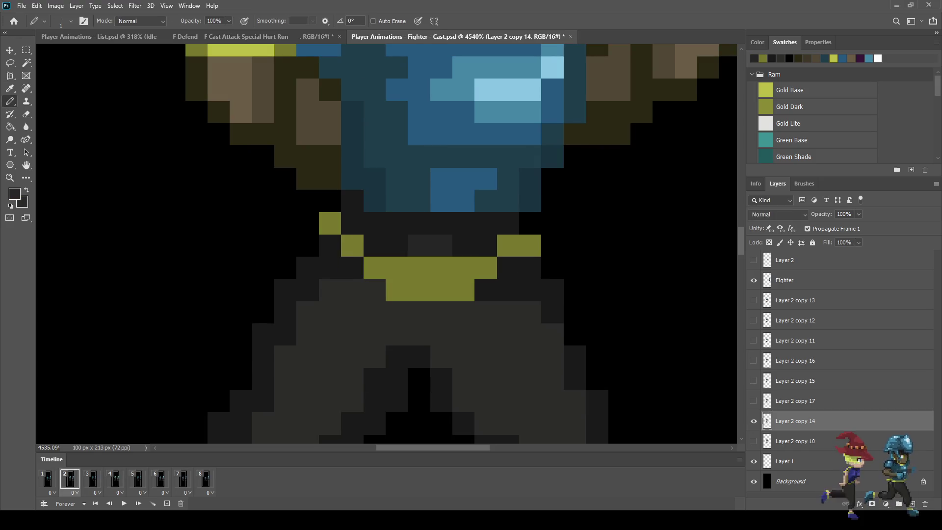
drag(469, 267, 393, 268)
scroll(445, 290, down, 2)
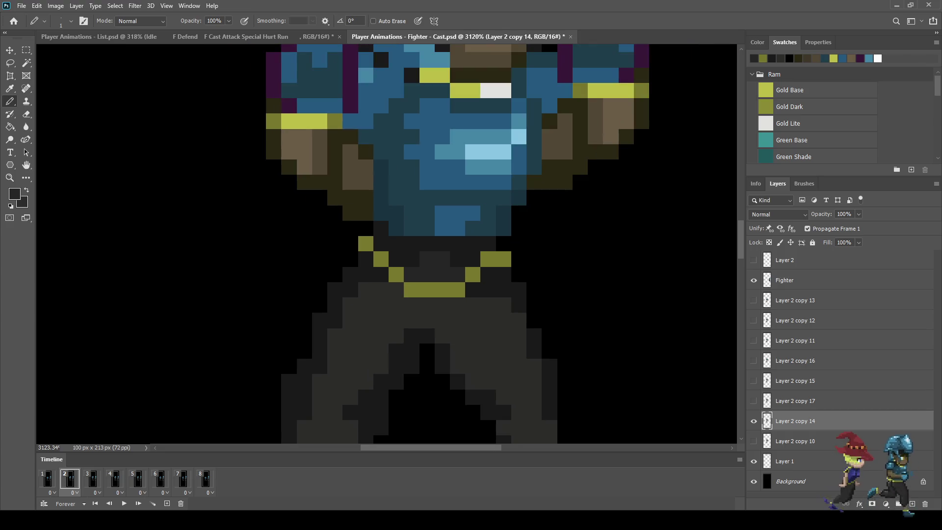
Go to frame 6, select Layer 2 copy 11 and sample the olive belt colour.
key(period)
key(period)
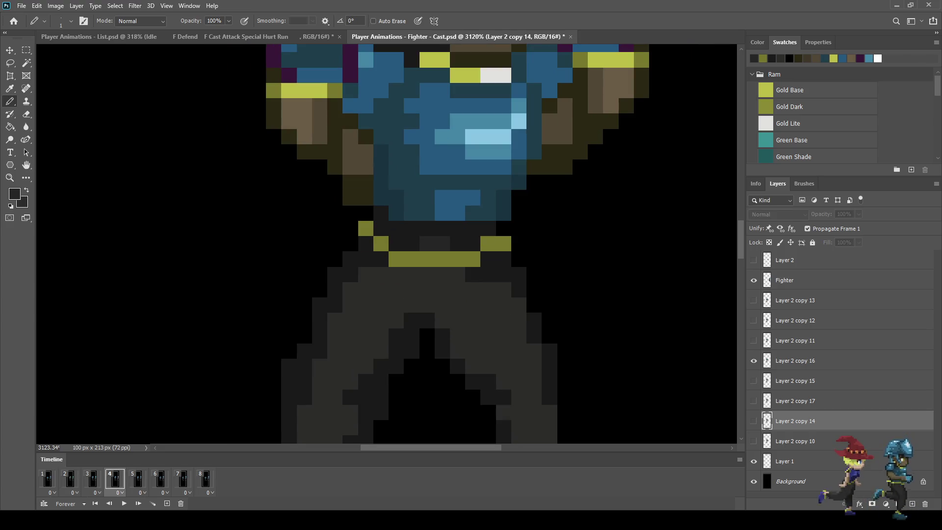
key(period)
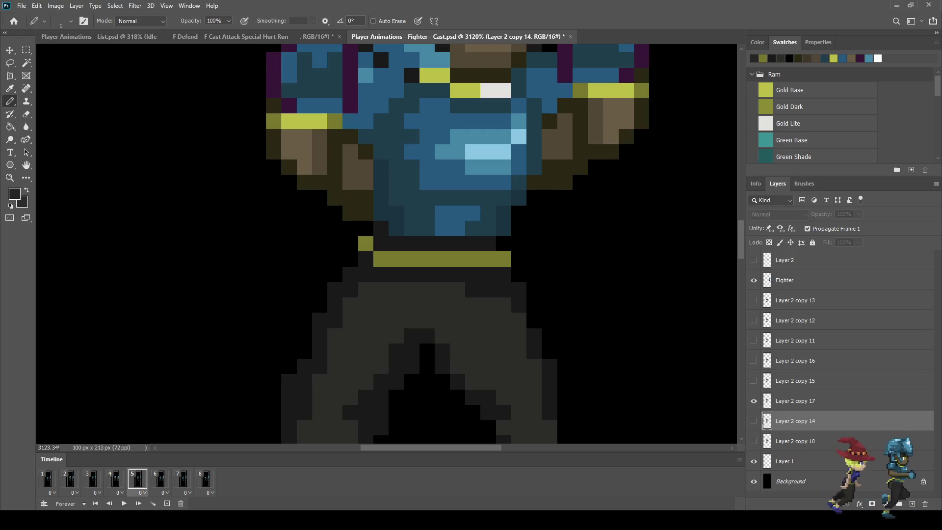
key(period)
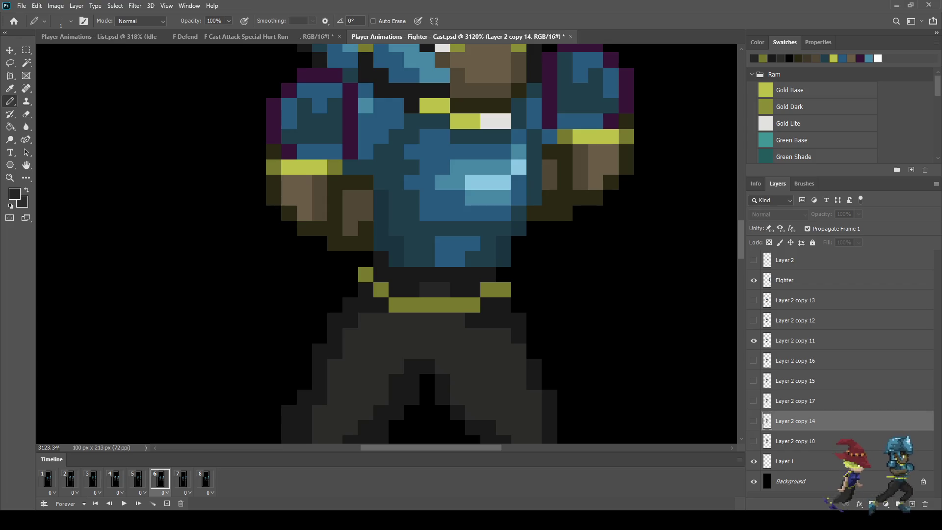
click(795, 340)
scroll(425, 296, up, 5)
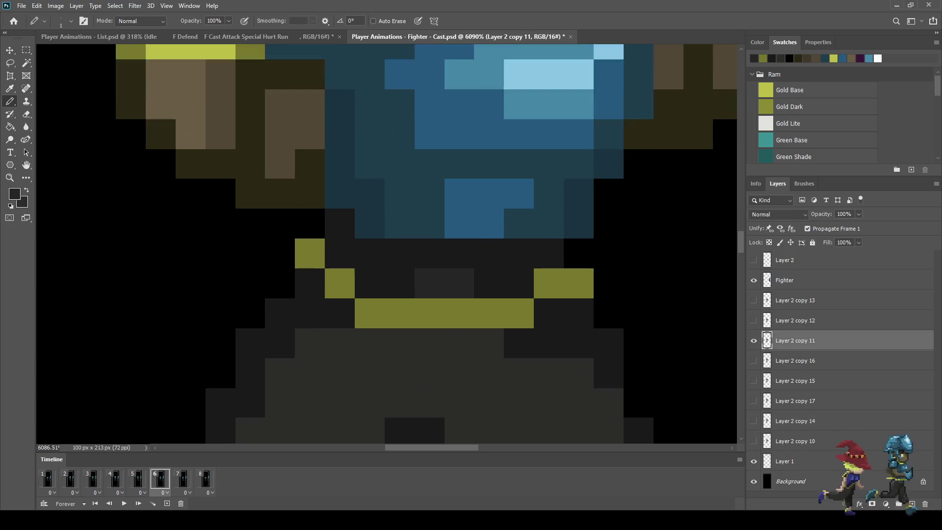
key(i)
click(447, 317)
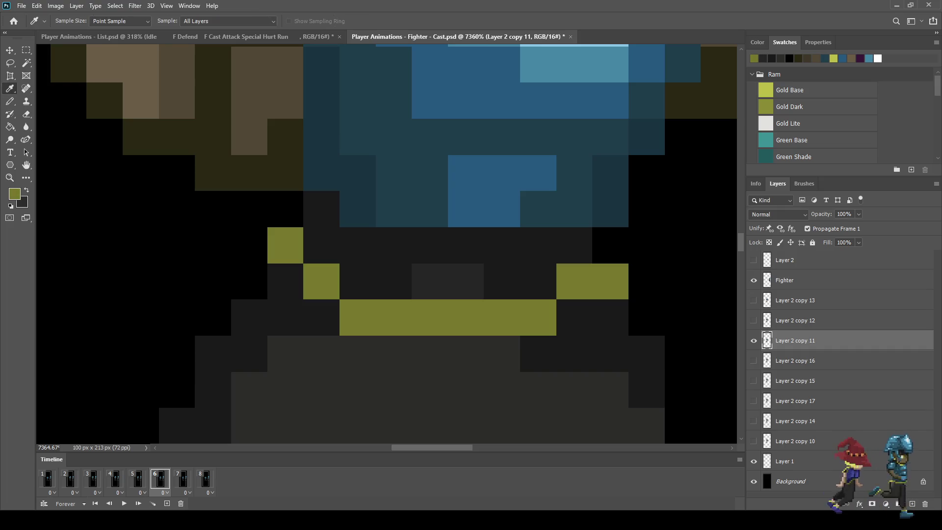
key(b)
Paint new olive belt pixels: a left band, a raised three-pixel centre piece, and a right pixel.
key(comma)
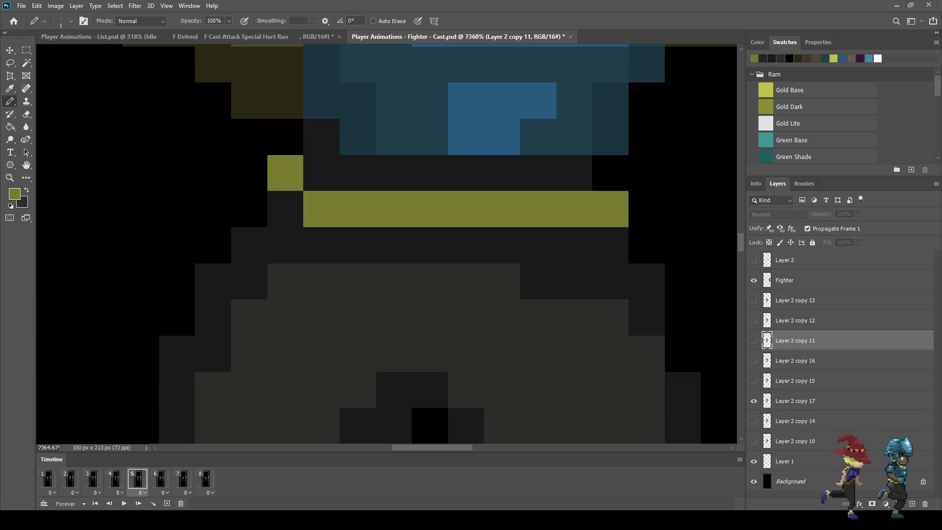
key(period)
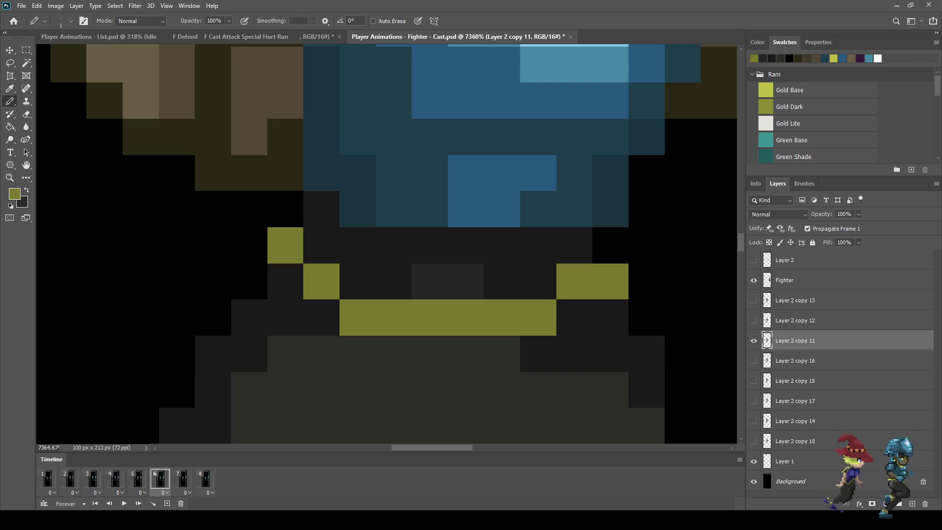
click(358, 281)
click(393, 282)
key(comma)
key(period)
click(430, 245)
click(466, 245)
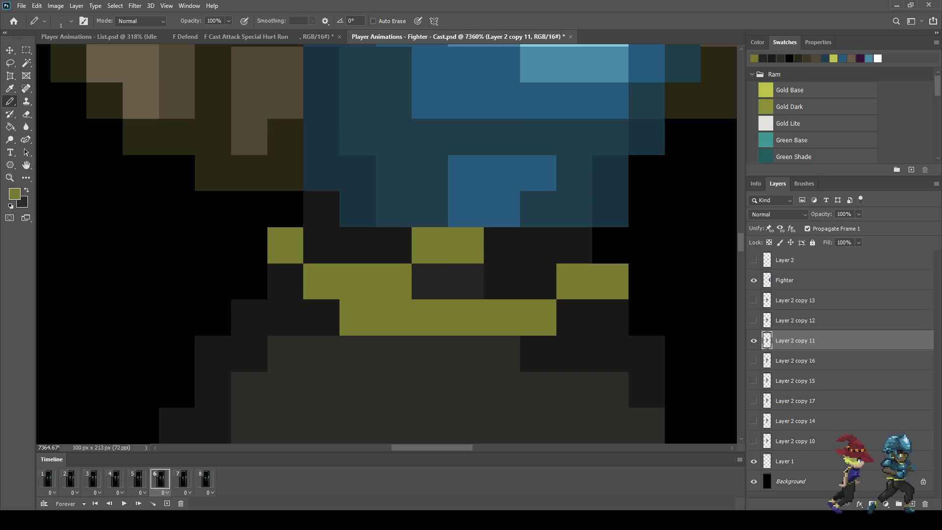
click(502, 245)
click(538, 282)
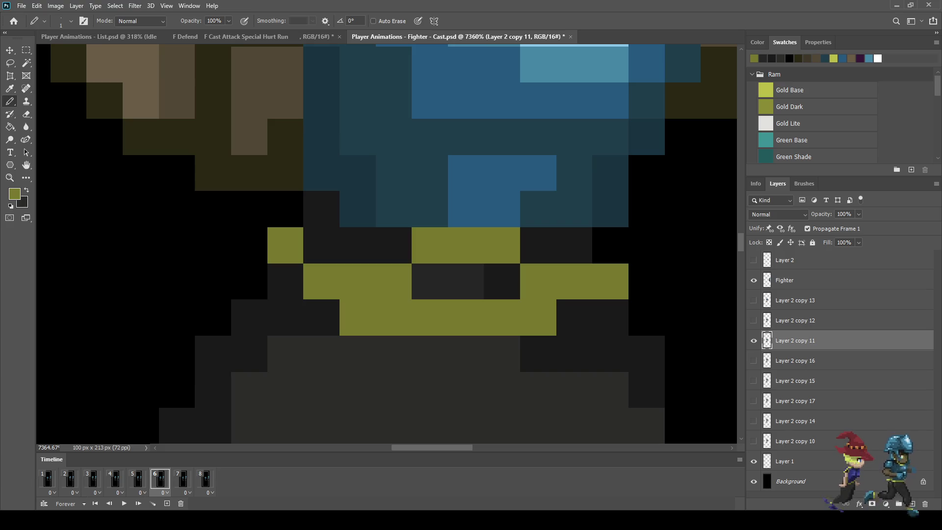
Sample the dark grey and paint over the belt's lower middle olive pixels.
key(i)
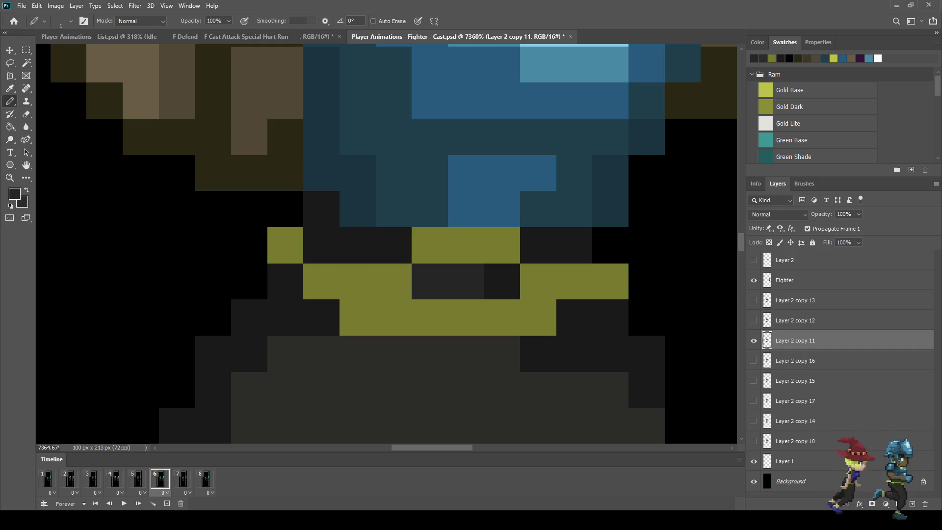
click(394, 317)
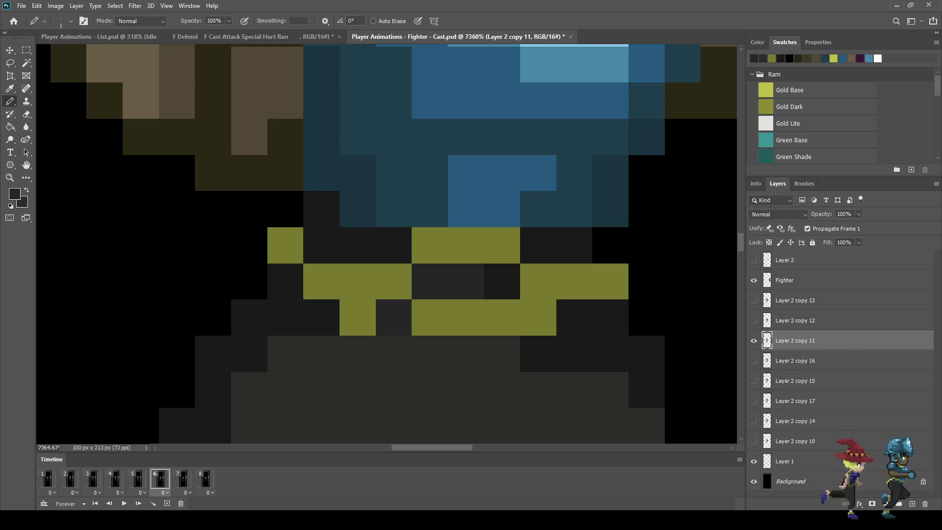
click(358, 317)
drag(429, 317, 502, 317)
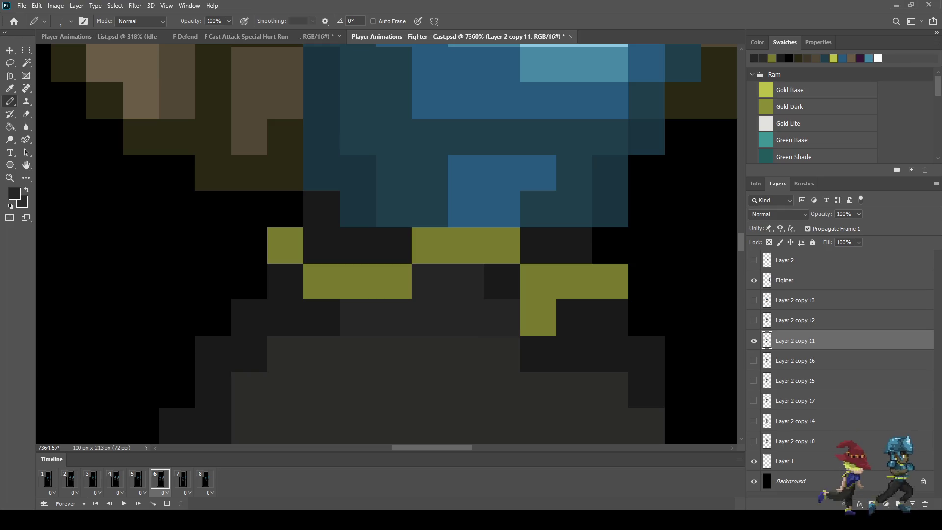
click(537, 317)
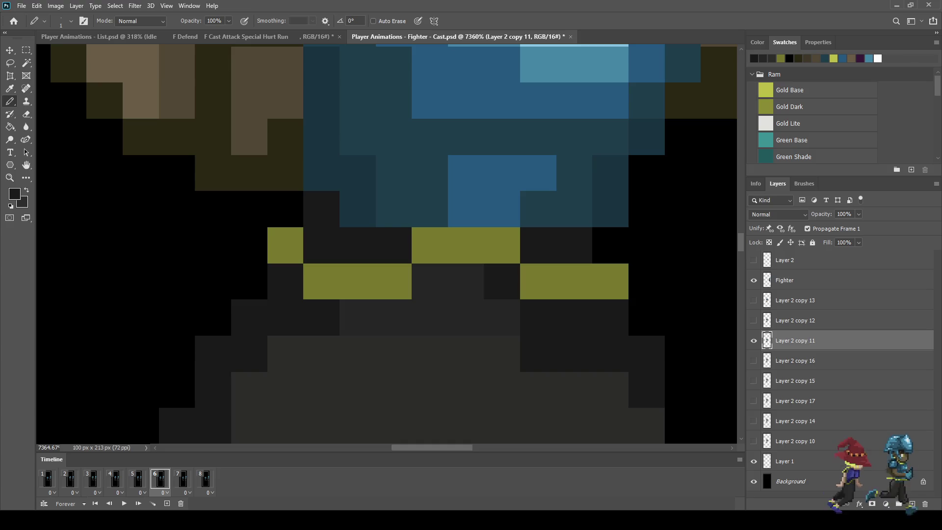
scroll(471, 314, down, 5)
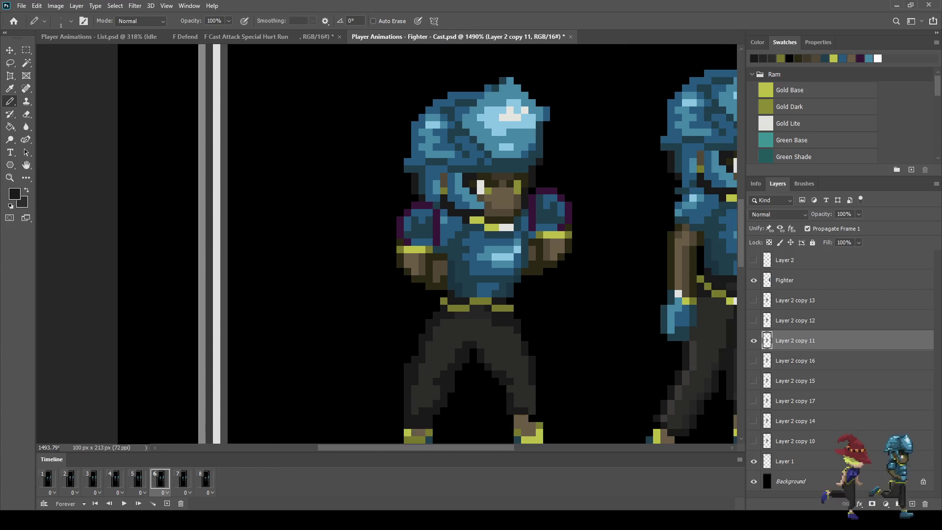
key(space)
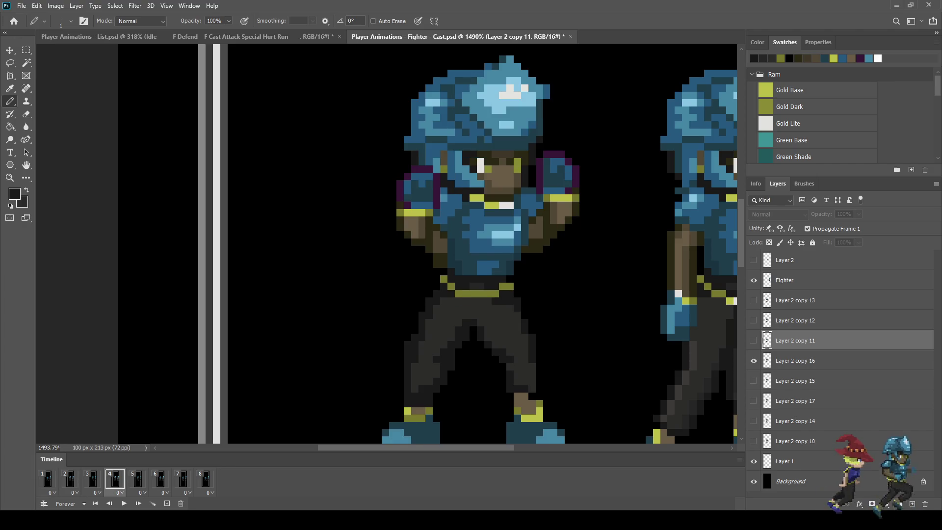
key(Right)
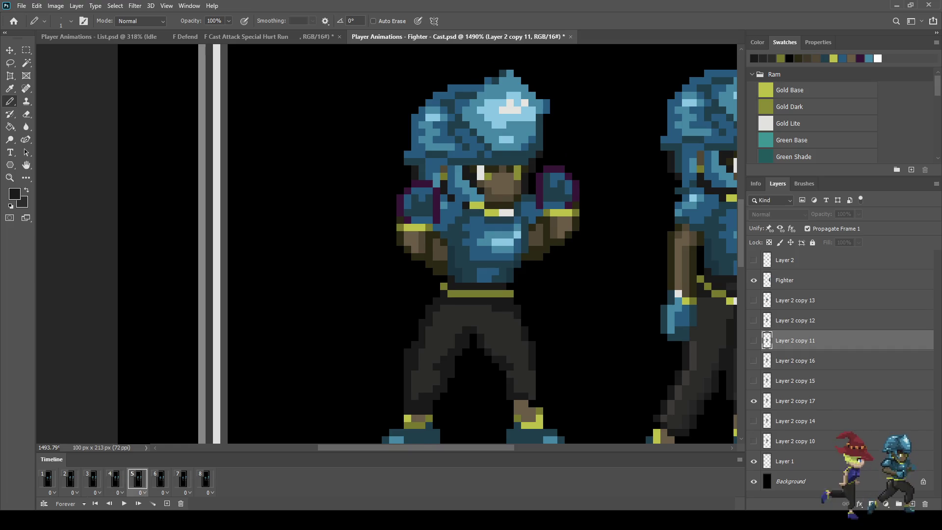
key(Right)
key(Right)
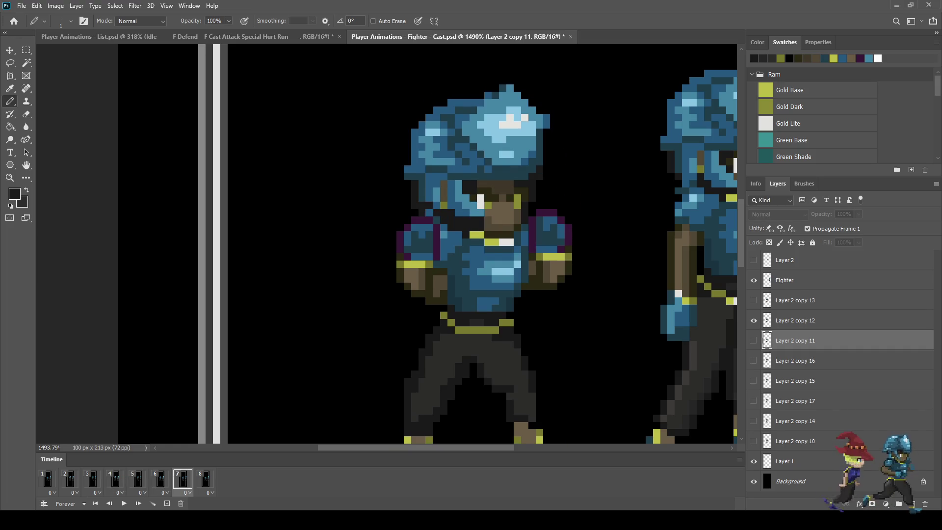
key(Right)
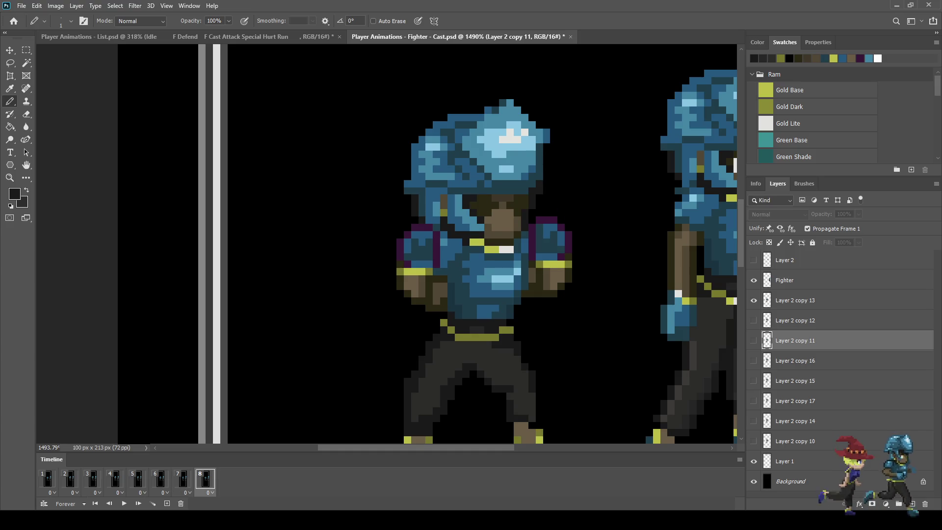
key(Left)
key(Left)
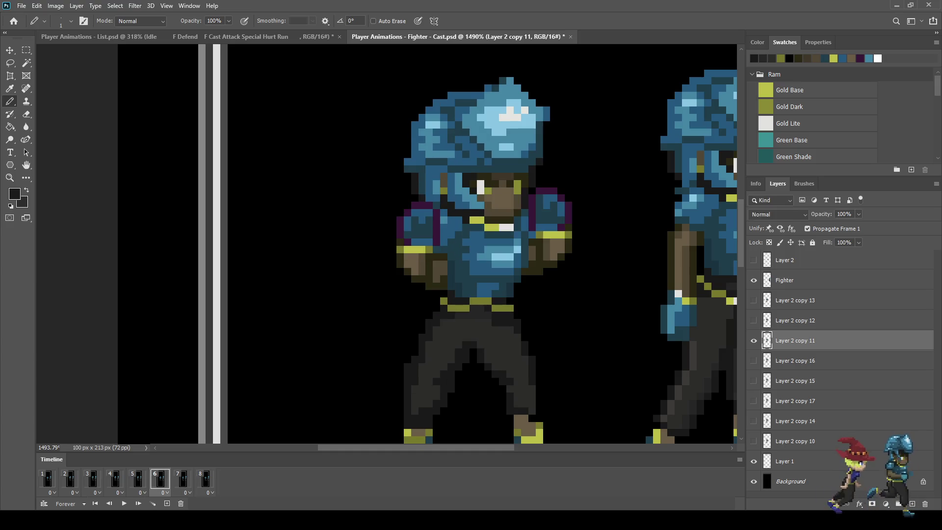
key(Left)
key(Right)
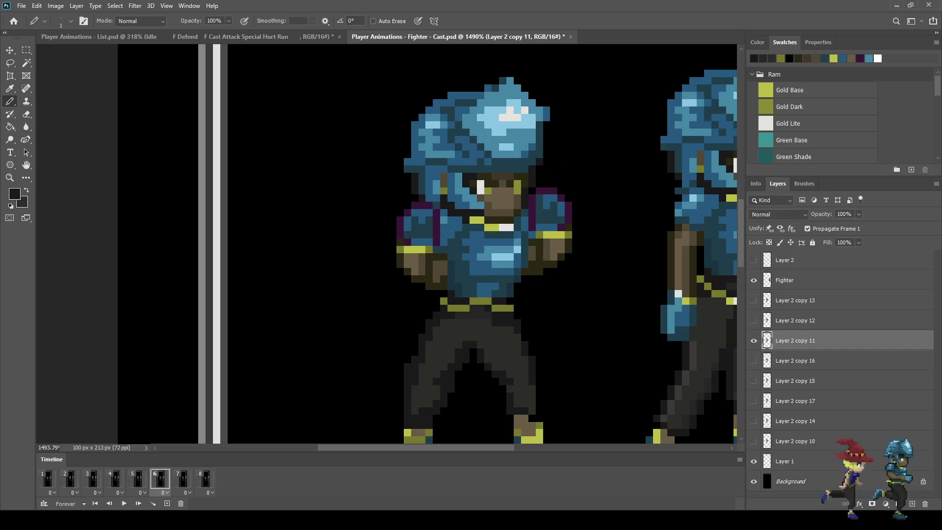
key(Right)
key(Right)
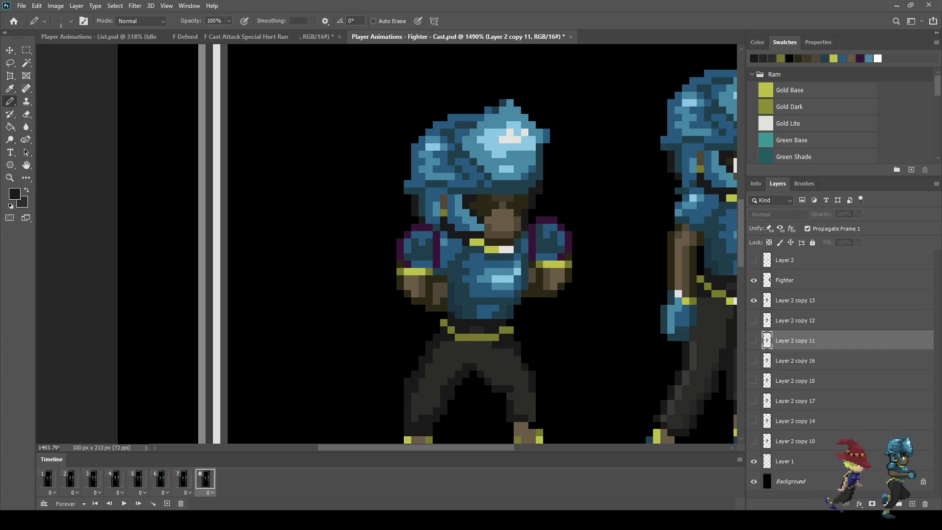
key(Right)
key(Right)
key(Right)
key(Right)
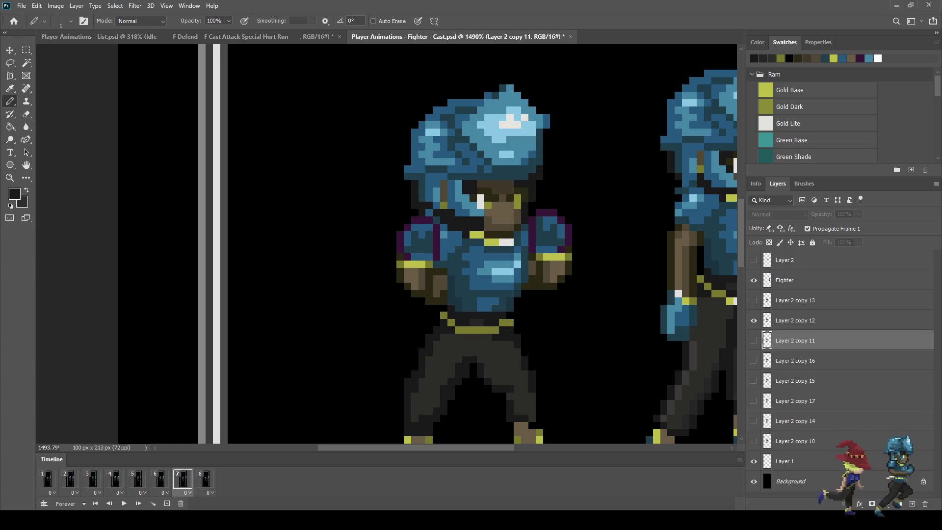
key(Right)
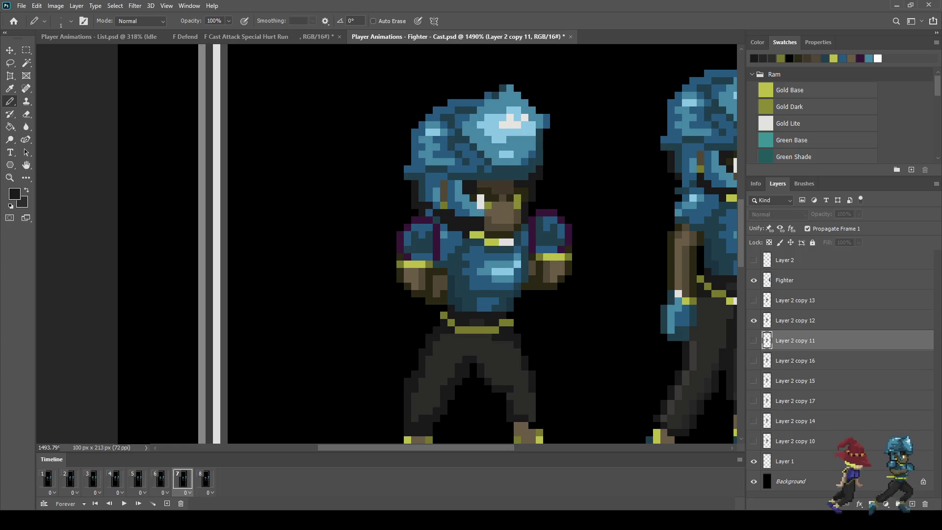
scroll(474, 342, up, 5)
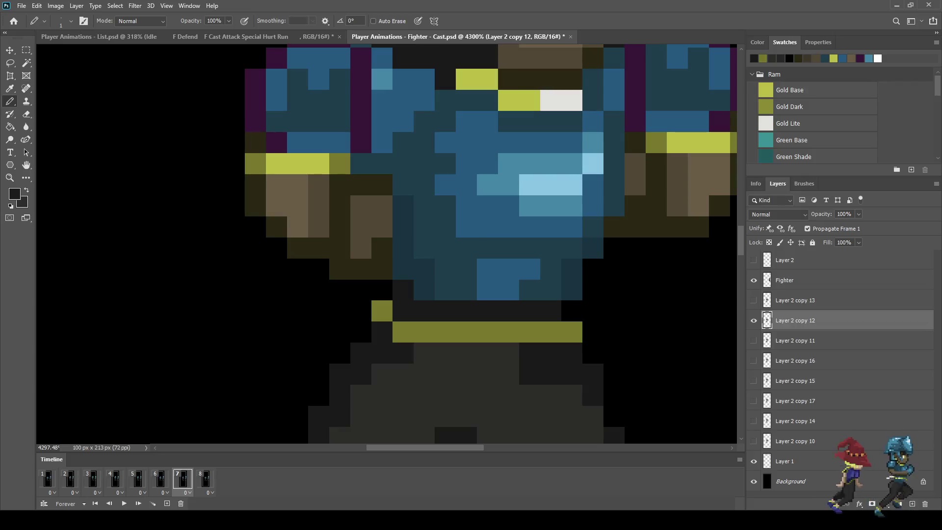
key(Left)
key(Right)
key(Left)
key(i)
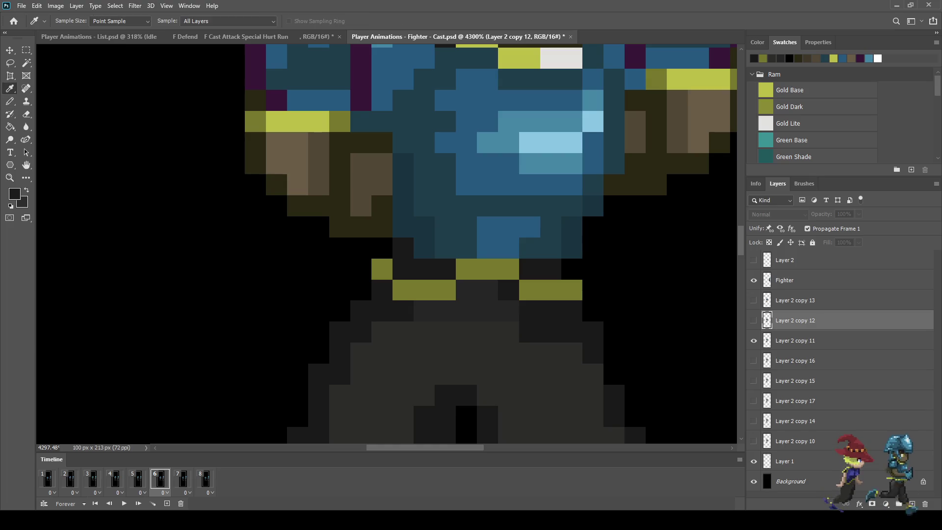
key(Right)
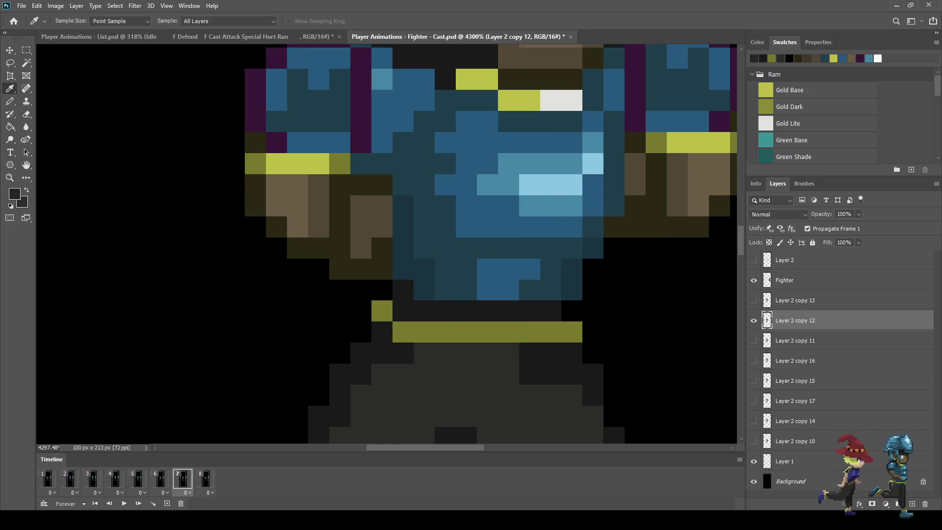
key(b)
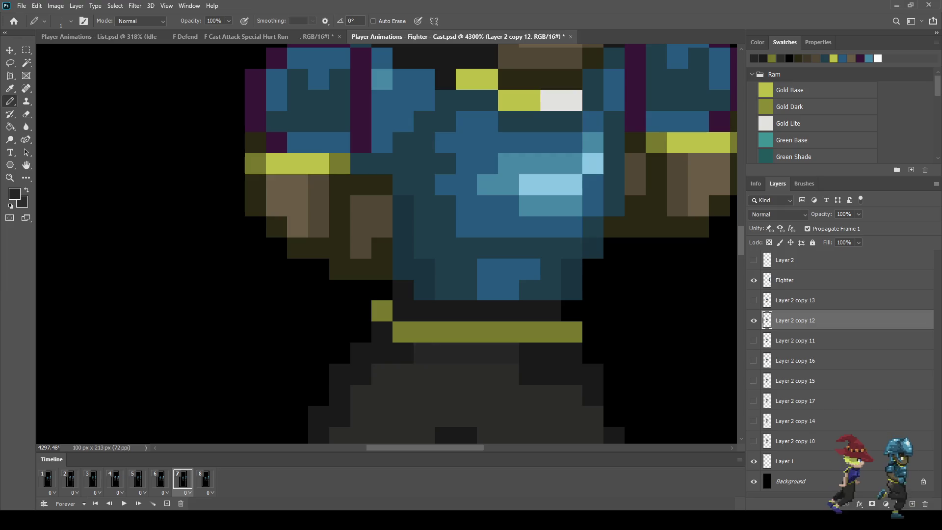
scroll(511, 333, down, 5)
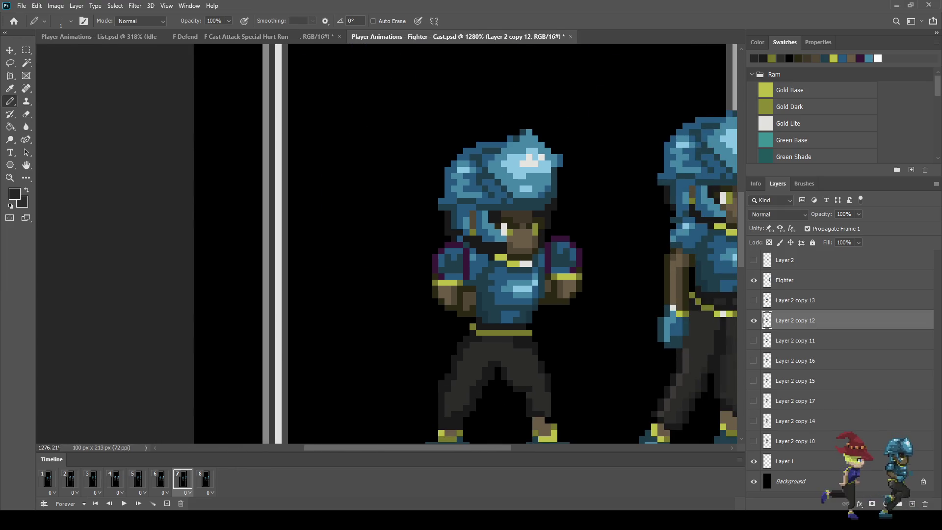
key(Right)
key(Right)
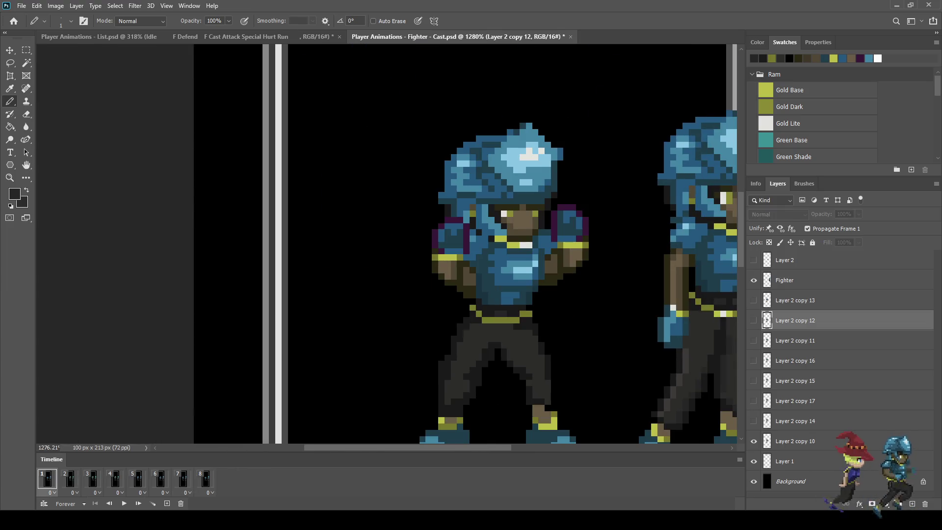
scroll(582, 316, down, 2)
scroll(571, 422, up, 1)
key(space)
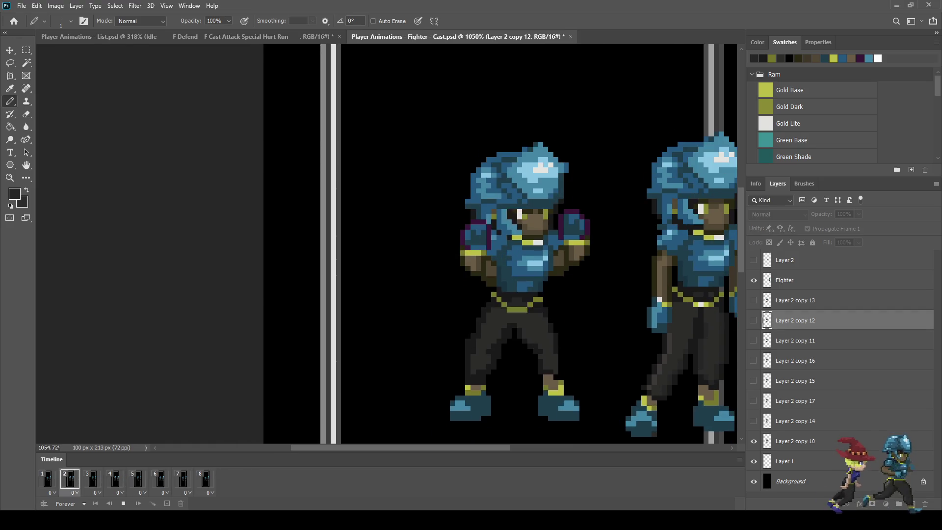
key(space)
scroll(497, 314, up, 6)
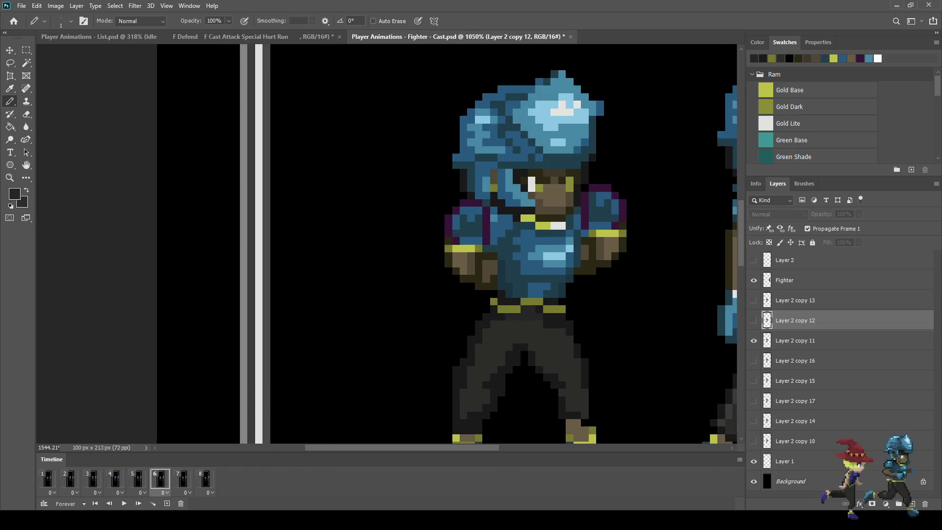
scroll(500, 310, up, 1)
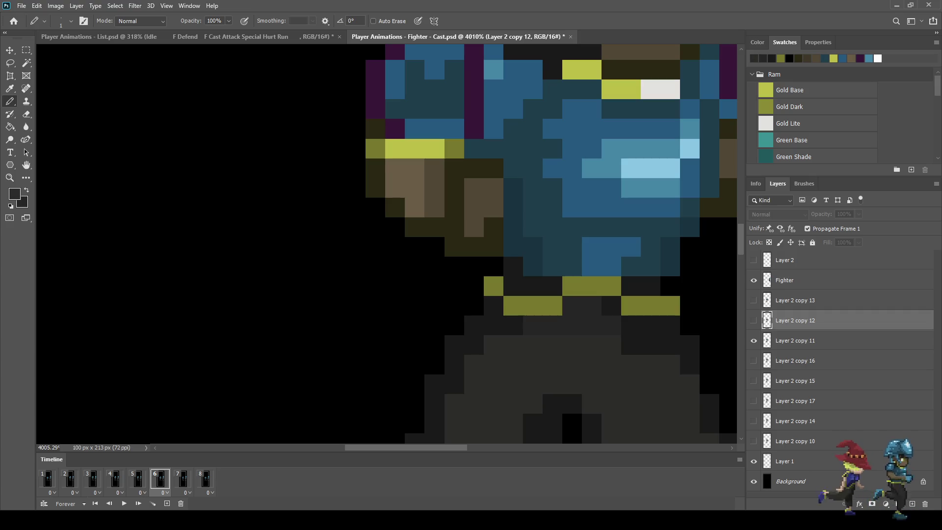
Sample the Gold Dark olive and draw an olive row across frame 6's belt on Layer 2 copy 11.
key(i)
click(533, 305)
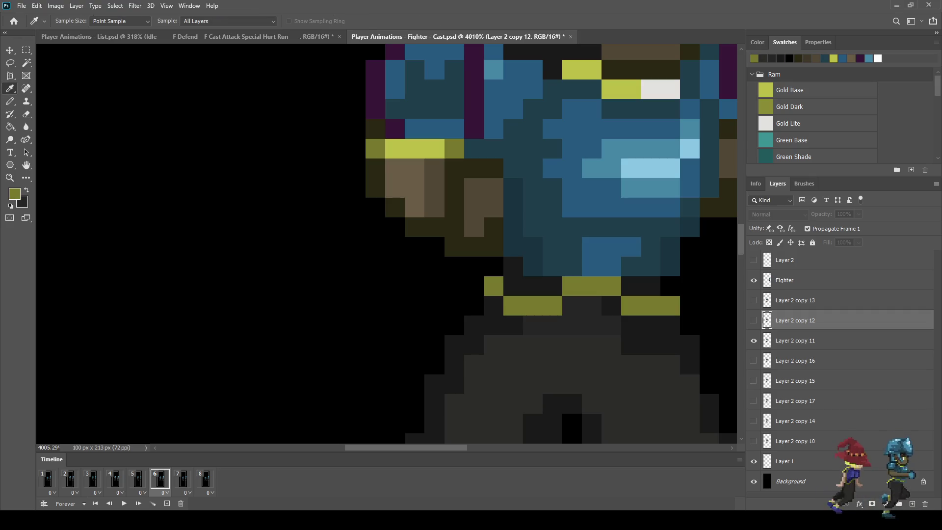
key(b)
key(alt+bracketleft)
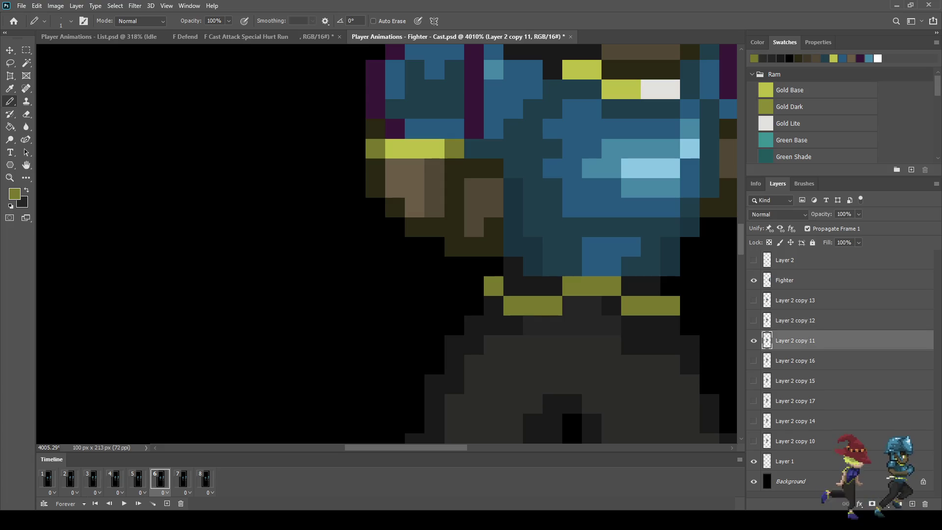
drag(493, 266, 552, 286)
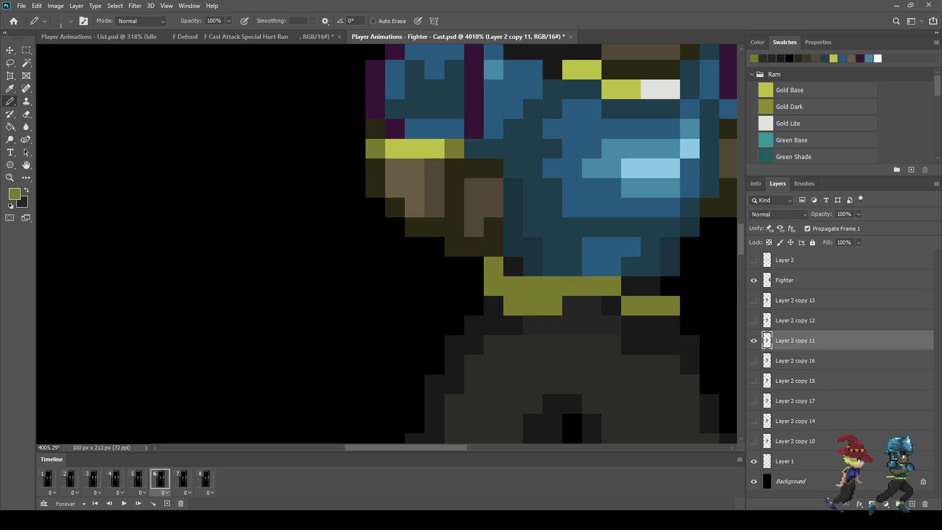
drag(612, 286, 670, 285)
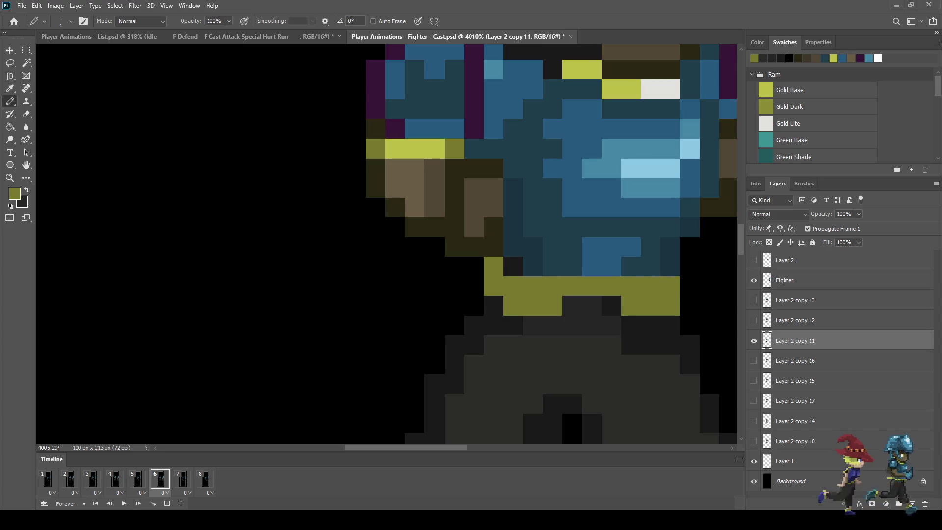
Paint the lower gold belt pixels and the stray left olive pixel near-black.
alt+click(611, 306)
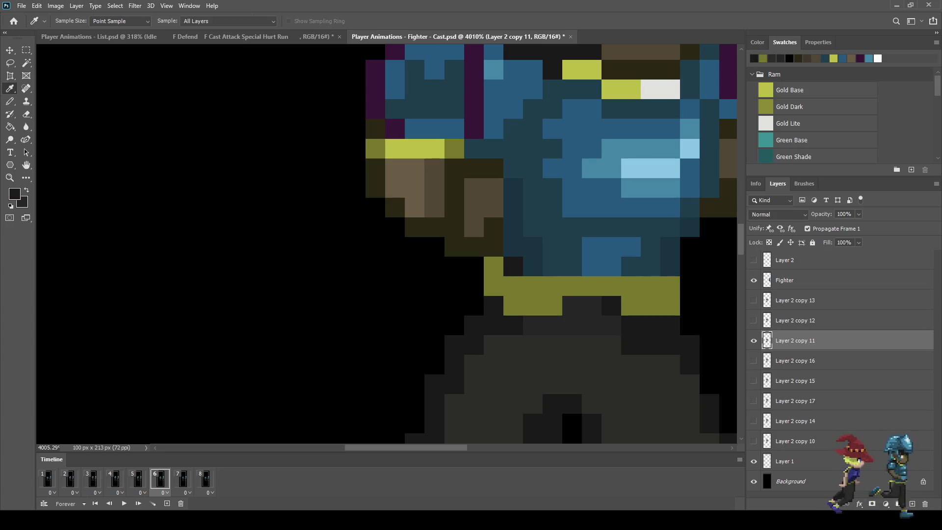
drag(651, 306, 670, 306)
click(631, 305)
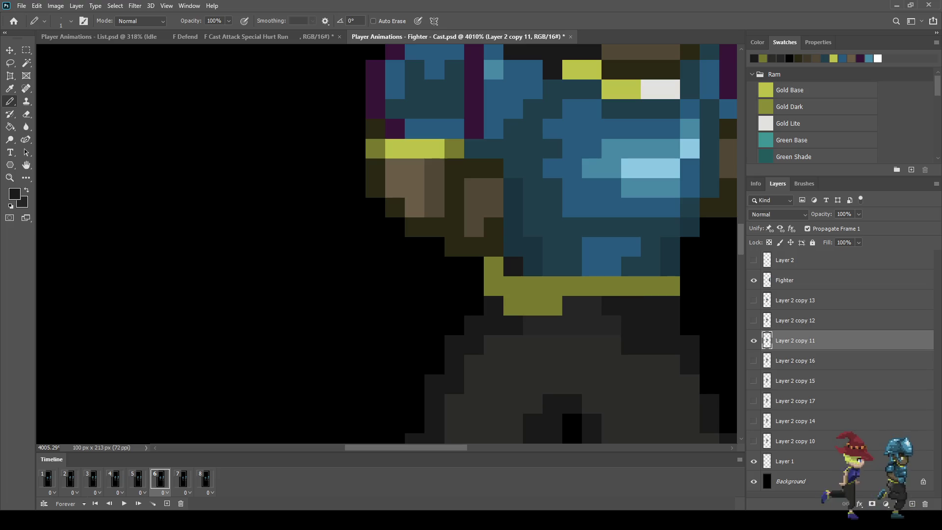
click(493, 285)
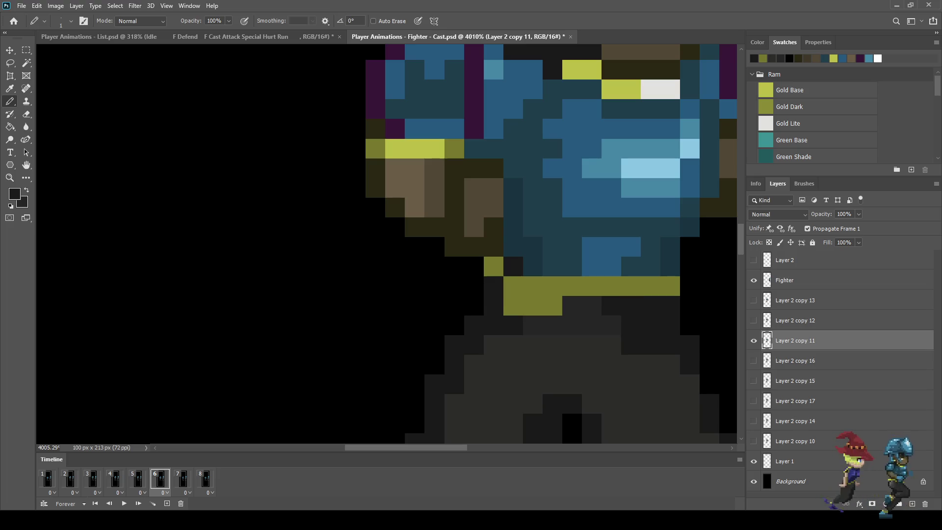
click(513, 306)
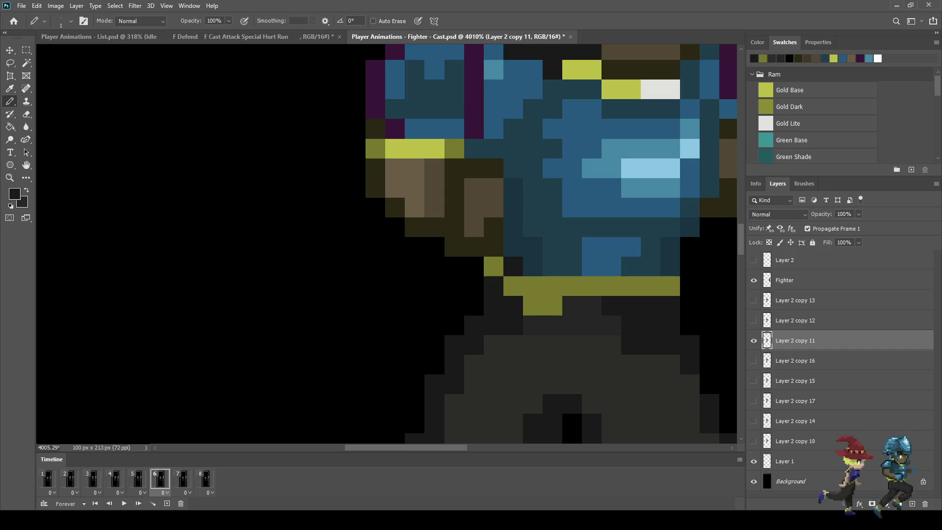
drag(553, 306, 533, 306)
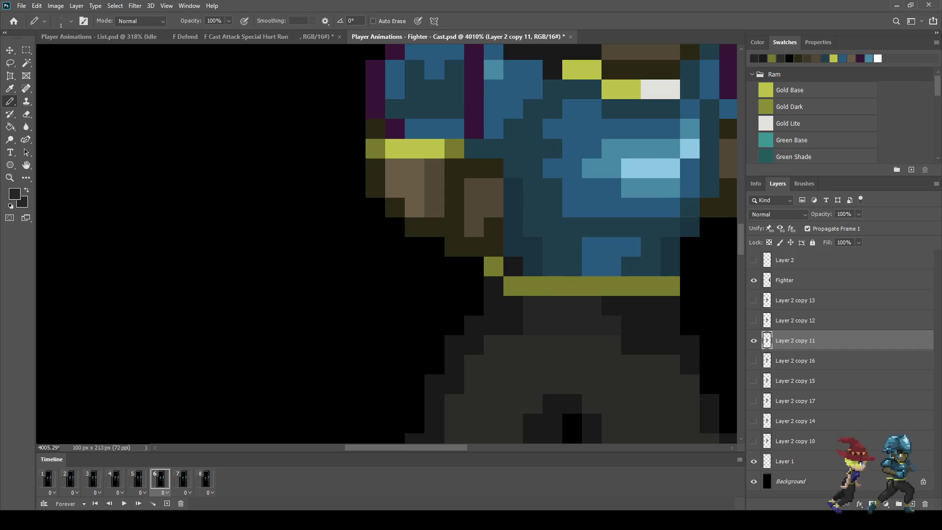
scroll(570, 320, down, 10)
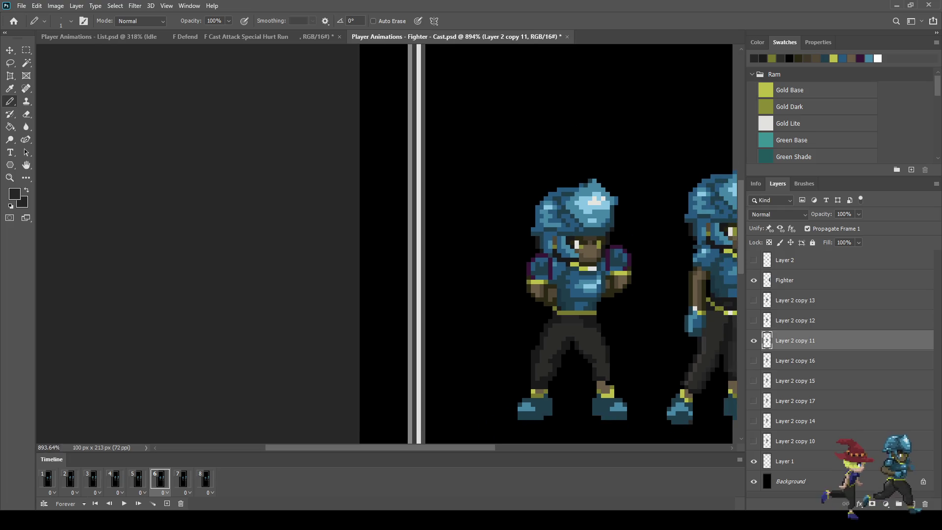
key(space)
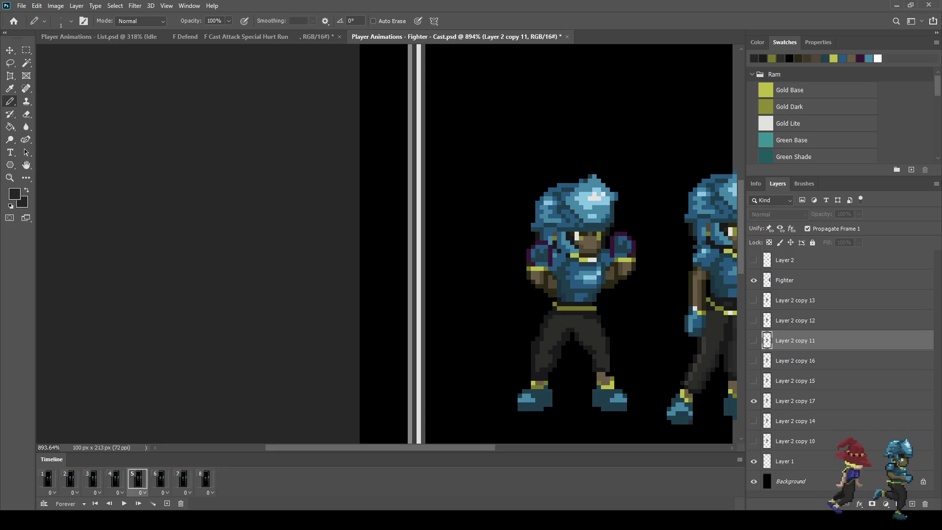
key(space)
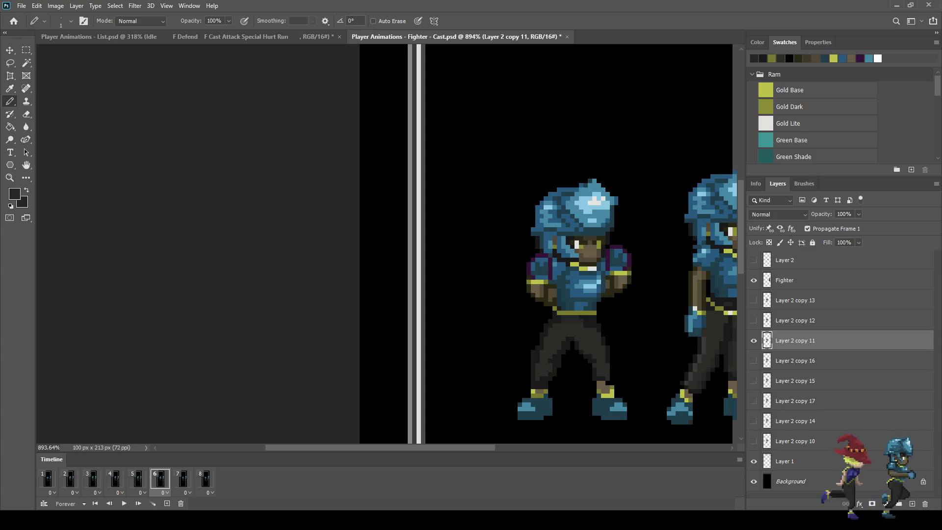
key(space)
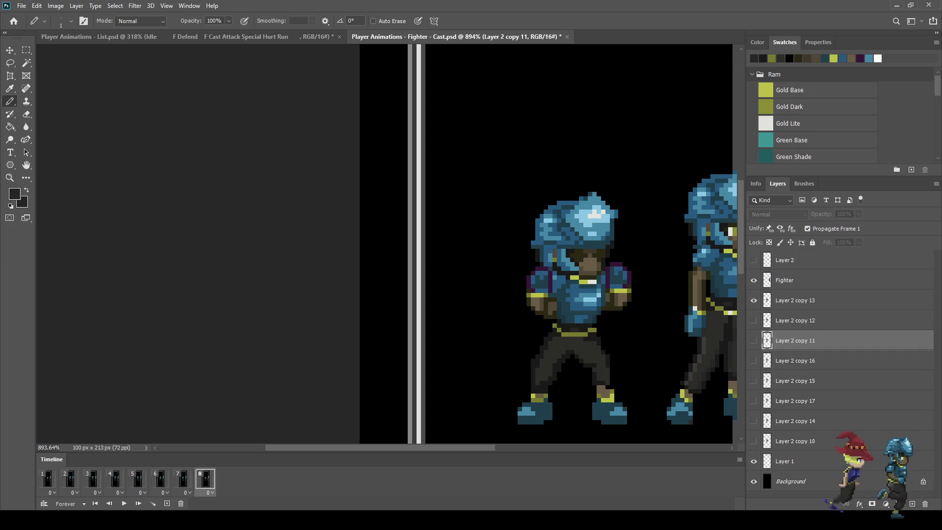
key(space)
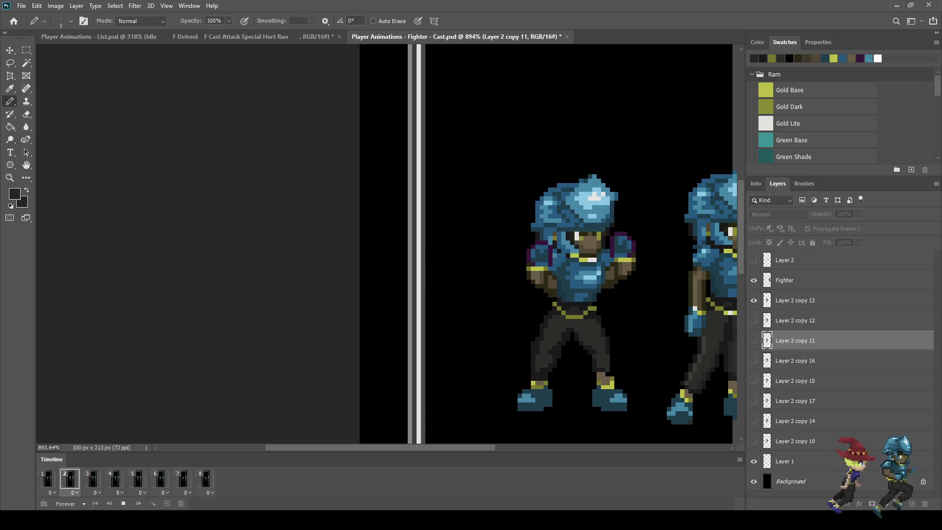
key(space)
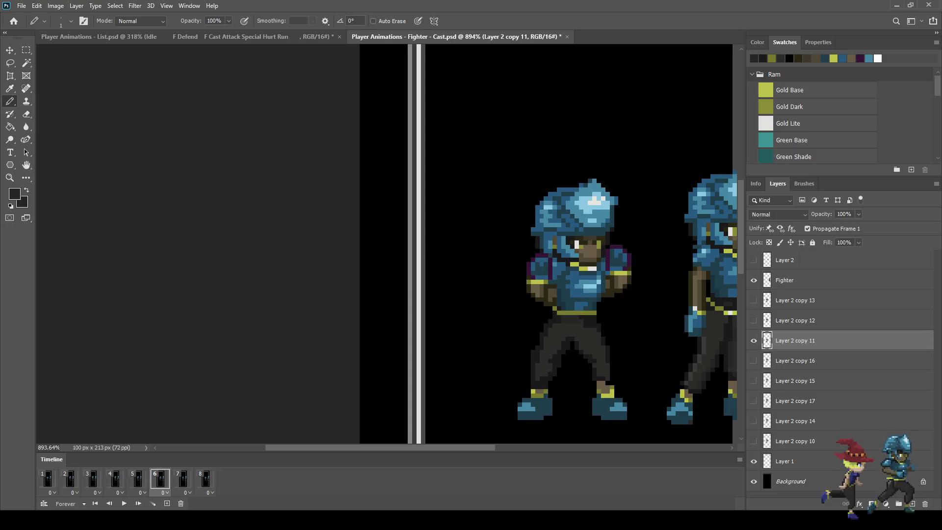
key(space)
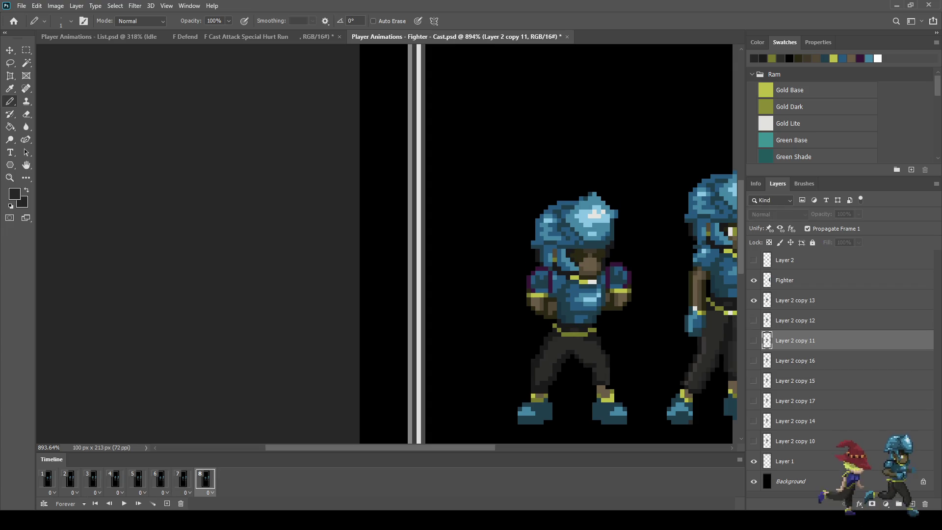
scroll(588, 317, up, 5)
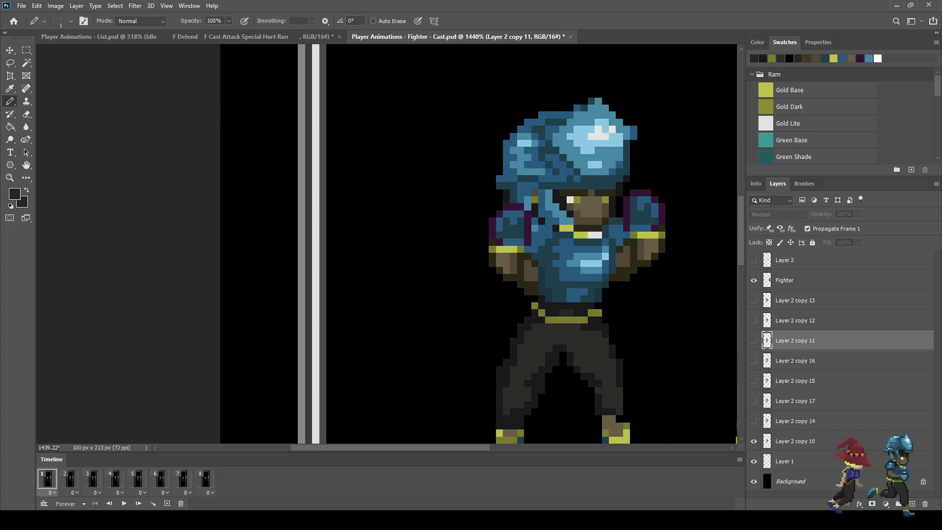
Sample Gold Dark and repaint the belt's upper and lower gold rows on frame 1.
scroll(631, 306, up, 4)
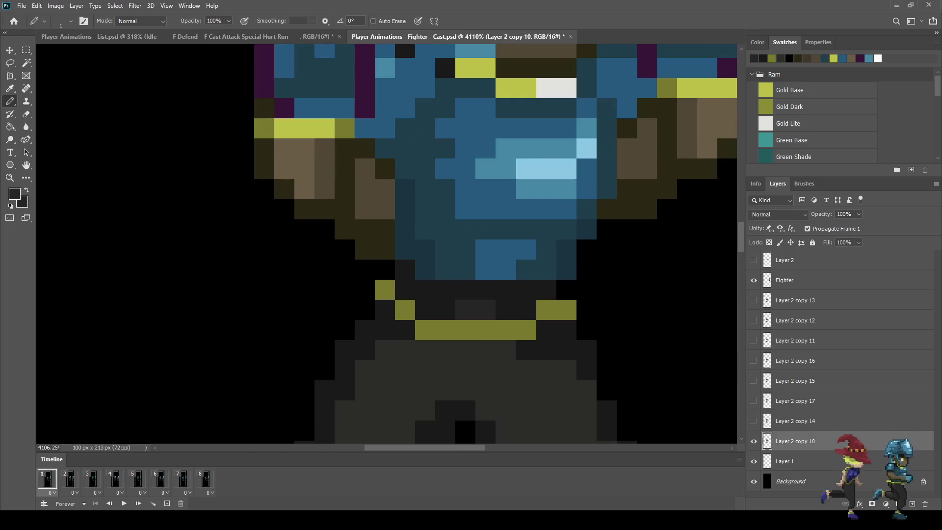
key(i)
click(790, 107)
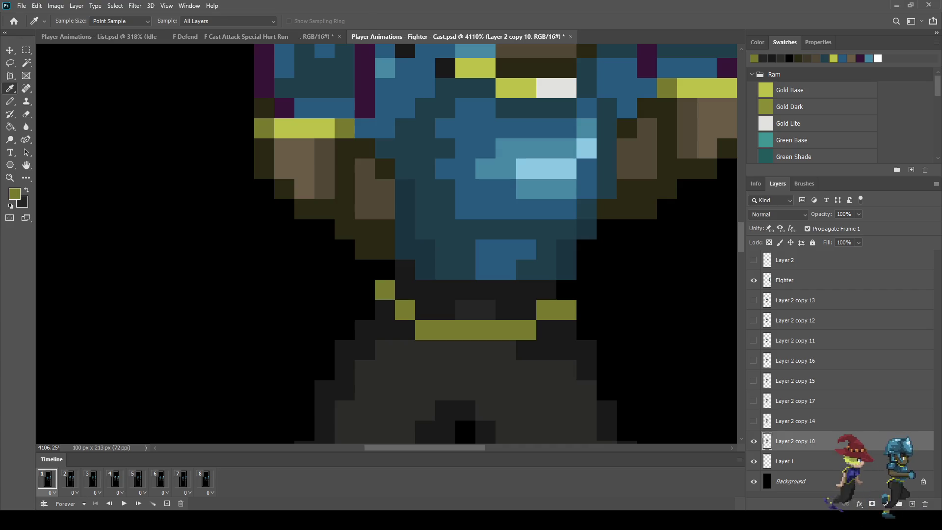
key(b)
click(567, 329)
click(546, 330)
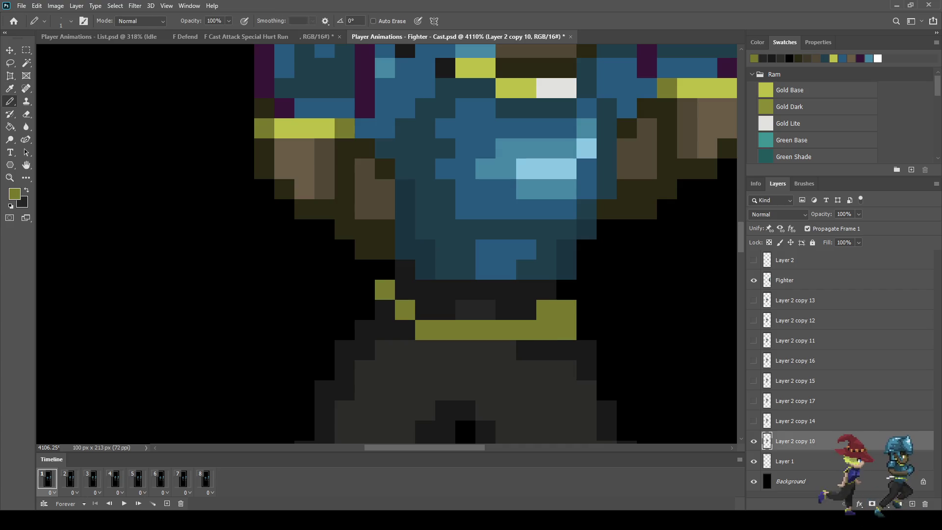
click(527, 350)
click(506, 351)
click(486, 350)
click(466, 351)
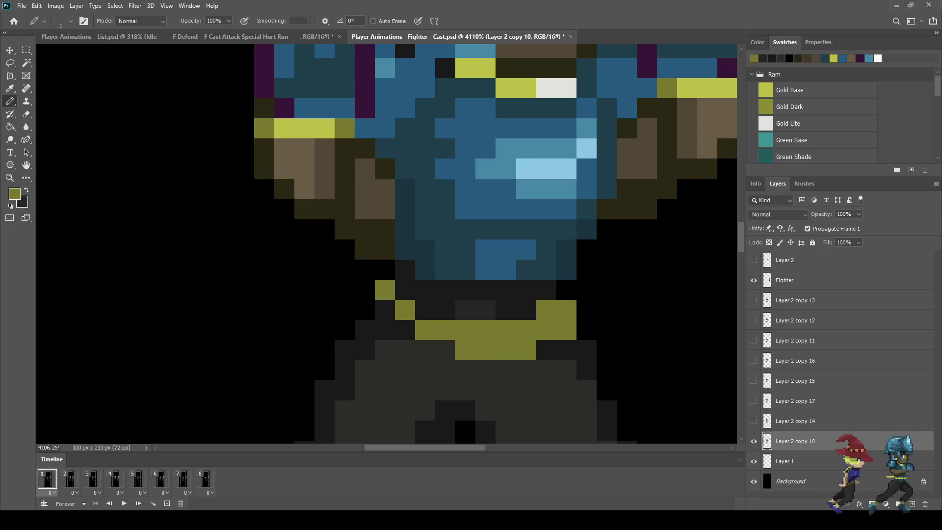
Fix a misplaced pixel and extend the Gold Dark belt to its left end.
key(ctrl+z)
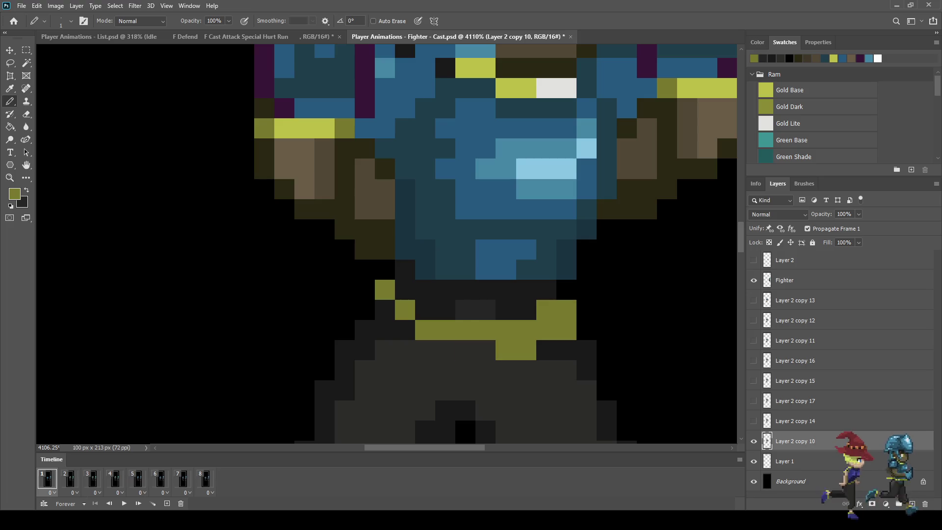
click(475, 371)
click(445, 351)
click(425, 351)
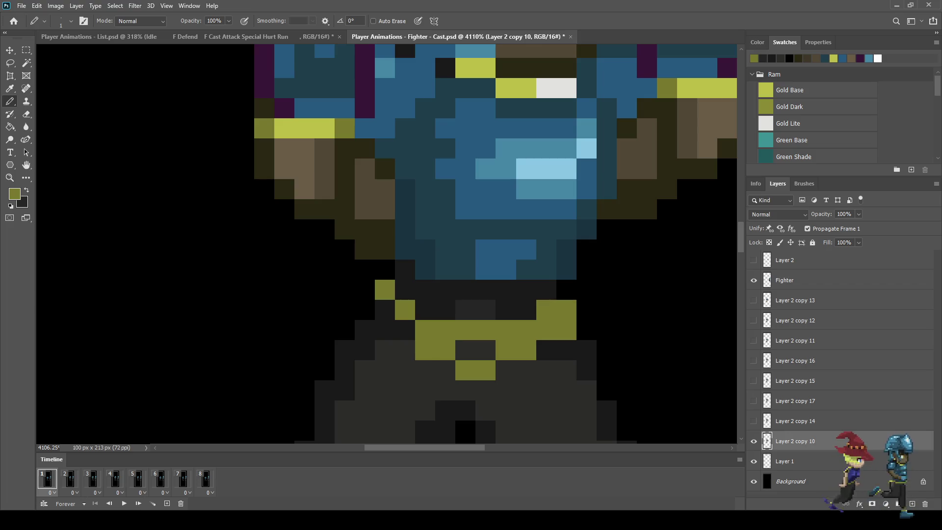
click(405, 330)
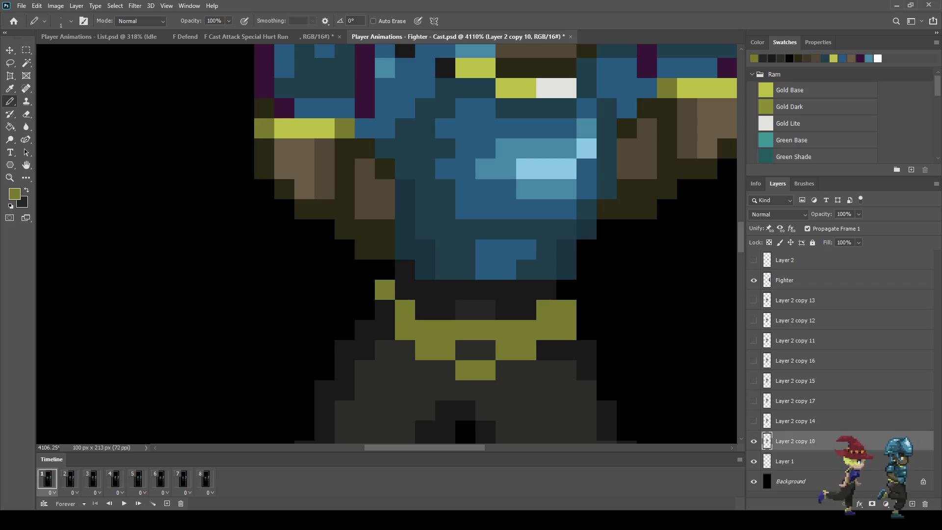
click(385, 310)
Carve near-black notch pixels into the gold belt and beside its left end.
key(i)
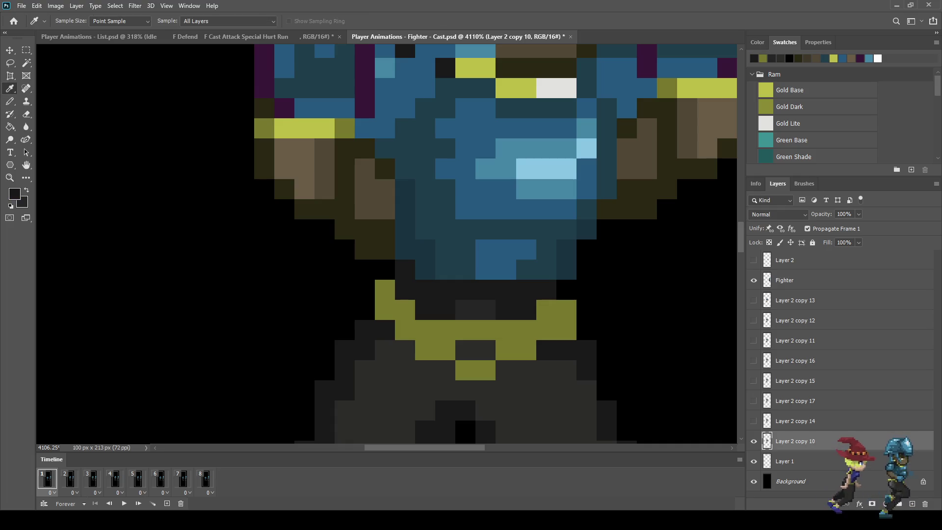
key(b)
click(405, 309)
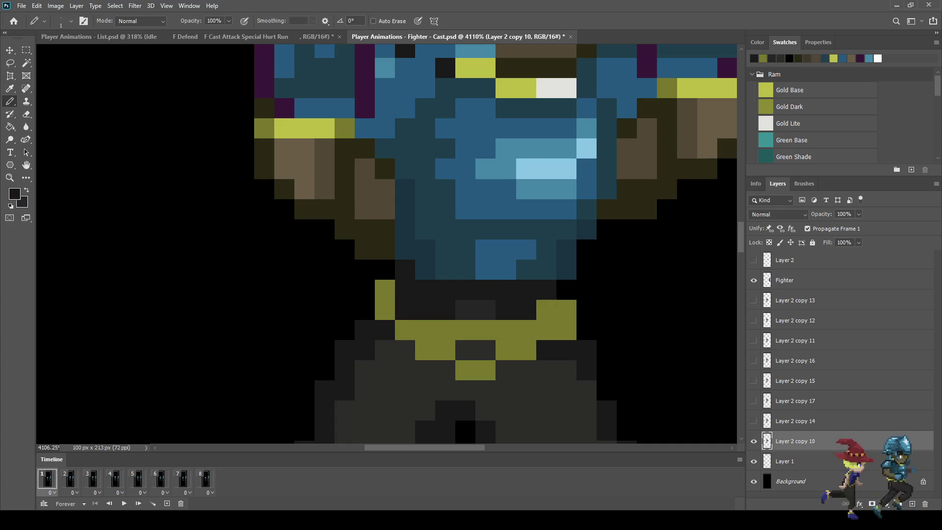
click(546, 309)
click(526, 330)
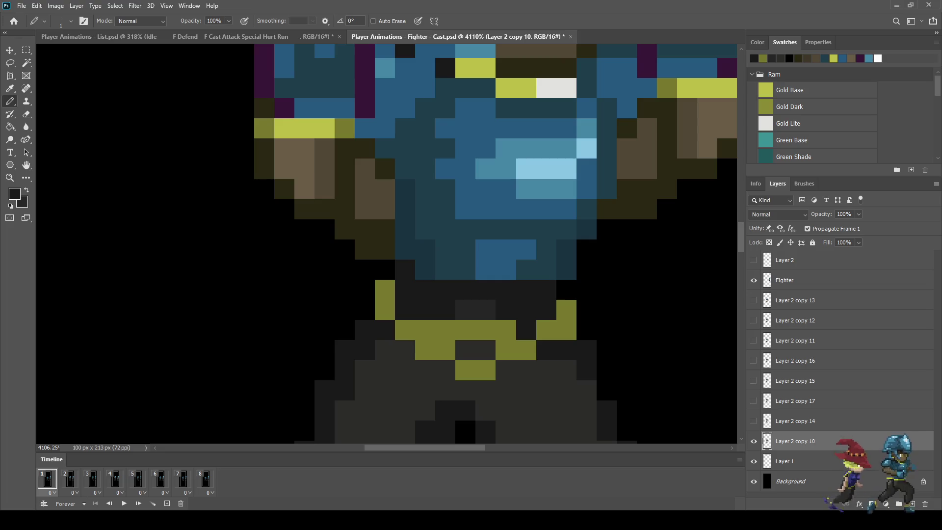
click(546, 330)
key(ctrl+z)
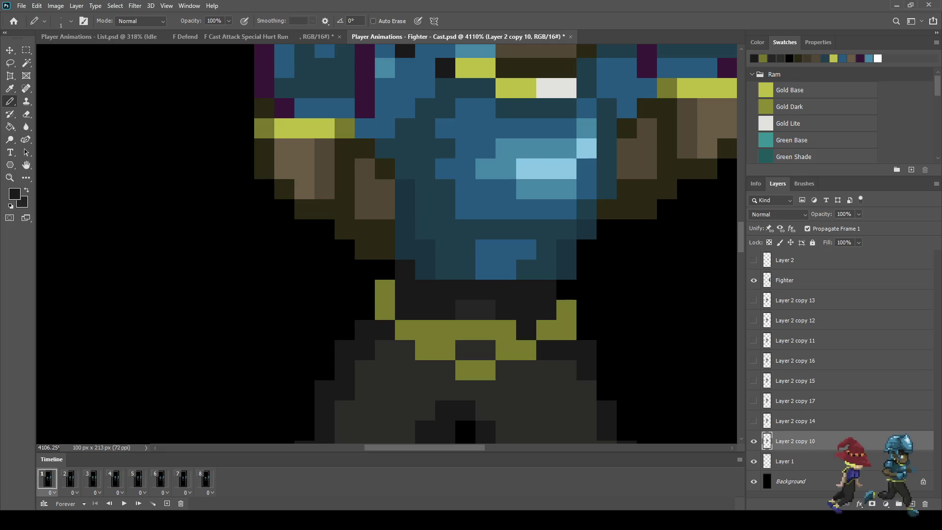
click(506, 330)
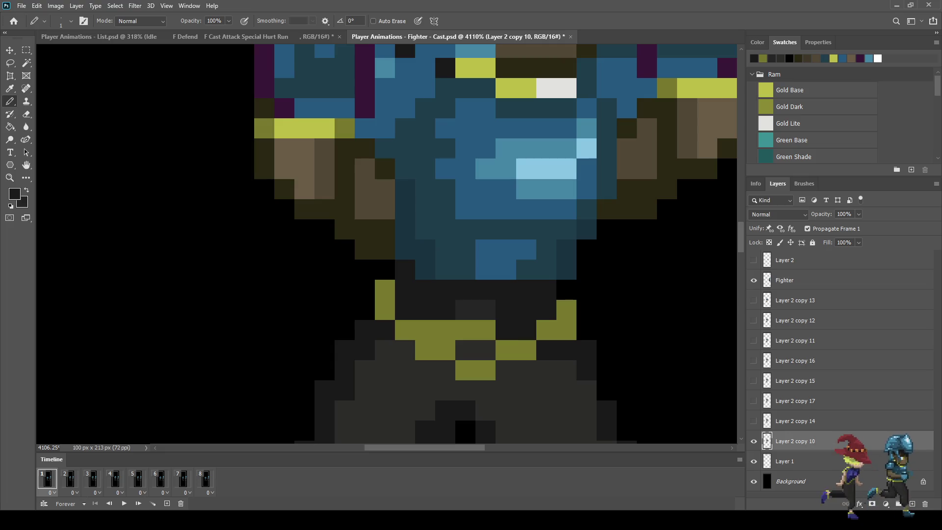
Sample dark grey from the sprite and paint four centre belt pixels, then play the animation.
key(i)
click(515, 310)
key(b)
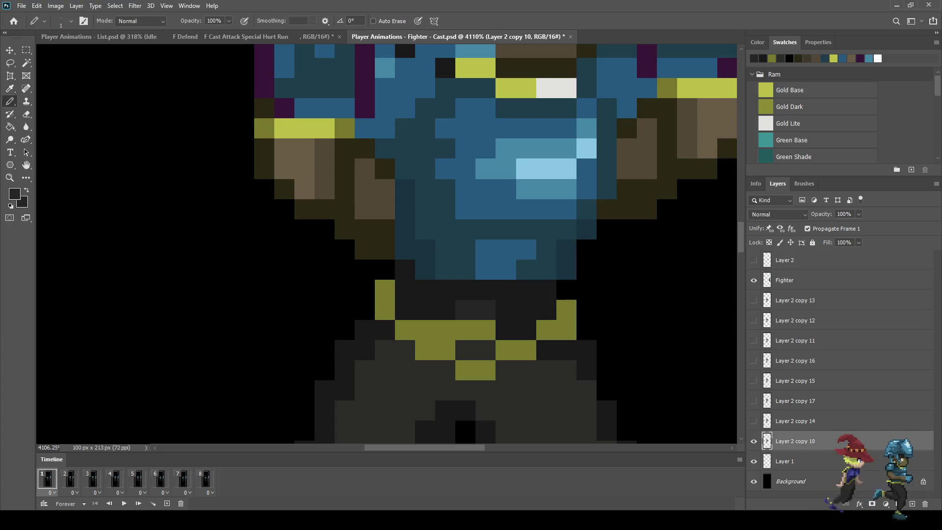
click(486, 330)
click(465, 330)
click(445, 330)
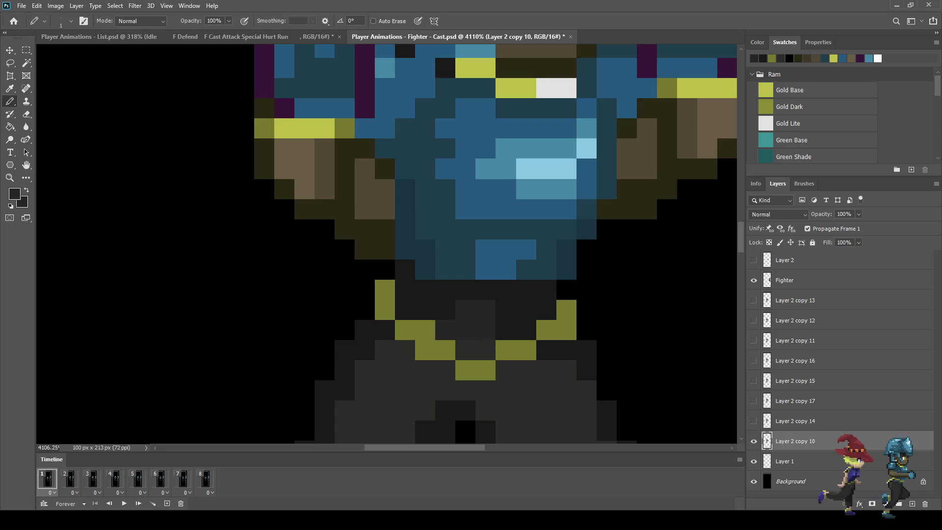
click(425, 330)
scroll(483, 332, down, 3)
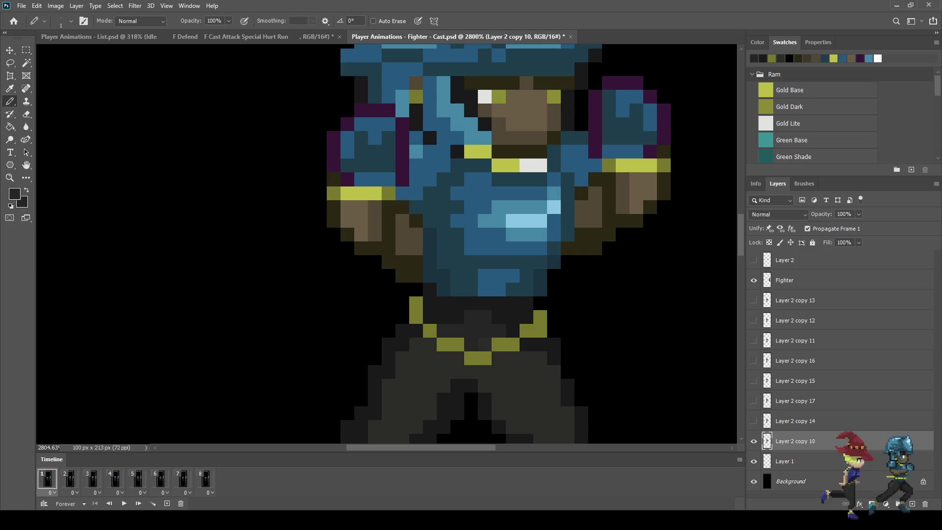
scroll(519, 351, down, 5)
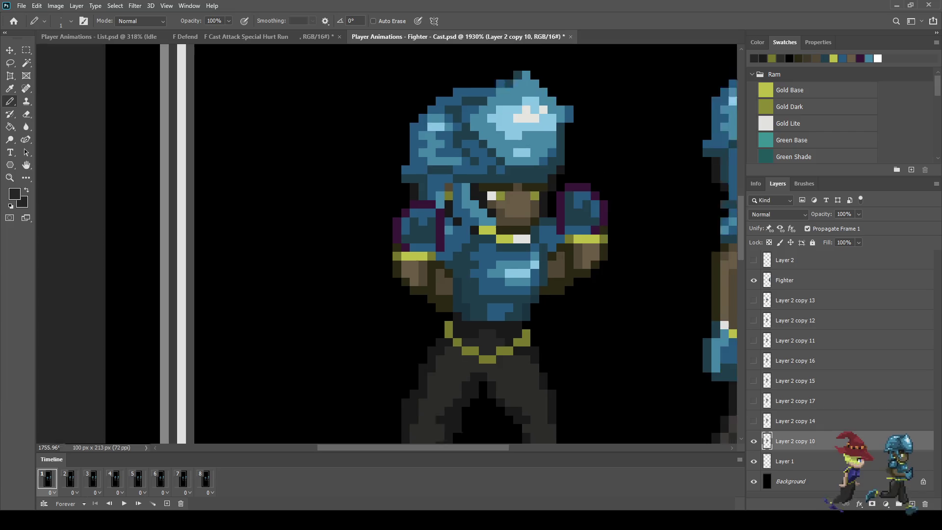
key(space)
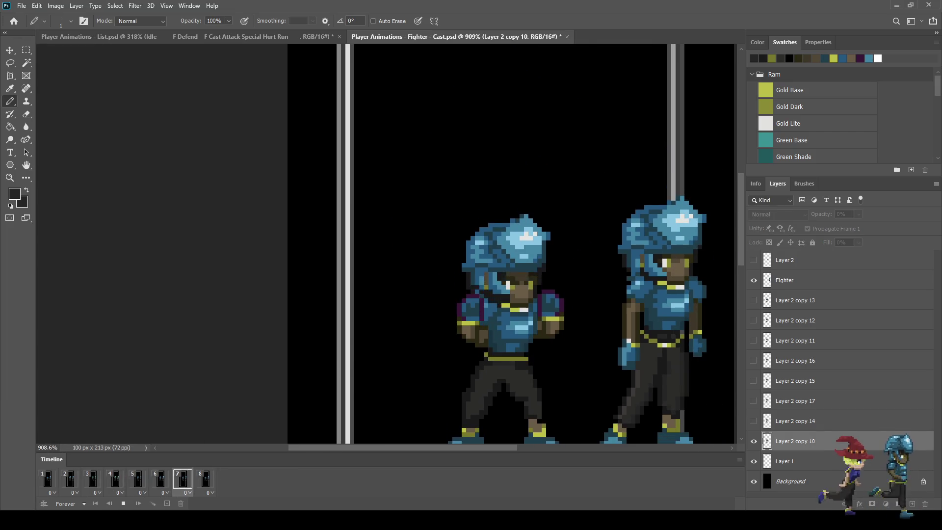
Save the Fighter - Cast document.
scroll(597, 338, down, 2)
scroll(599, 333, down, 1)
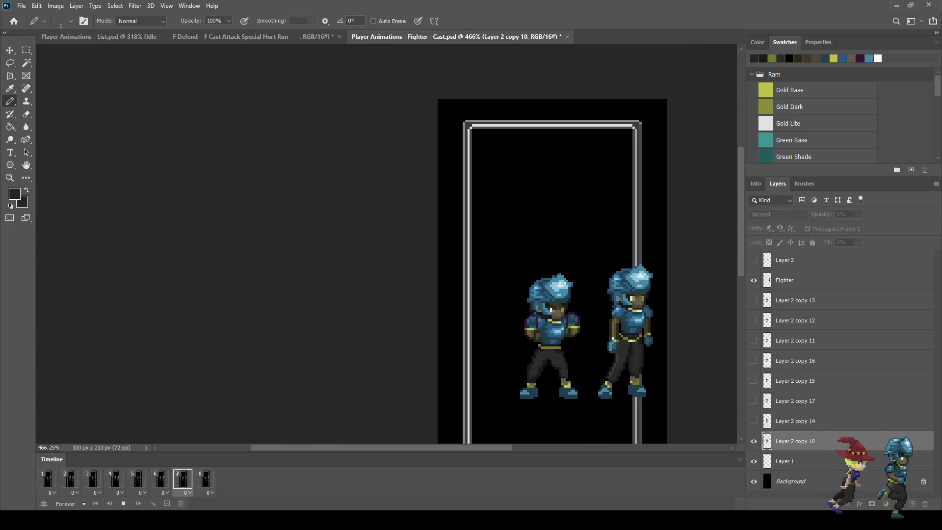
scroll(600, 333, down, 2)
scroll(600, 333, up, 1)
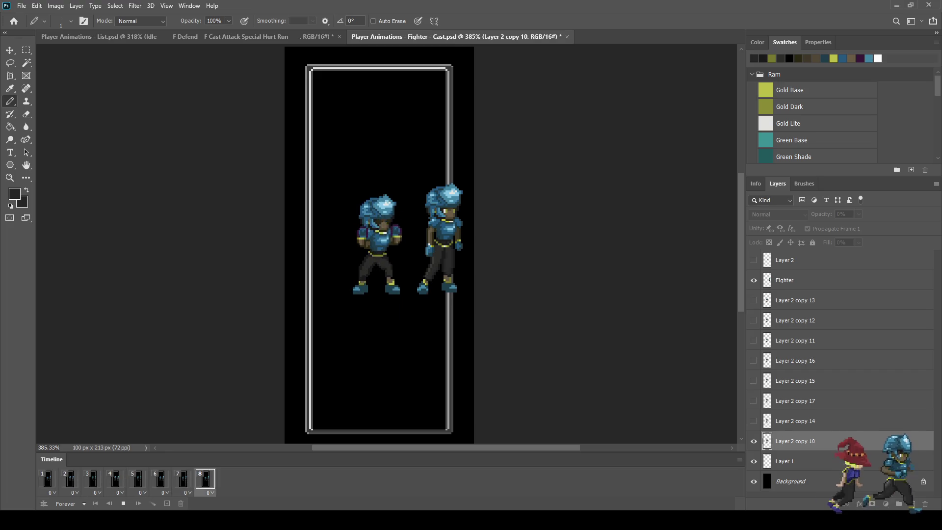
key(ctrl+s)
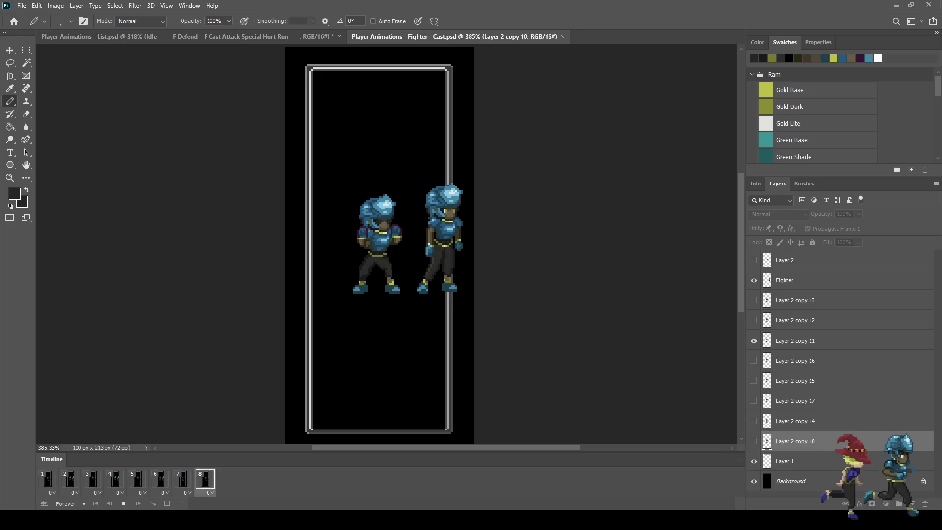
Show the document in full-screen mode at 100%, then zoom in to about 500%.
key(ctrl+1)
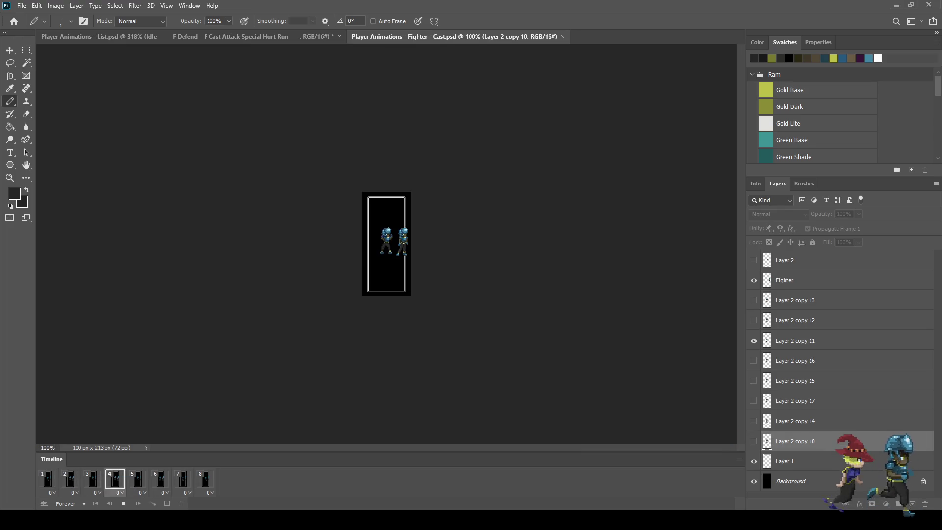
key(f)
key(ctrl+plus)
key(ctrl+plus)
key(ctrl+plus)
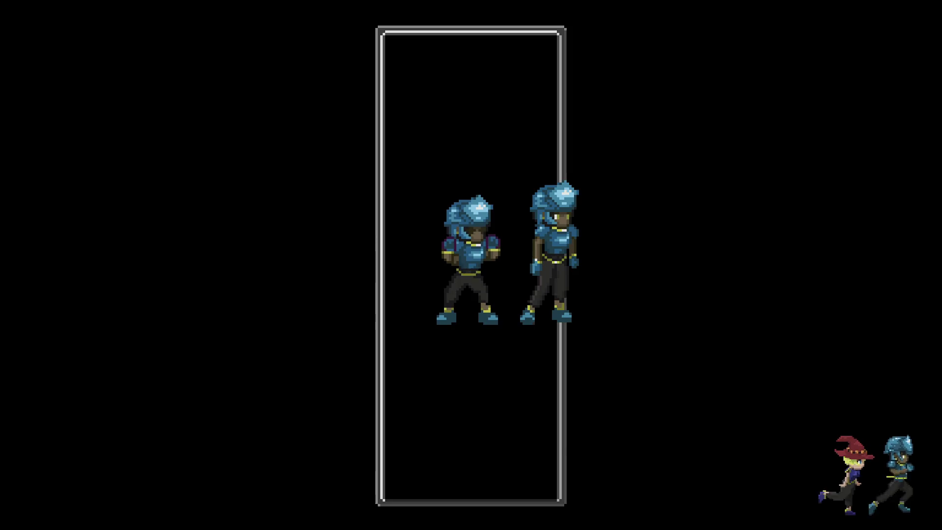
Leave full-screen for standard screen mode with panels and timeline.
key(f)
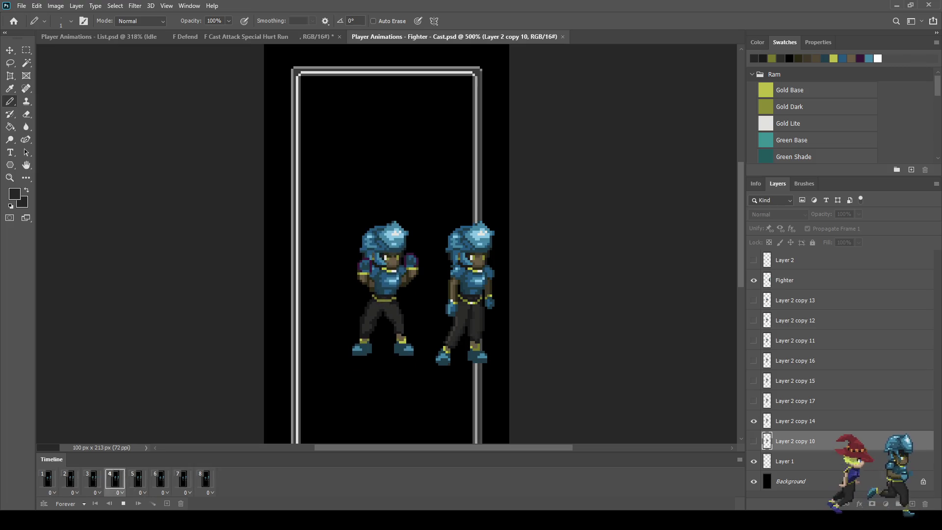
Stop playback and inspect frame 1 zoomed to 500%, then play and stop the animation.
key(space)
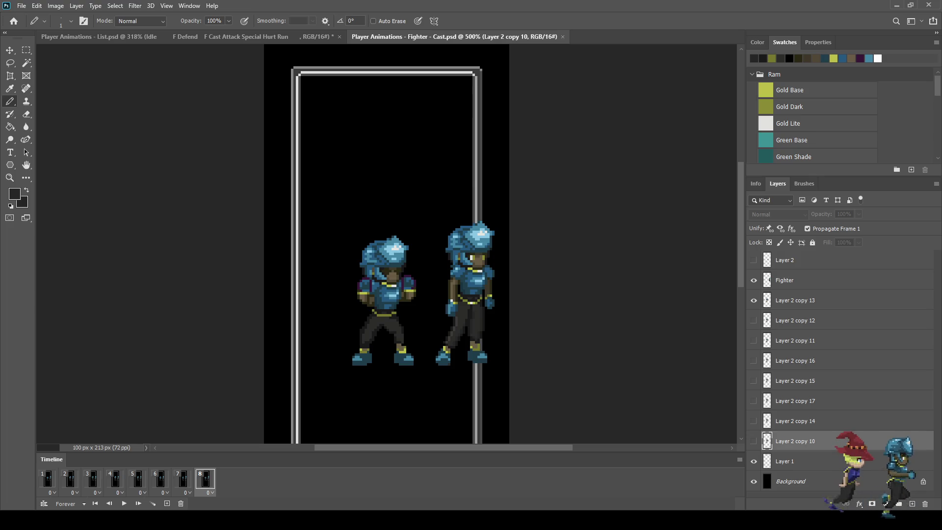
click(48, 478)
scroll(407, 319, up, 4)
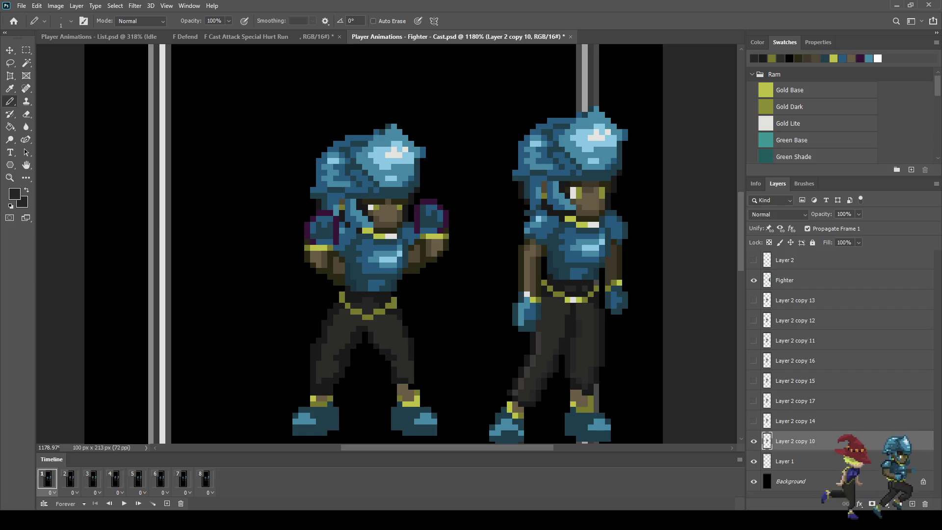
key(ctrl+1)
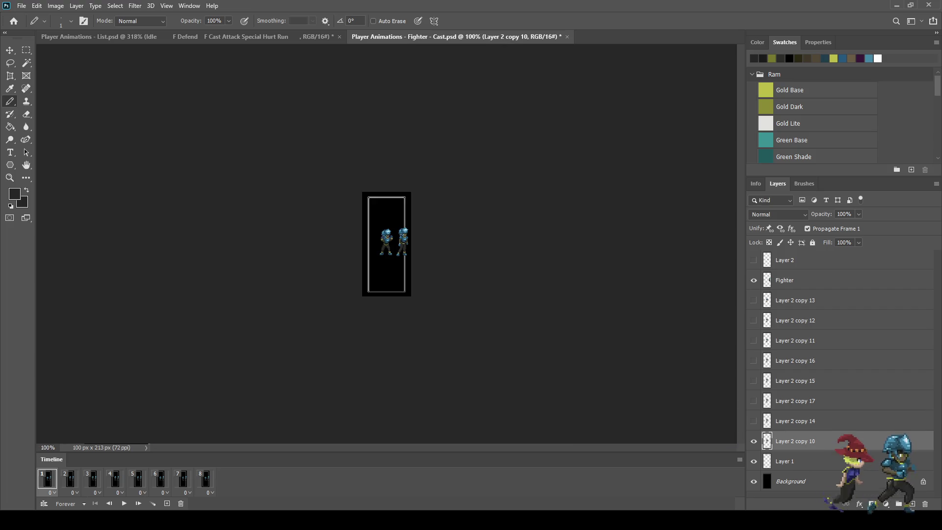
key(ctrl+plus)
key(ctrl+plus)
key(ctrl+plus)
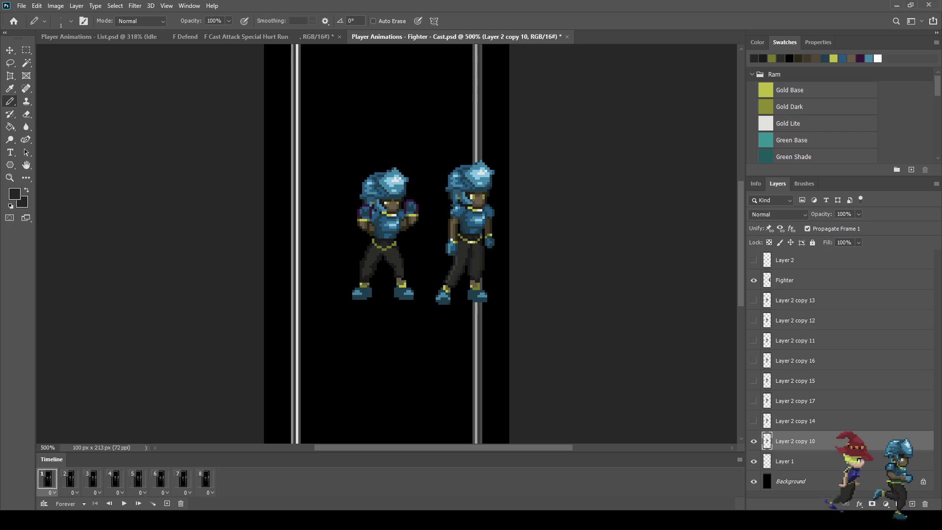
key(space)
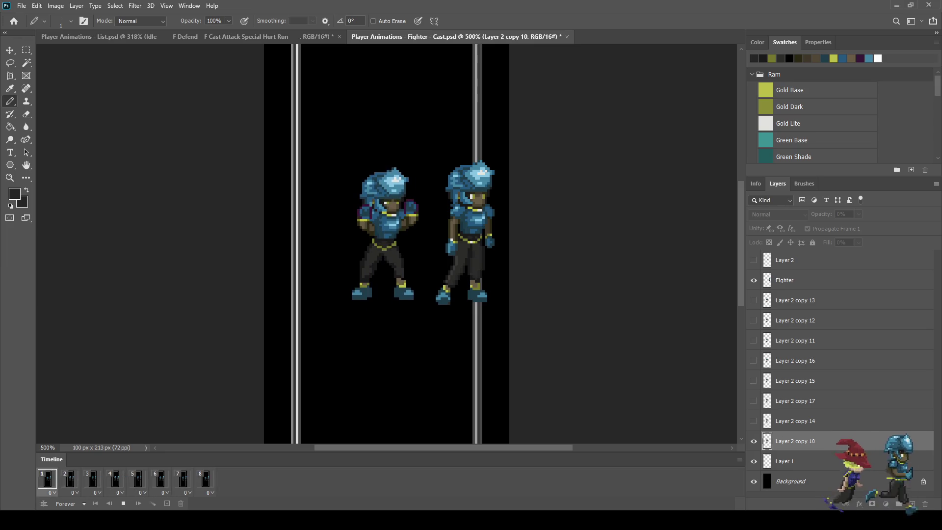
key(space)
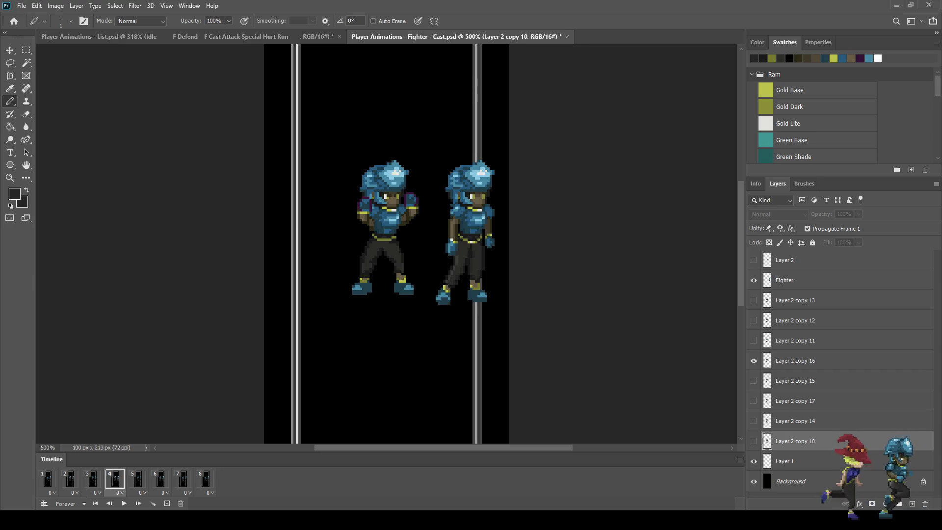
Switch to the Defend (merged) file and play it, stopping on frame 1.
key(ctrl+0)
key(space)
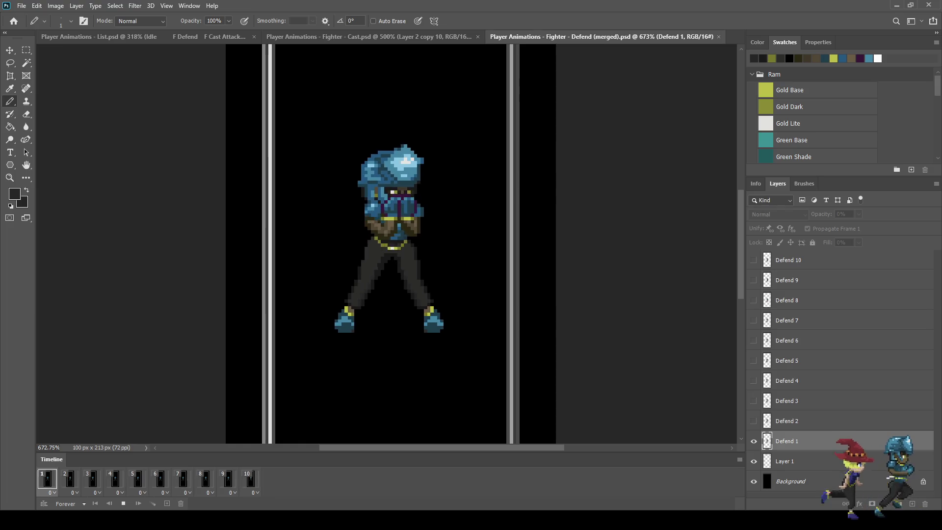
key(space)
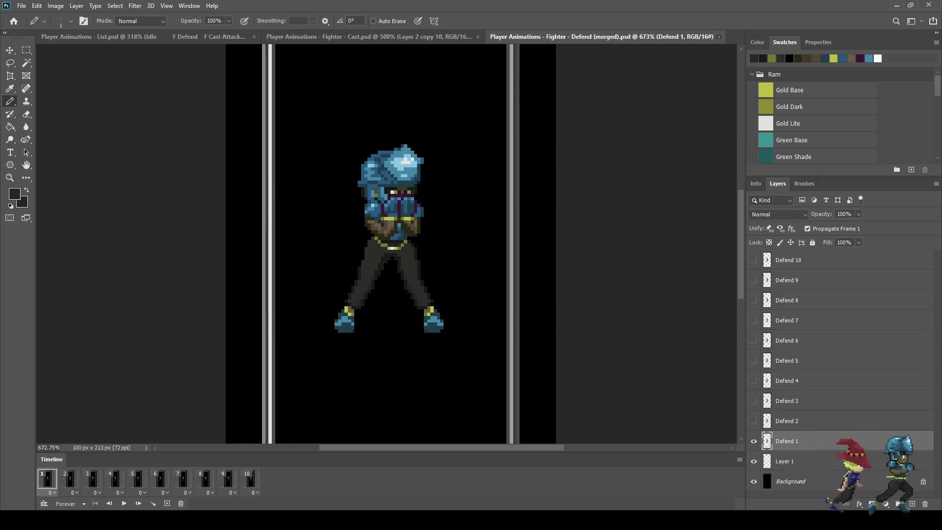
Close the Defend (merged) file and resume the Fighter - Cast animation.
key(ctrl+w)
key(space)
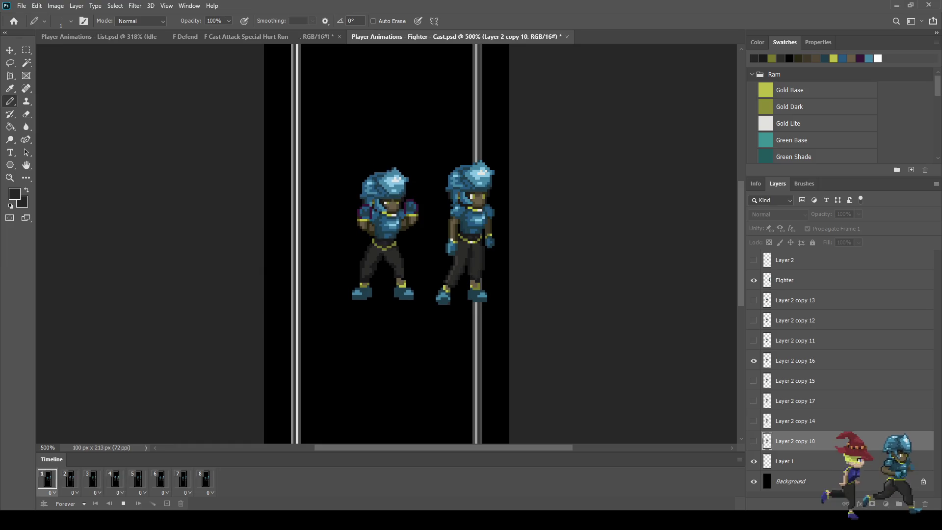
Stop the cast animation on frame 3 and zoom in.
key(space)
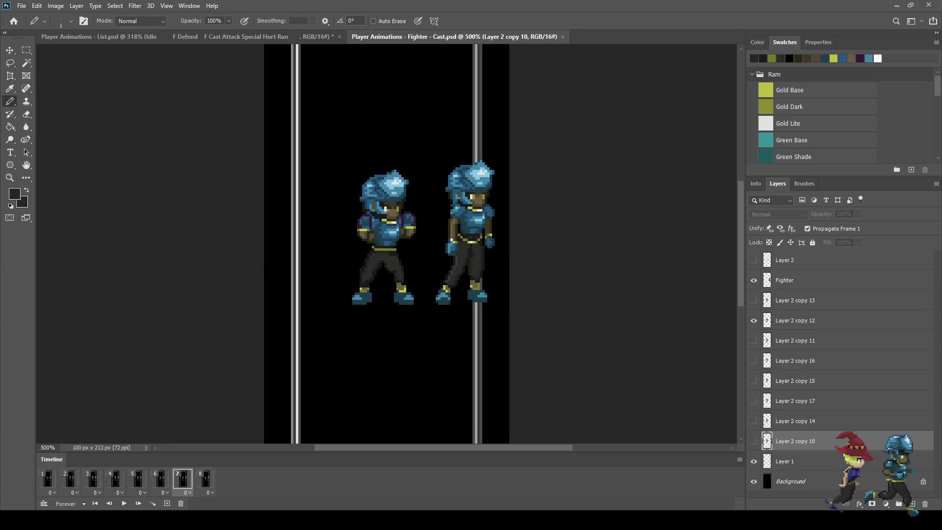
key(space)
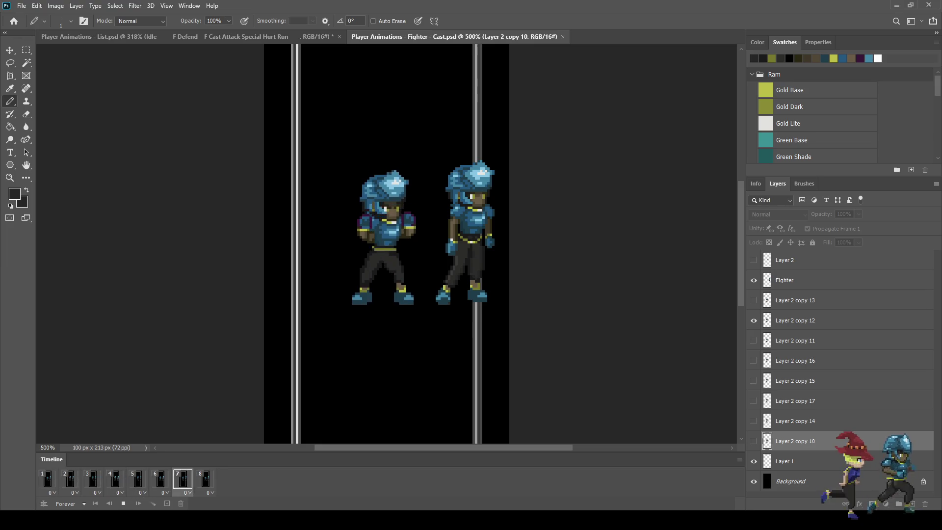
key(space)
scroll(353, 271, up, 8)
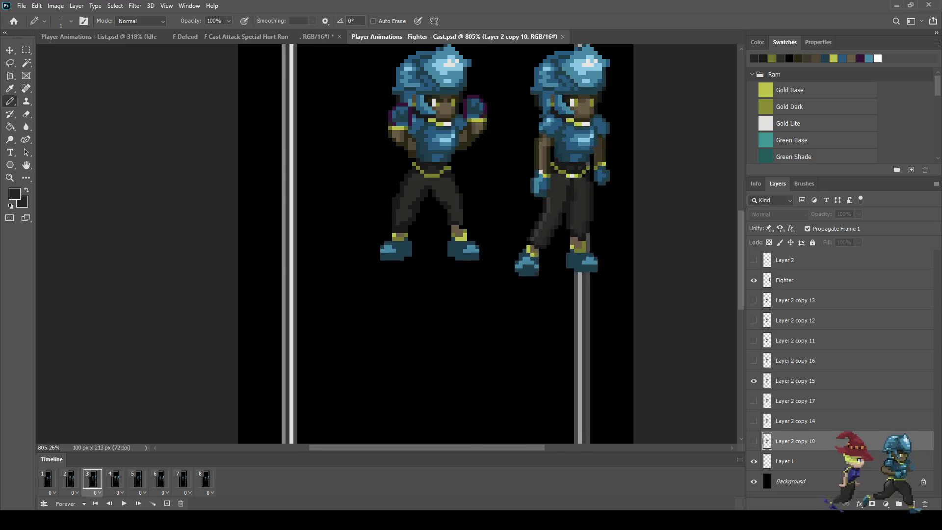
scroll(422, 246, up, 1)
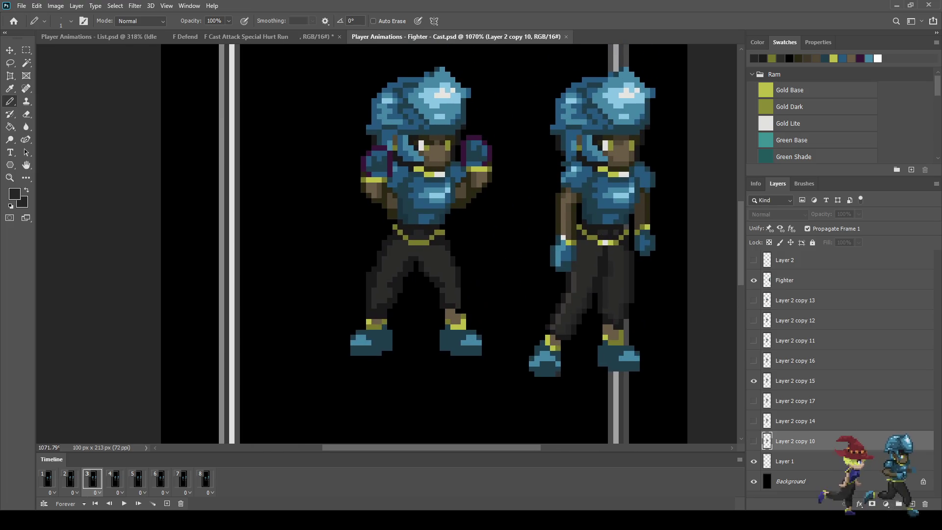
Step through frames 4–7 to land on frame 6 and sample the belt's olive gold.
key(Right)
key(Right)
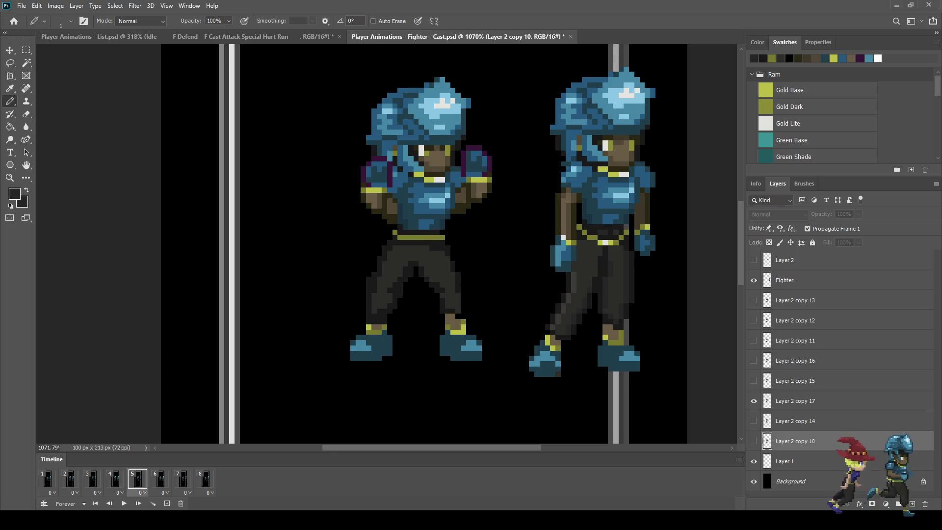
key(Right)
key(Right)
key(Left)
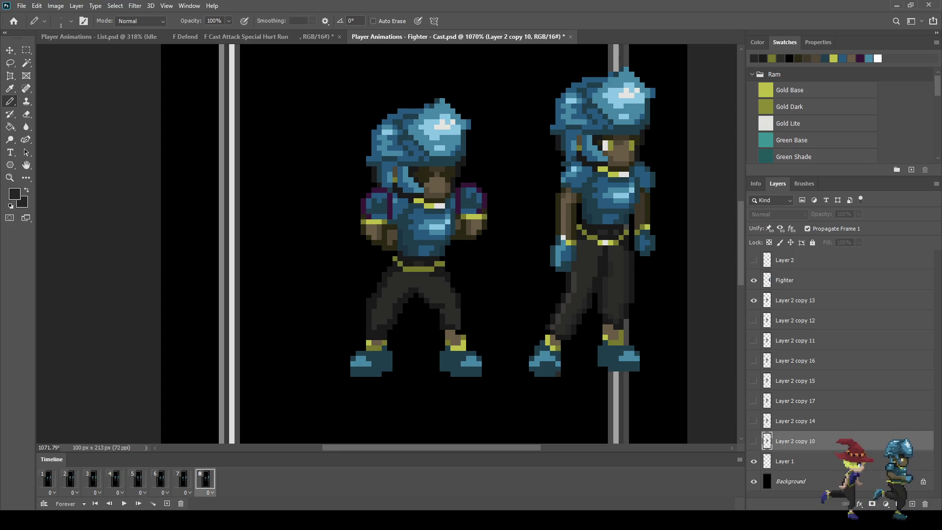
key(Left)
key(Left)
key(Left)
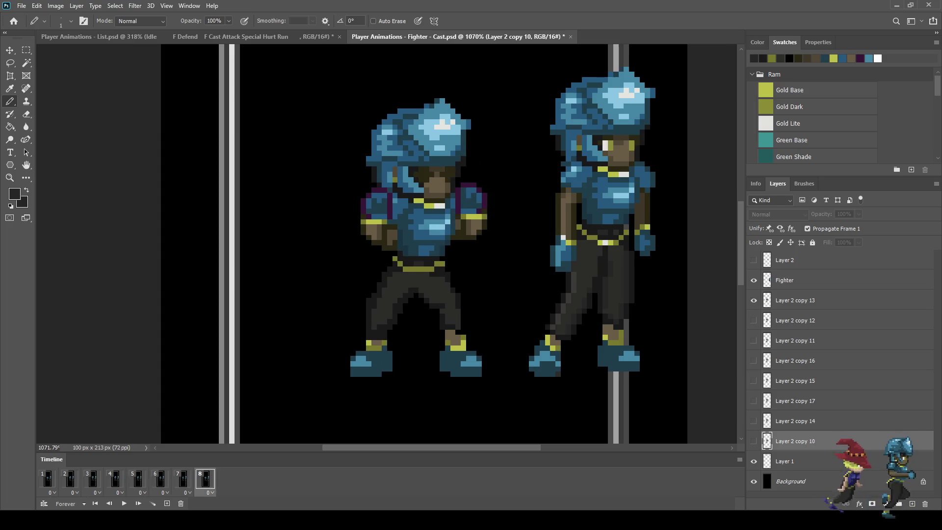
key(Right)
key(Right)
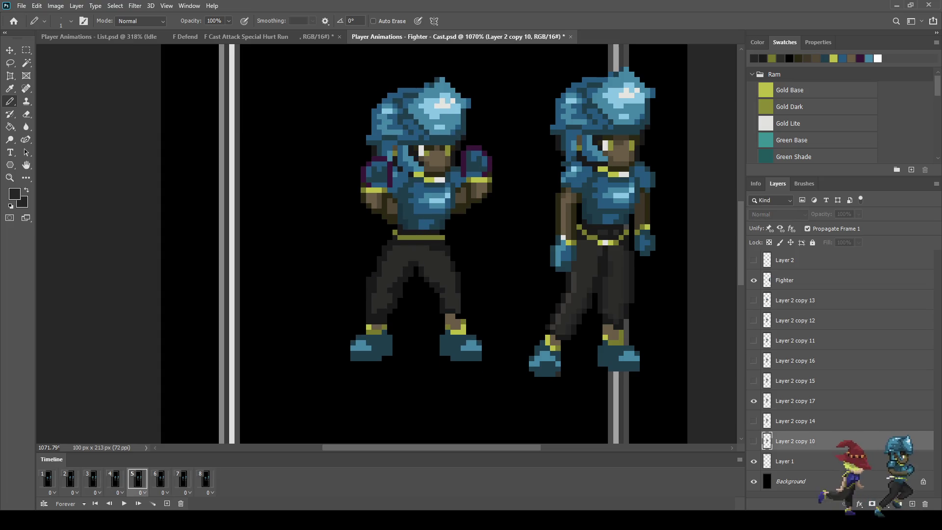
key(Right)
key(Left)
key(Right)
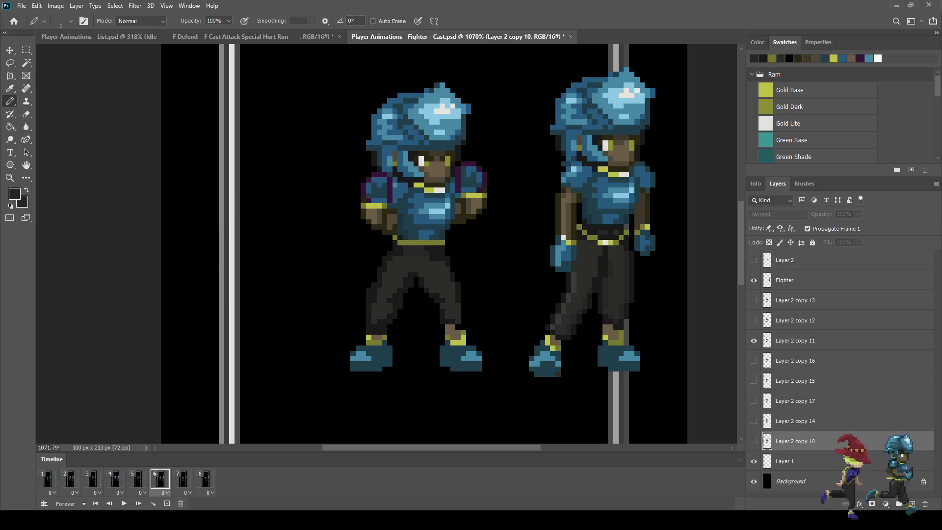
key(i)
scroll(426, 260, up, 5)
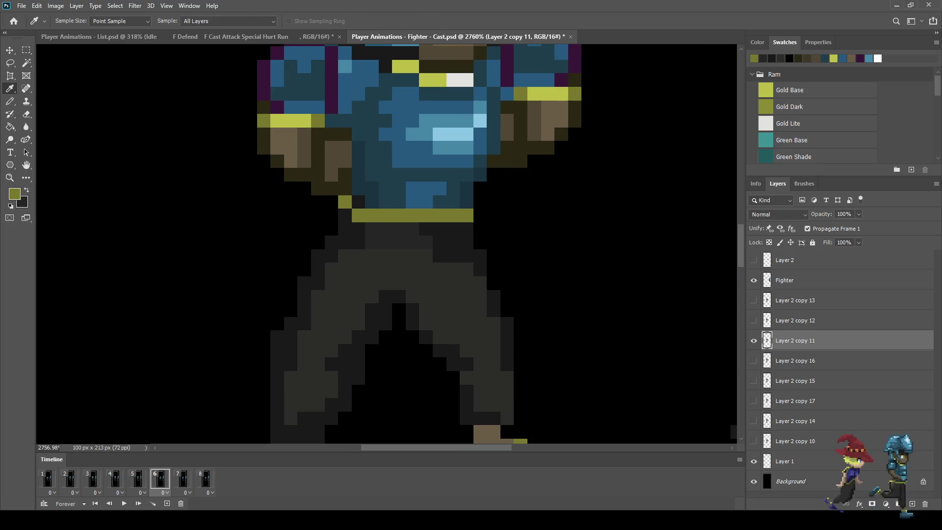
Paint dark-gold belt pixels under the chest on frame 6, comparing with frame 5.
key(b)
drag(426, 202, 398, 202)
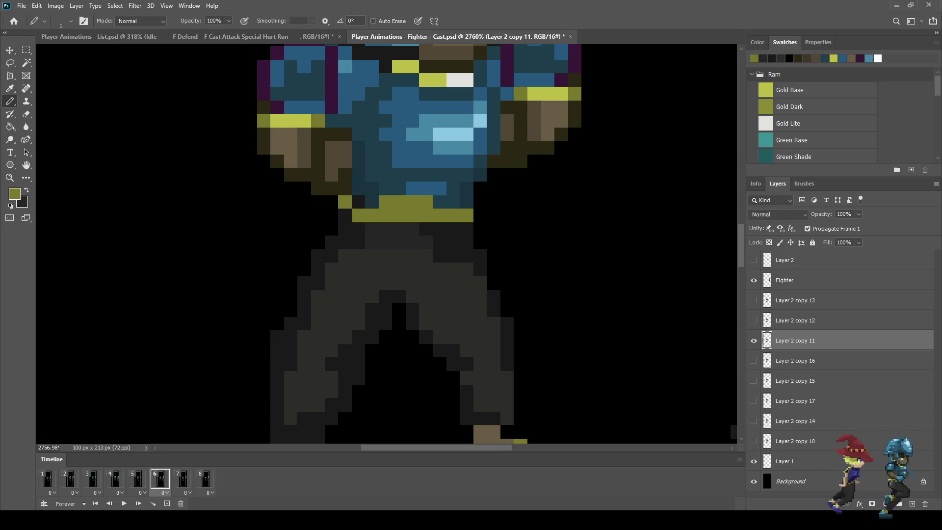
key(Left)
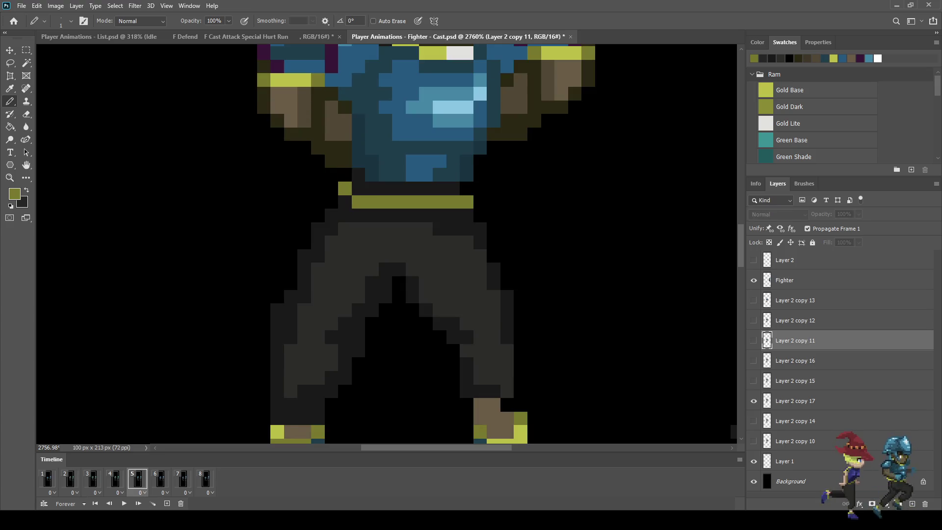
key(Right)
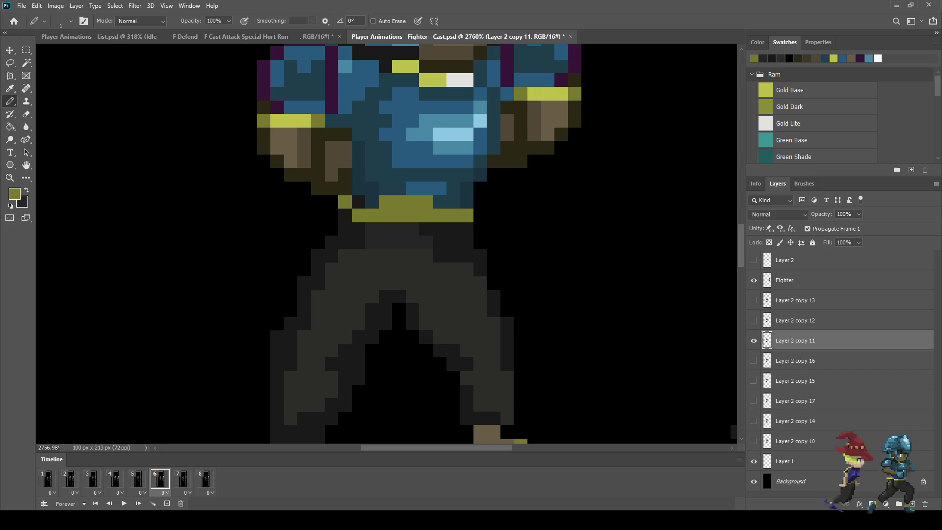
Try a dark stroke across the belt middle, undo it, and preview the loop.
key(i)
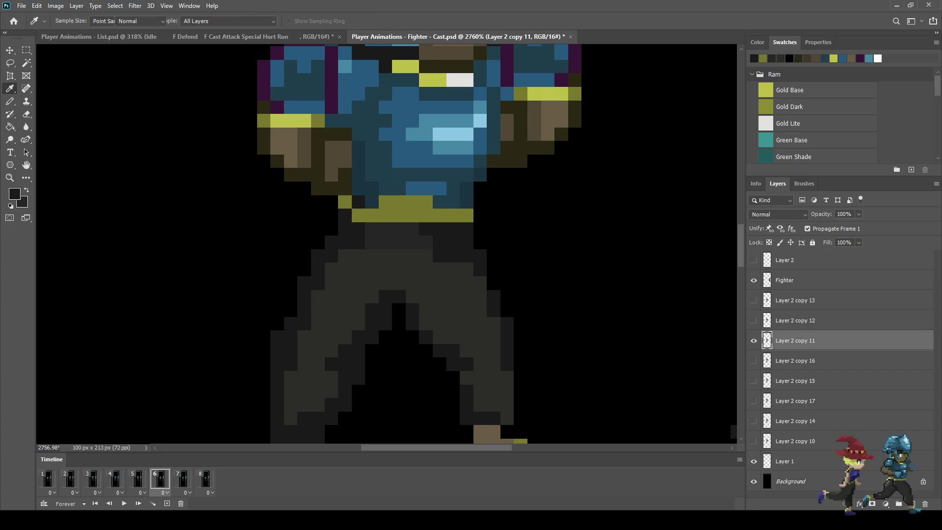
key(b)
mouse_move(426, 216)
mouse_down()
mouse_move(372, 216)
mouse_move(385, 216)
mouse_up()
key(ctrl+z)
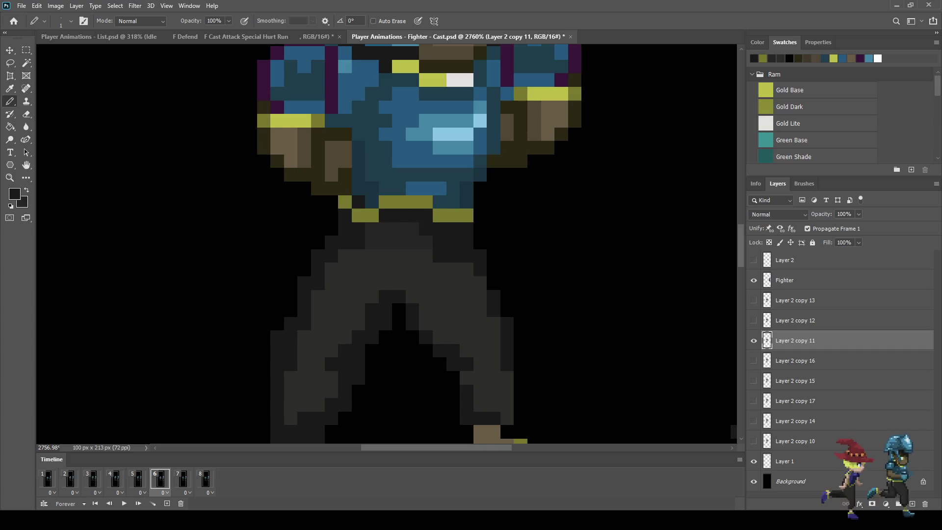
scroll(489, 232, down, 5)
key(space)
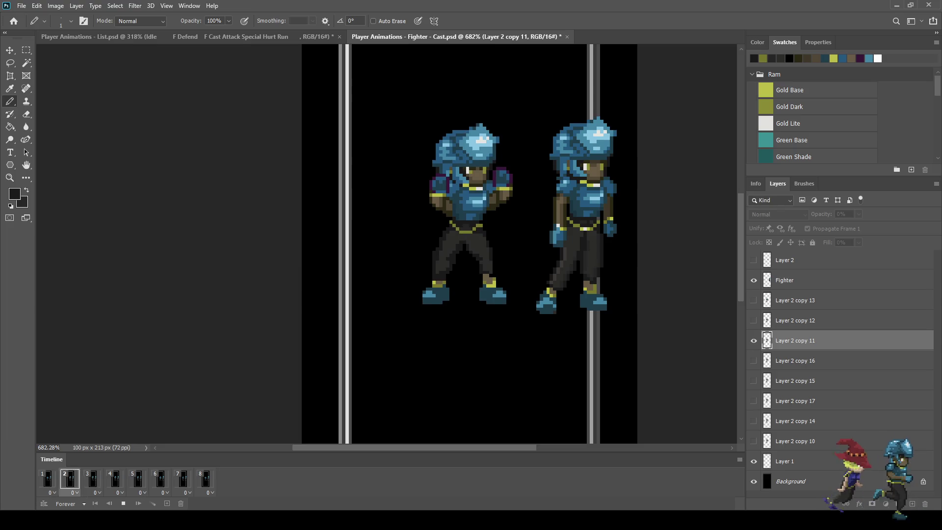
scroll(542, 236, down, 1)
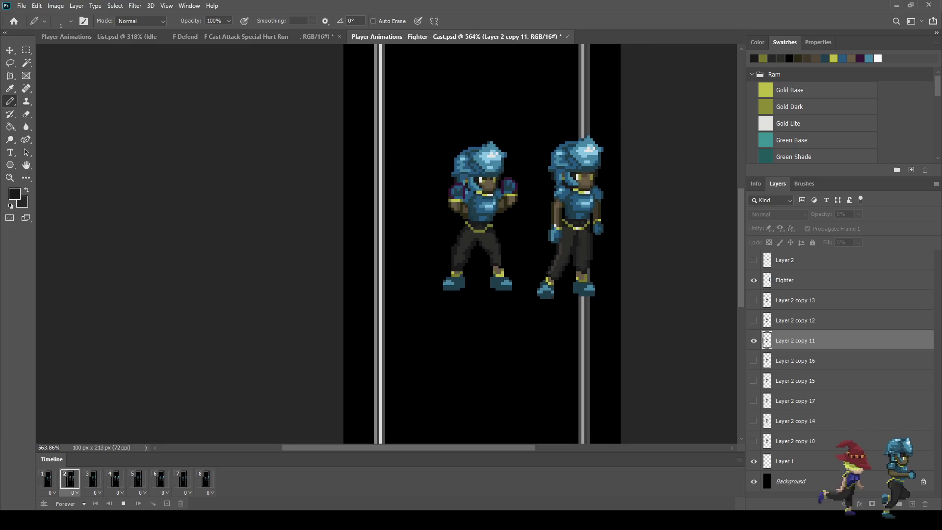
key(space)
scroll(479, 231, up, 5)
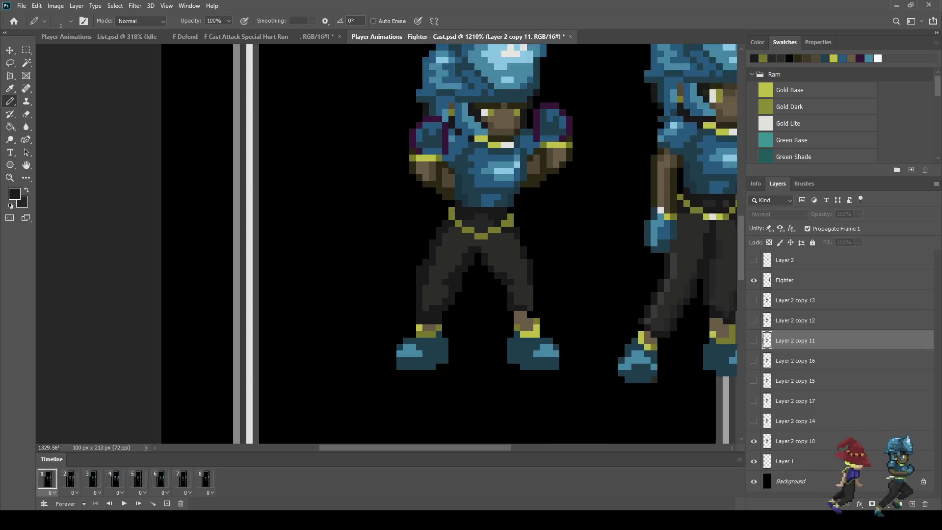
scroll(484, 233, up, 7)
On Layer 2 copy 10, add gold pixels extending the belt's V downward.
key(i)
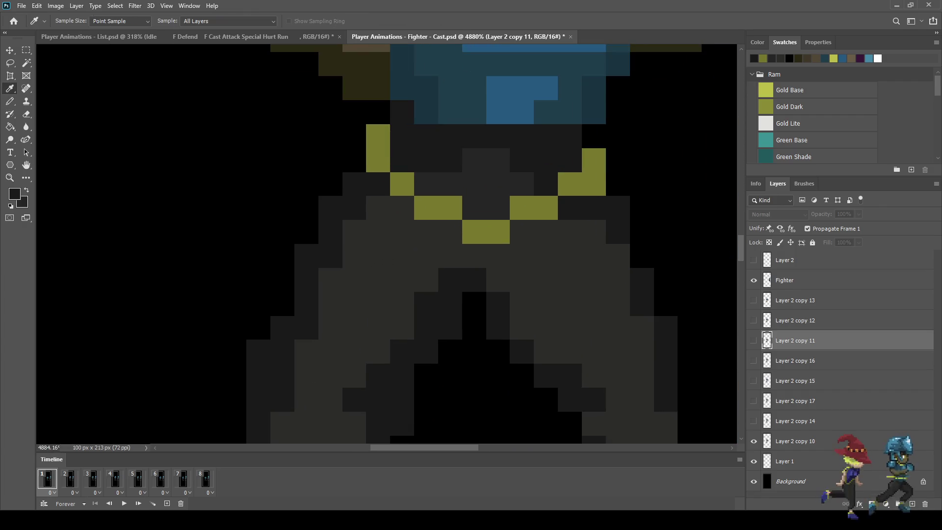
key(b)
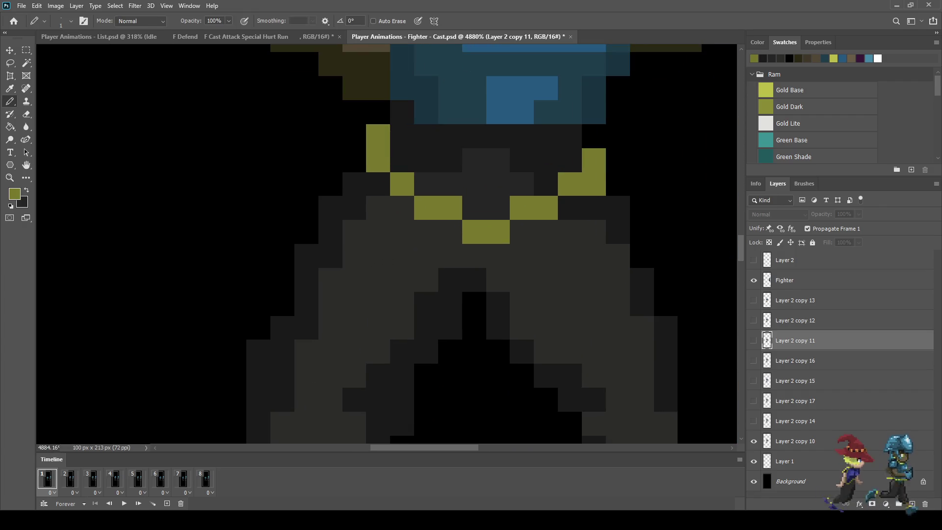
click(795, 442)
click(522, 232)
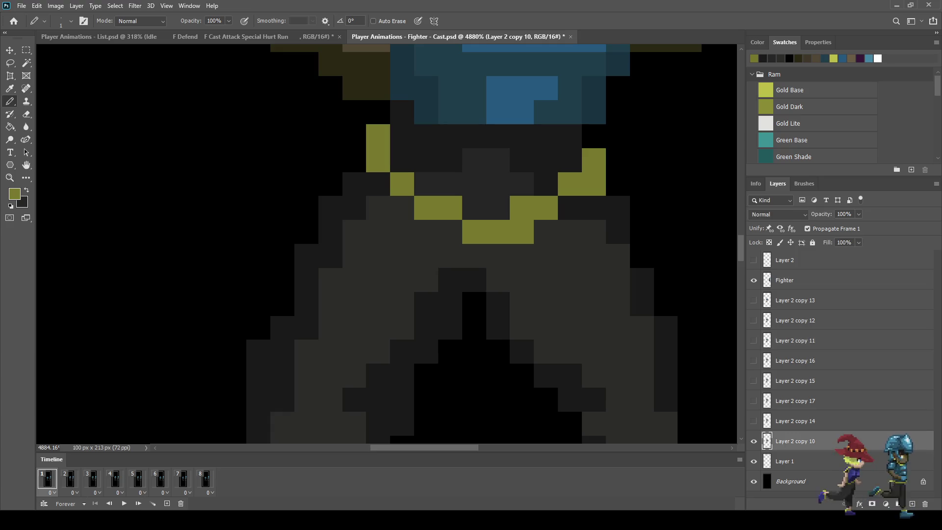
click(498, 255)
Sample the dark grey trouser colour and paint two belt pixels with it.
key(i)
click(475, 280)
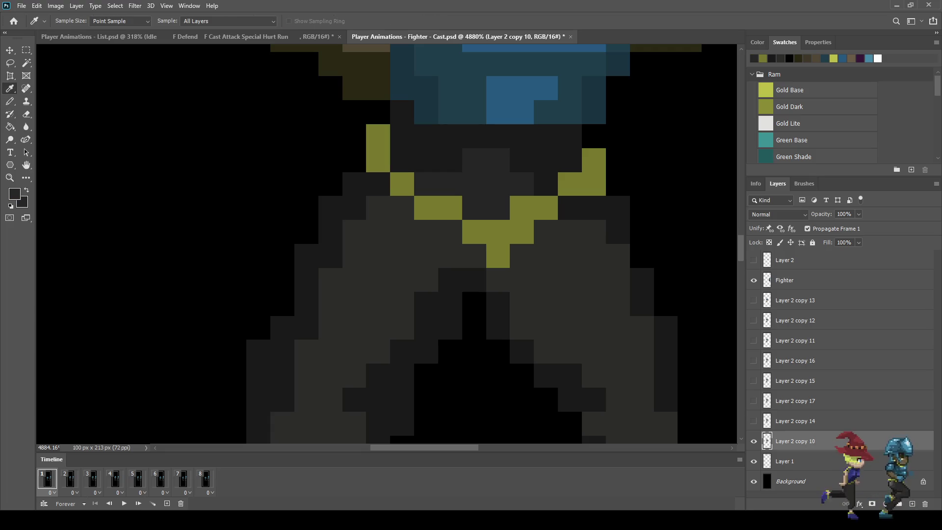
key(b)
click(522, 208)
click(499, 232)
Play the loop to check the belt, return to frame 1, and sample the near-white highlight.
scroll(547, 294, down, 2)
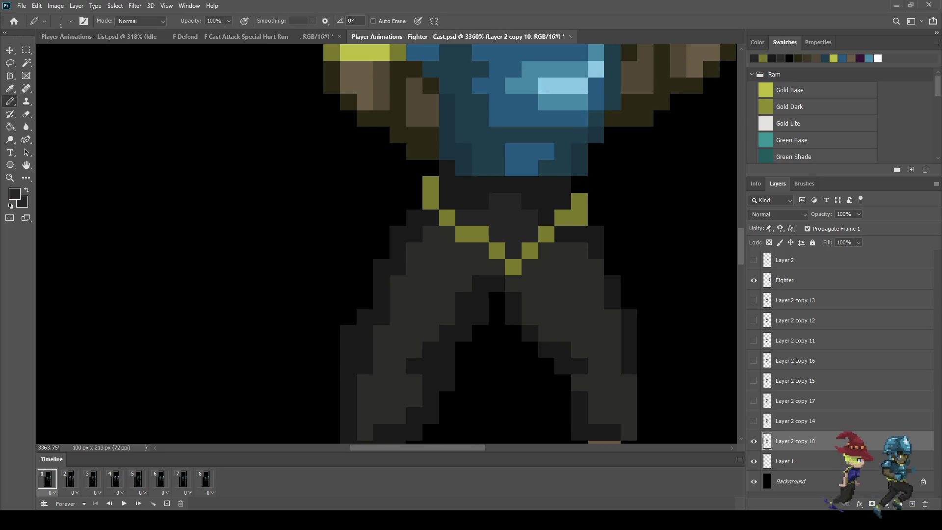
scroll(547, 294, down, 4)
key(space)
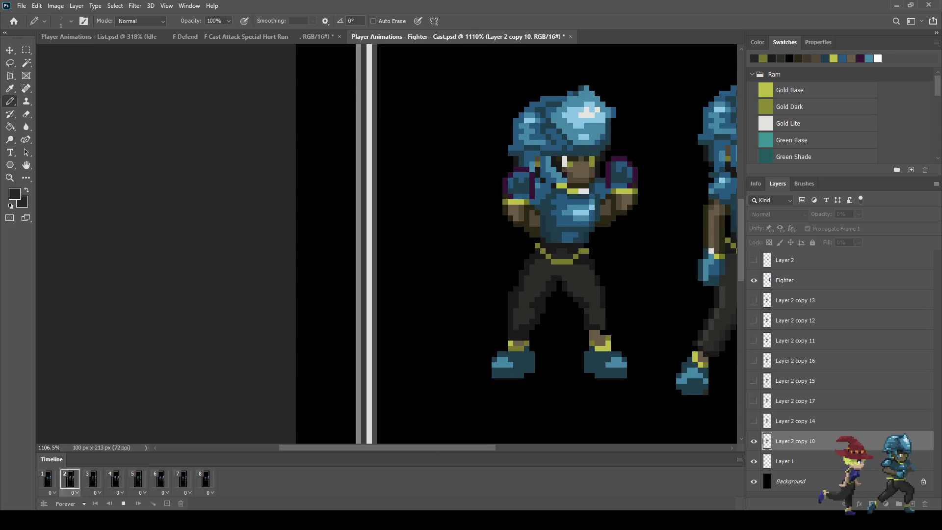
scroll(643, 292, down, 2)
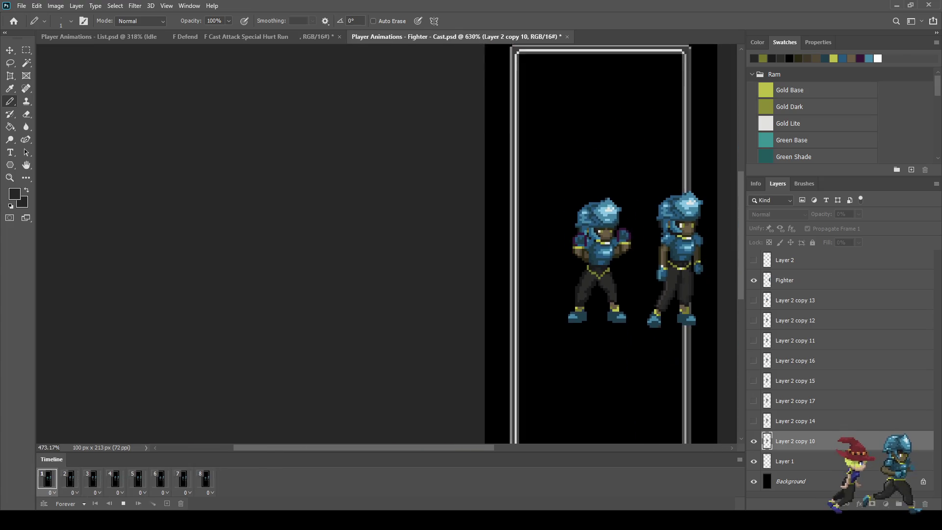
scroll(616, 260, down, 1)
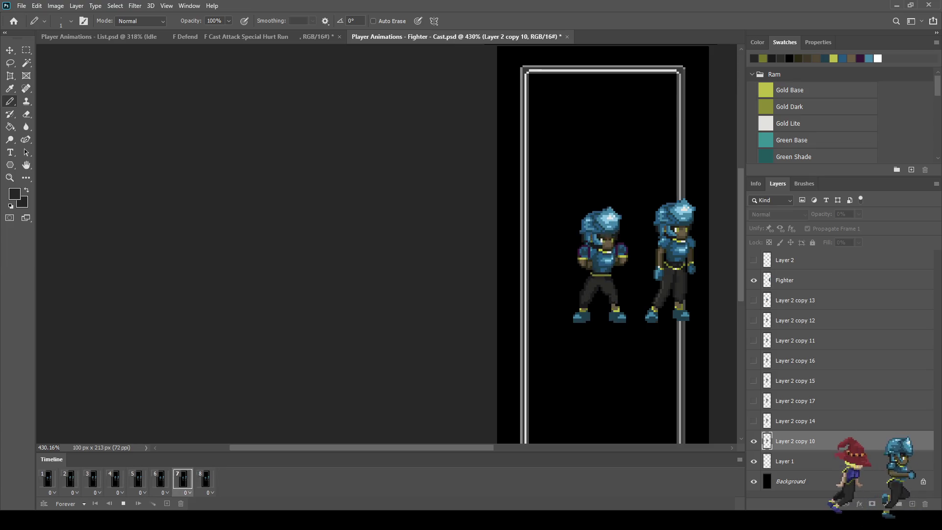
scroll(633, 283, up, 5)
key(space)
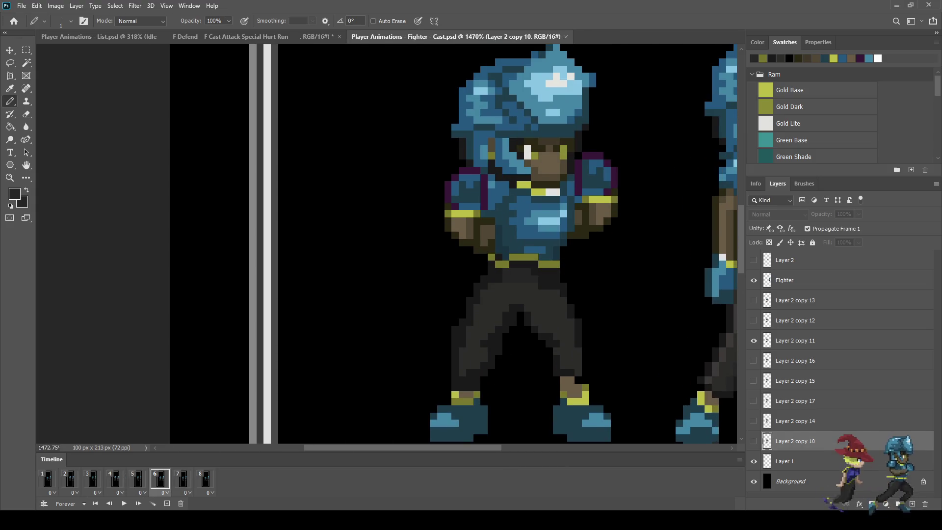
key(space)
key(space)
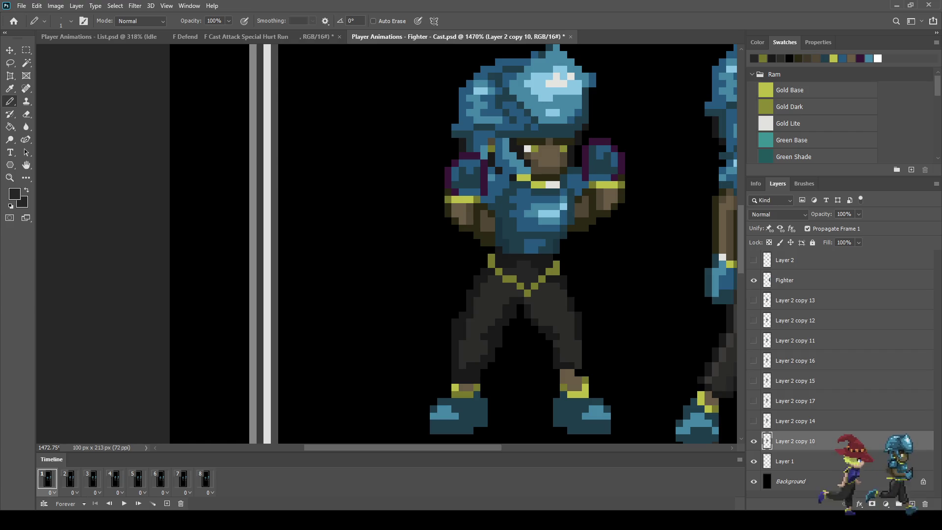
key(i)
click(552, 184)
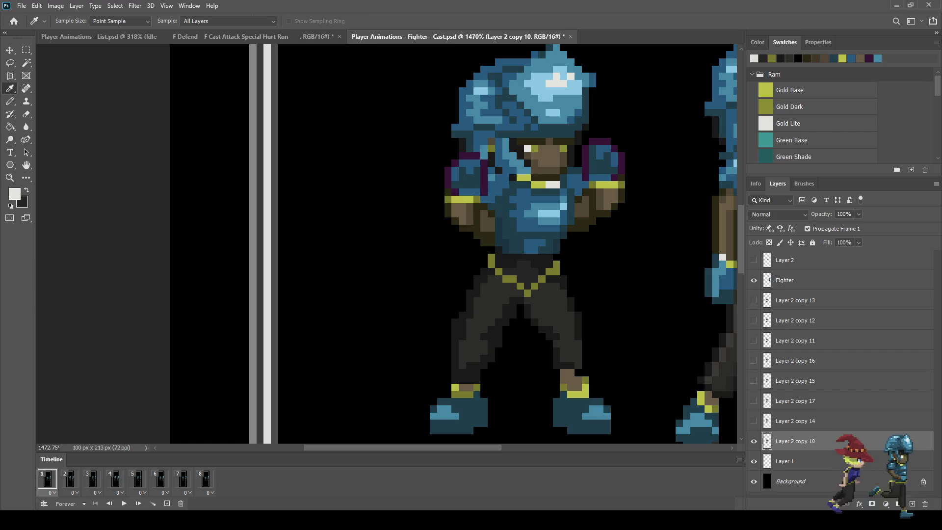
Set bright gold and near-white as colours and paint a highlight pixel at the belt's point.
click(539, 185)
key(x)
click(552, 184)
key(x)
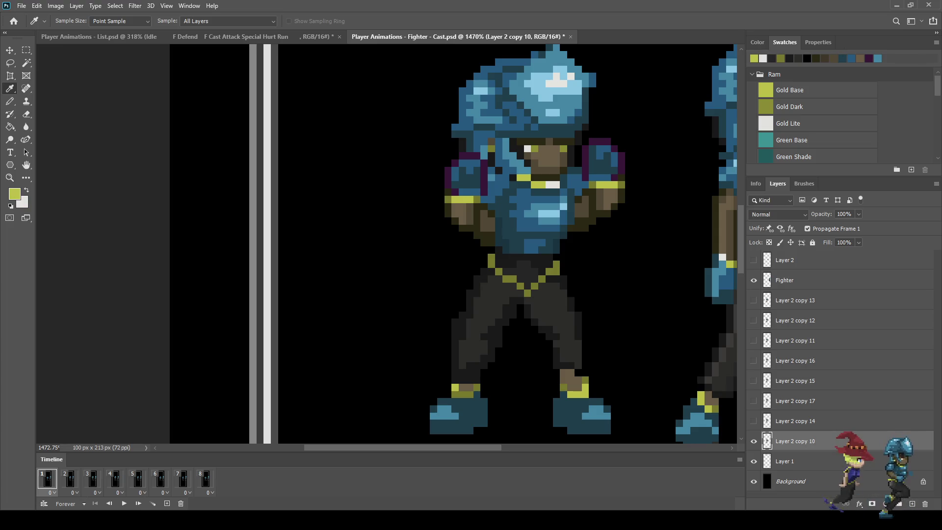
key(b)
scroll(513, 294, up, 5)
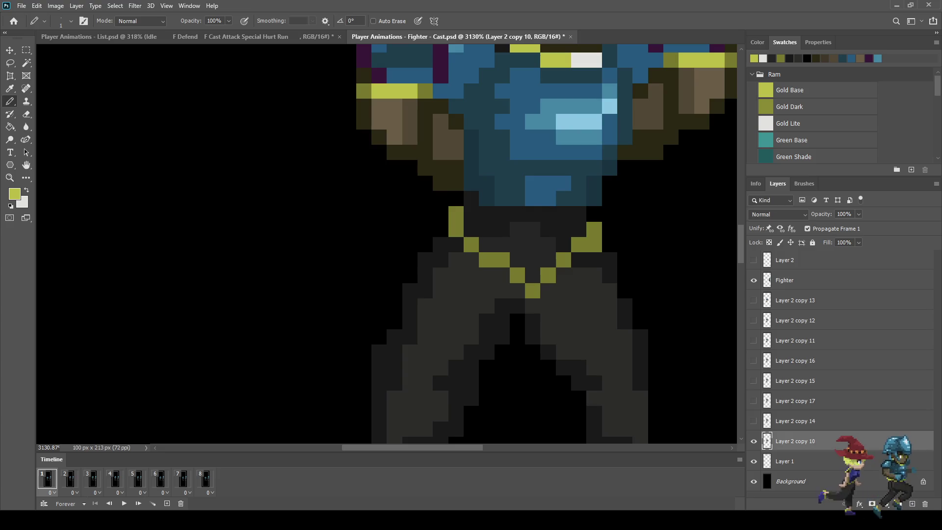
key(x)
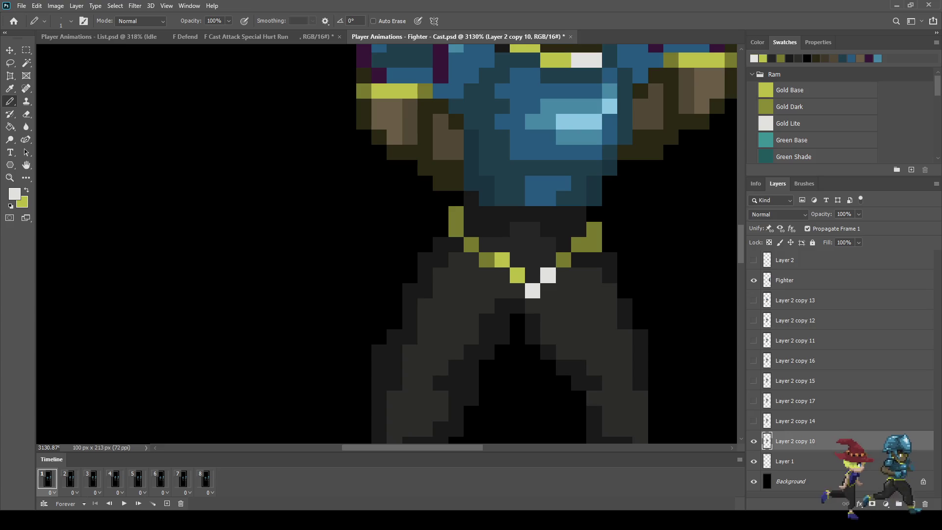
key(x)
click(563, 260)
Preview the highlight in playback, stop on frame 1, then move to frame 2.
scroll(563, 260, down, 4)
key(space)
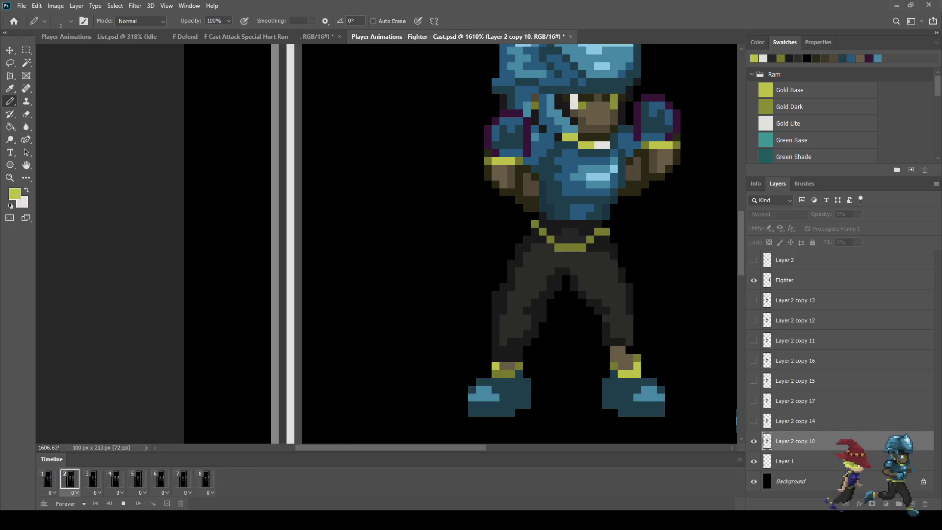
scroll(653, 251, down, 6)
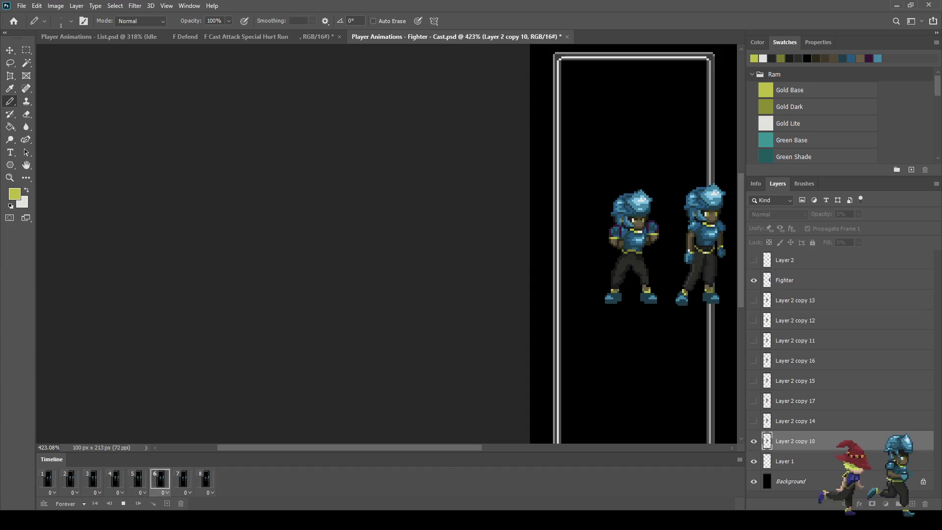
key(space)
scroll(641, 261, up, 6)
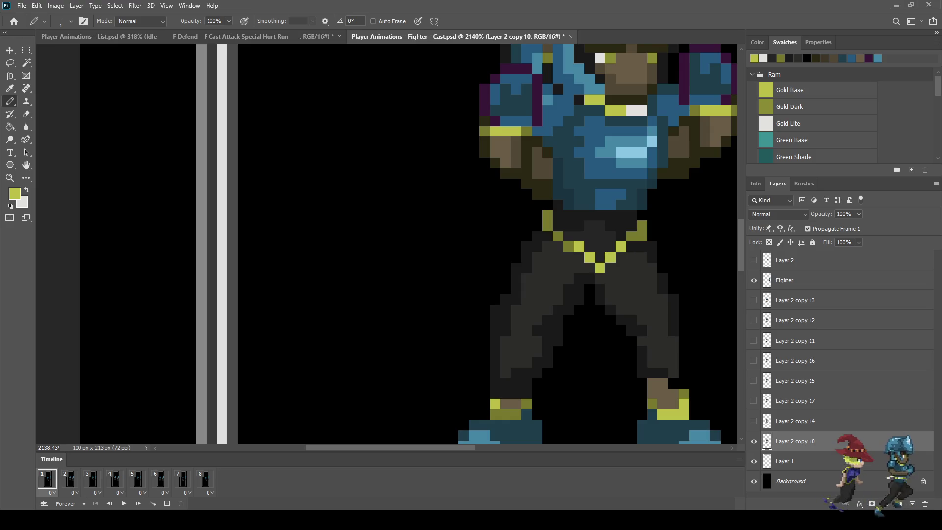
click(70, 478)
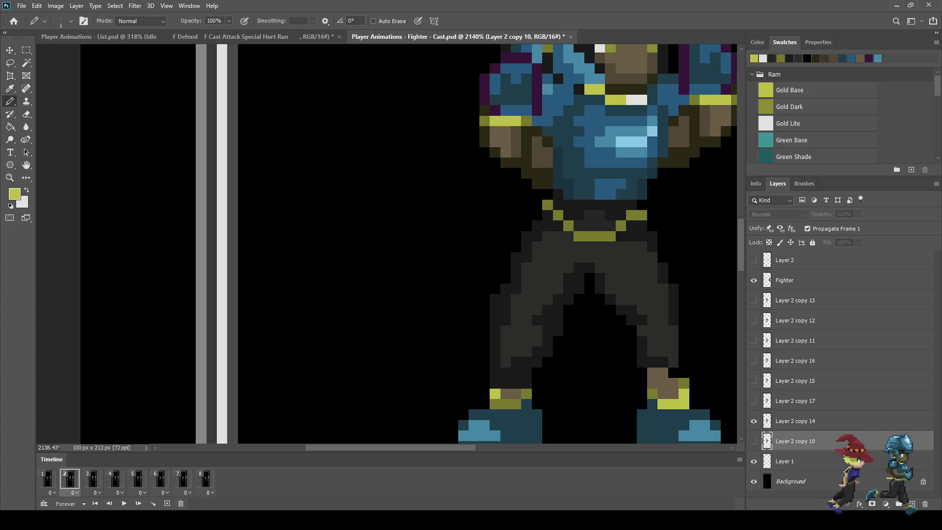
On frame 6's Layer 2 copy 11, paint gold and white highlight pixels on the belt.
click(92, 478)
click(115, 479)
click(137, 479)
click(160, 478)
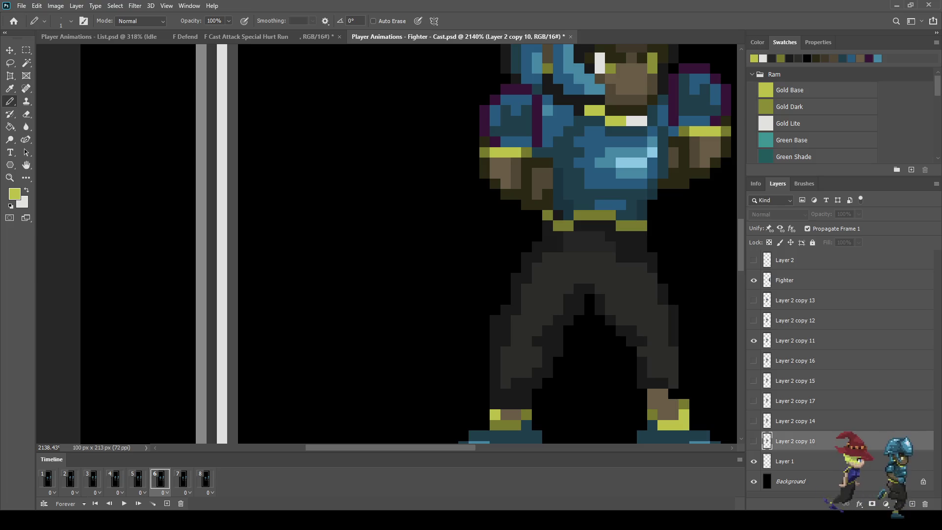
click(795, 341)
click(579, 215)
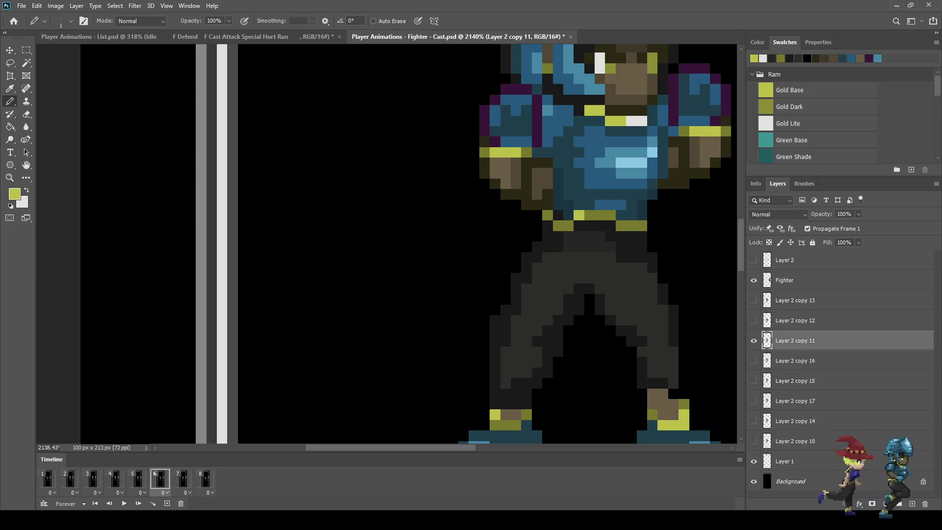
key(x)
click(590, 215)
click(600, 215)
key(x)
click(599, 215)
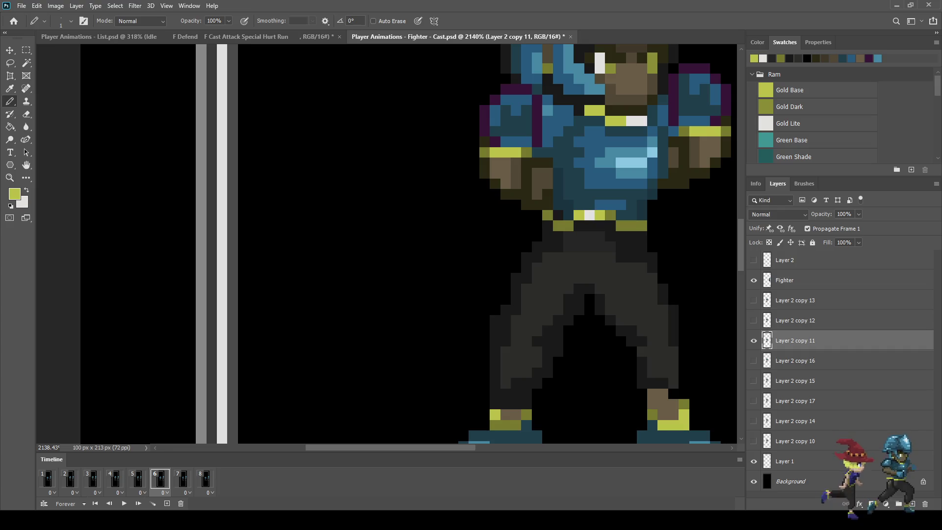
Brighten a belt pixel to bright gold on frame 7's Layer 2 copy 12 and play the animation.
click(182, 479)
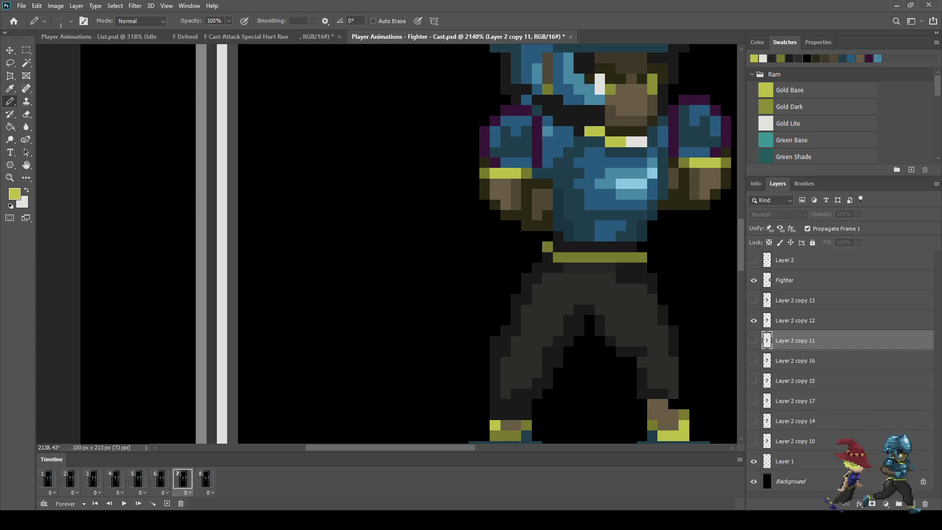
click(795, 321)
click(600, 257)
key(space)
scroll(654, 316, down, 3)
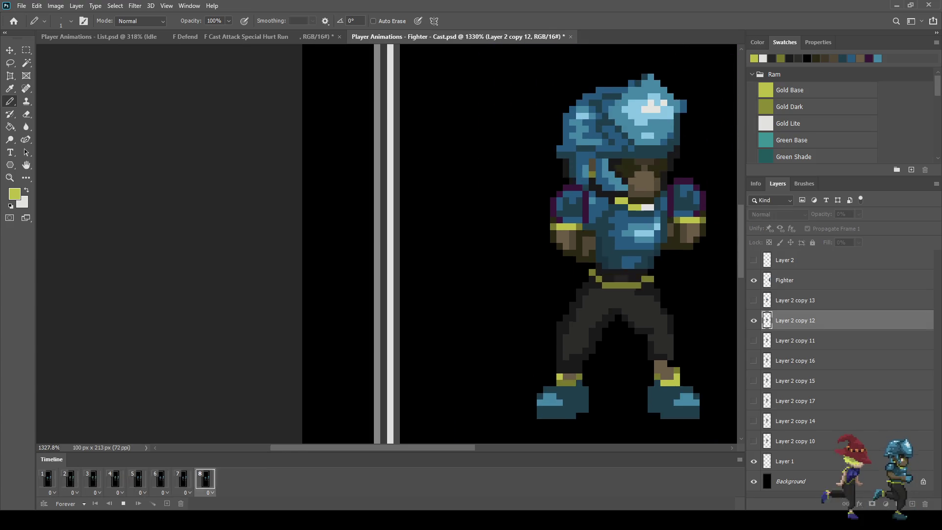
Stop the cast animation on frame 5 and zoom in on the left fighter's torso.
scroll(655, 316, down, 3)
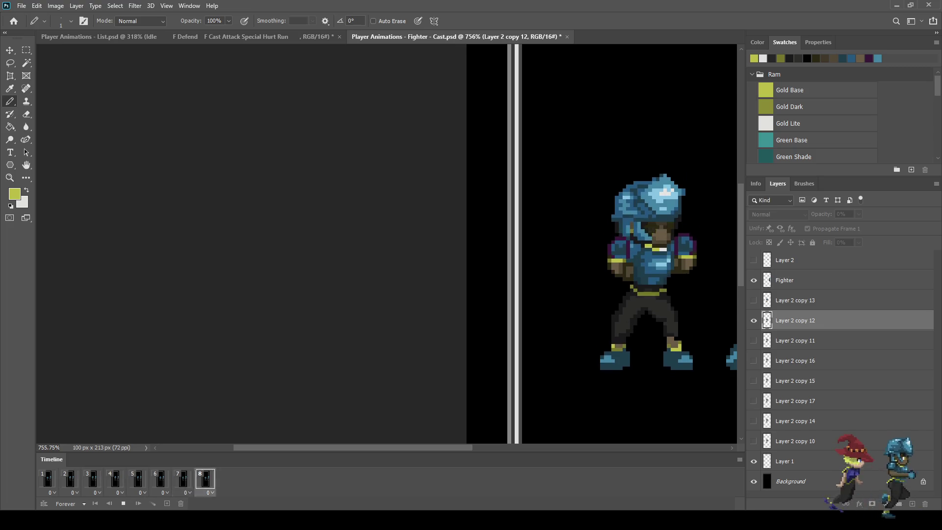
scroll(654, 316, down, 2)
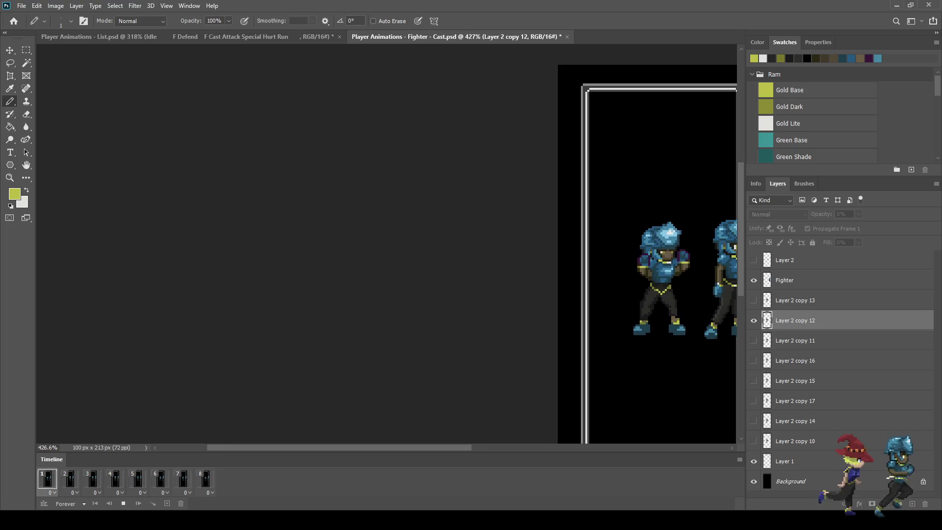
scroll(655, 315, down, 1)
scroll(408, 245, up, 1)
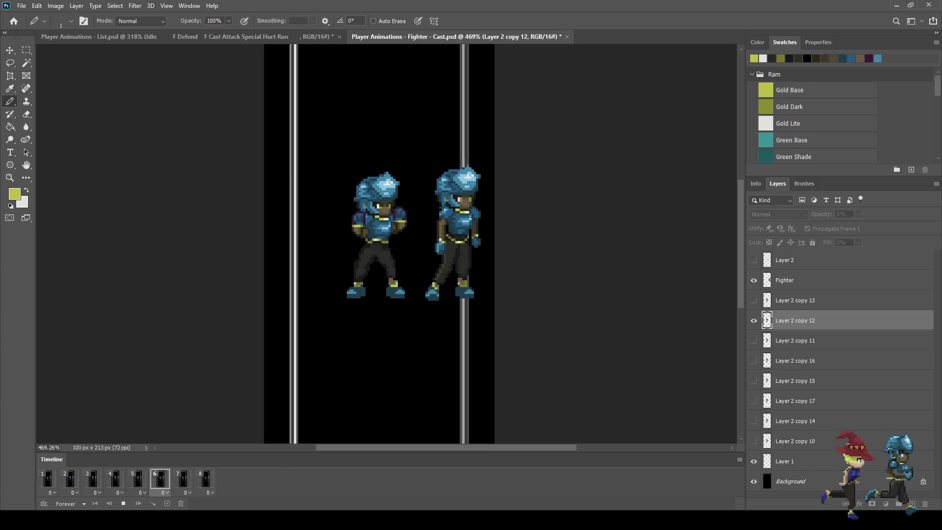
key(space)
scroll(363, 244, up, 5)
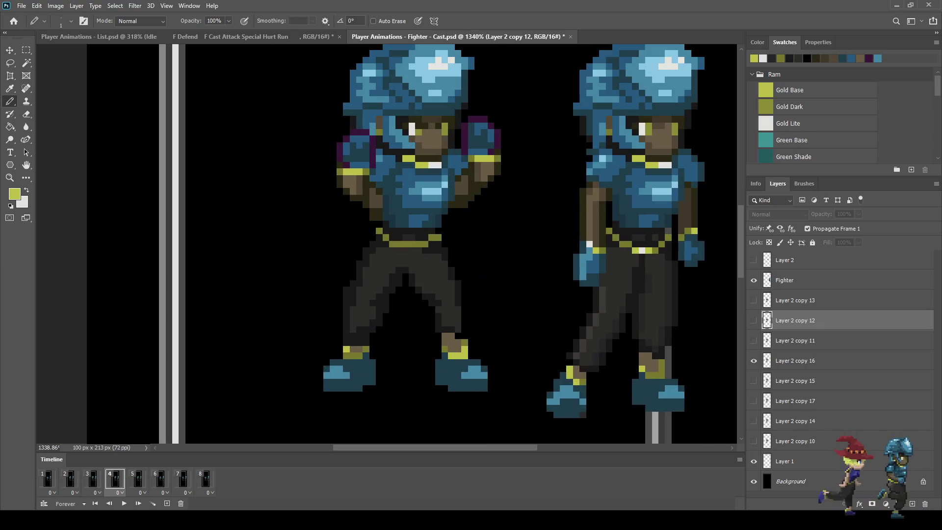
key(Right)
key(Right)
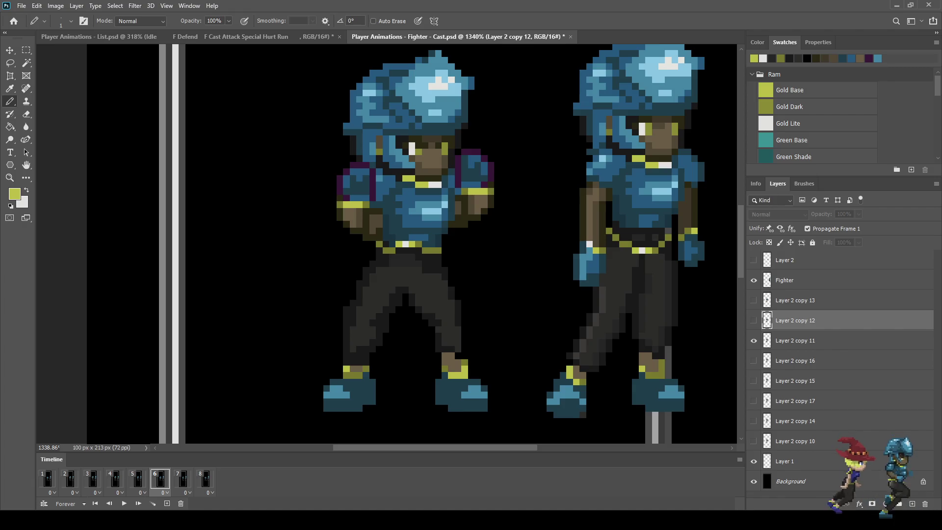
key(alt+bracketleft)
scroll(416, 267, up, 4)
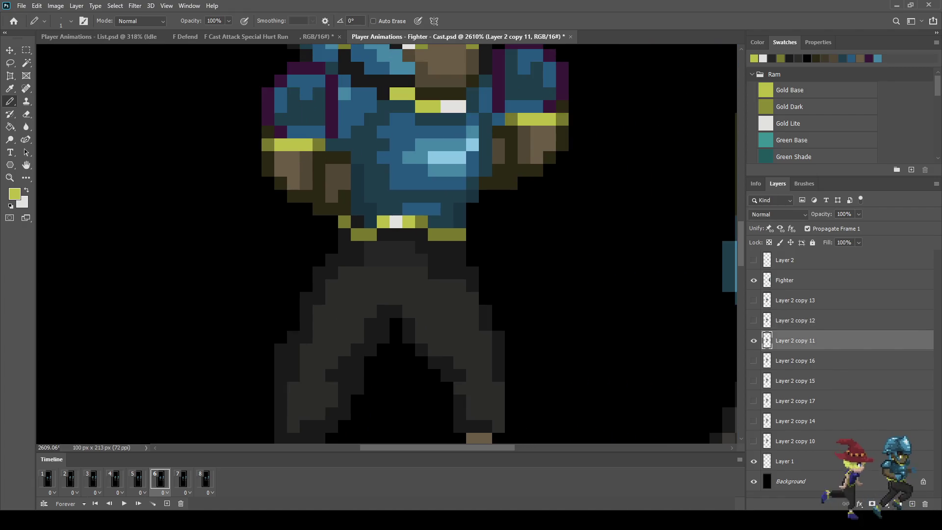
Review the belt across frames 7, 8, 1, 2 and 4, selecting Layer 2 copy 10.
key(Right)
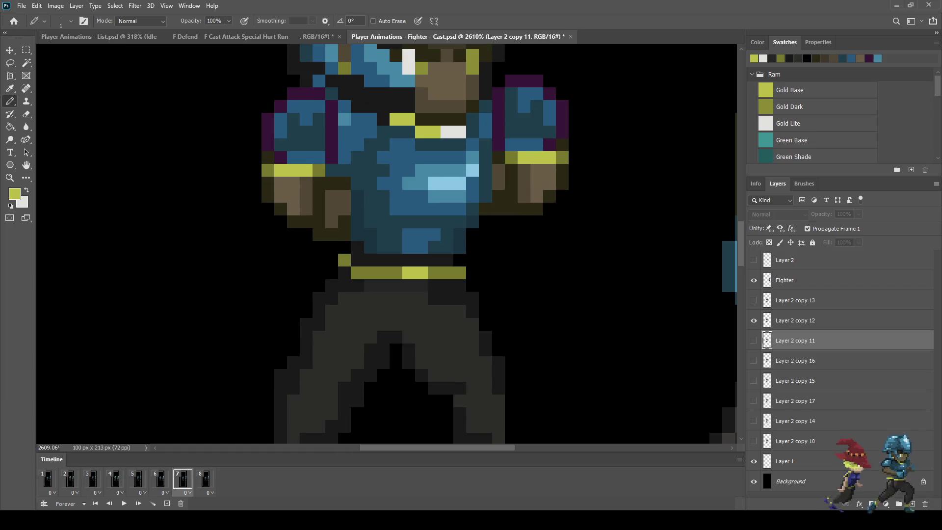
key(Right)
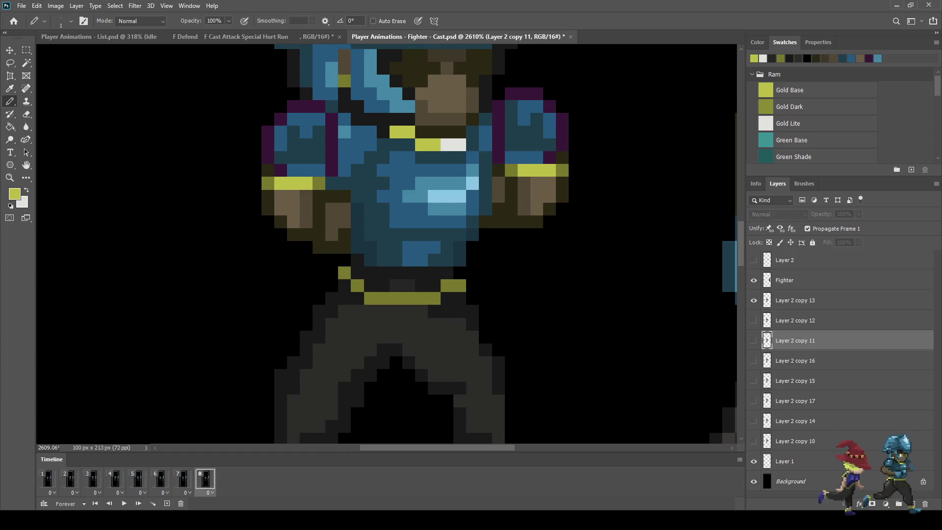
key(Right)
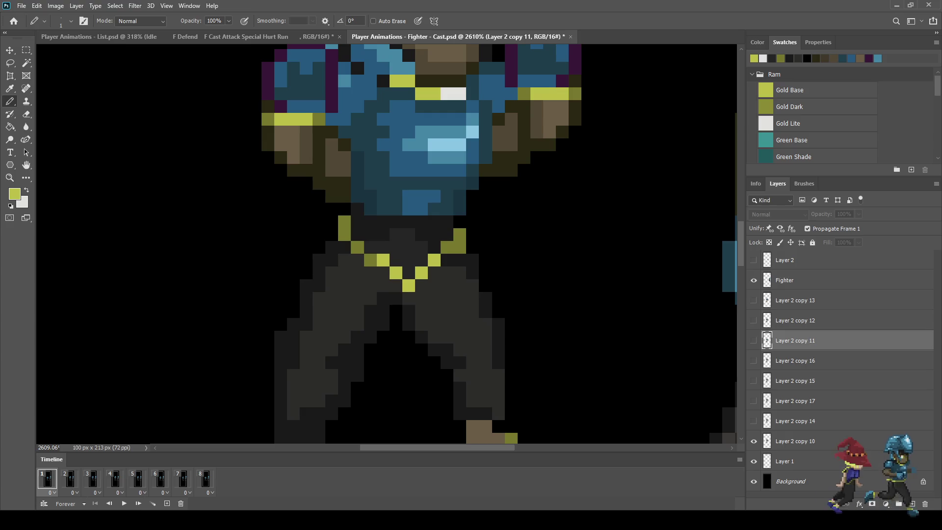
click(795, 441)
scroll(505, 219, down, 5)
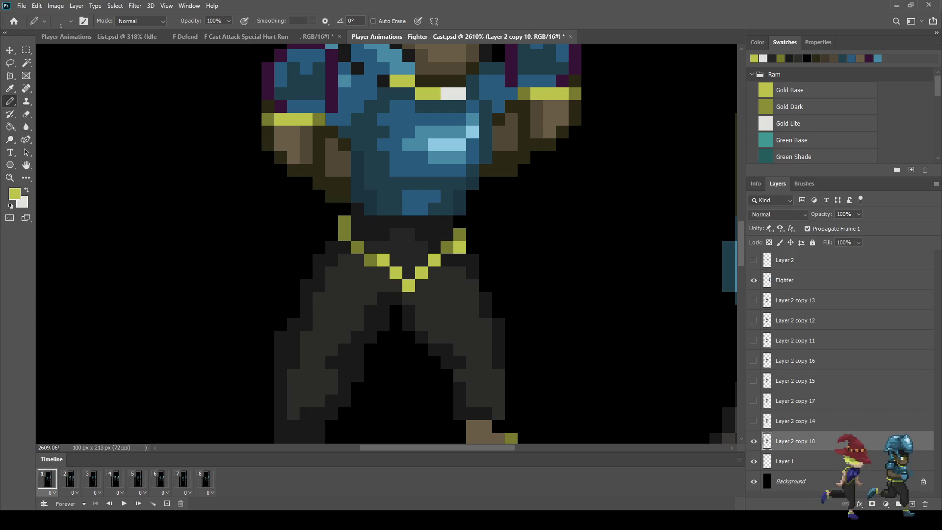
key(Right)
key(Right)
key(Right)
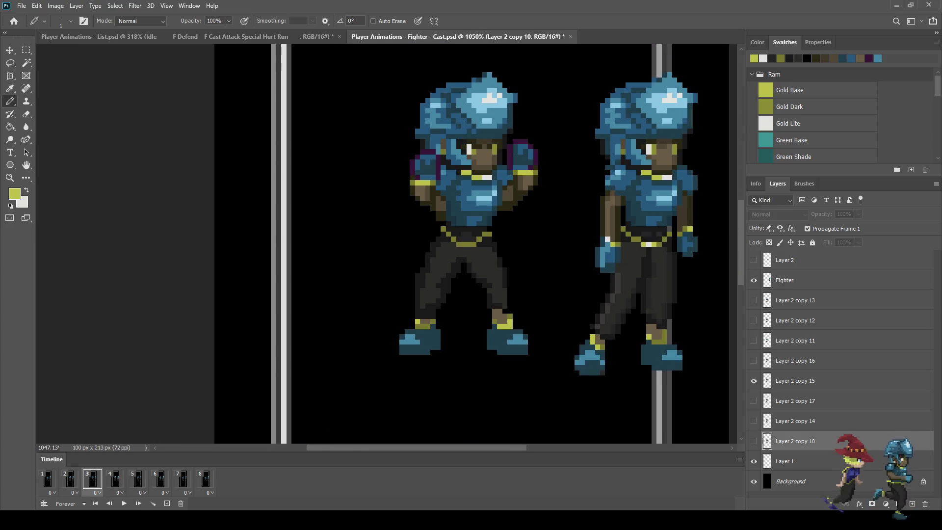
key(Right)
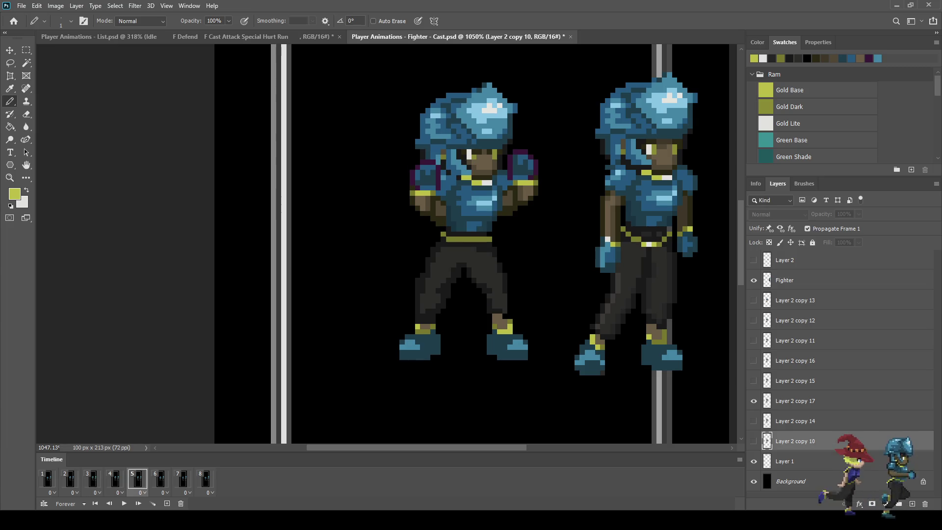
On Layer 2 copy 17, brighten one gold pixel in the left fighter's belt on frame 5.
click(795, 401)
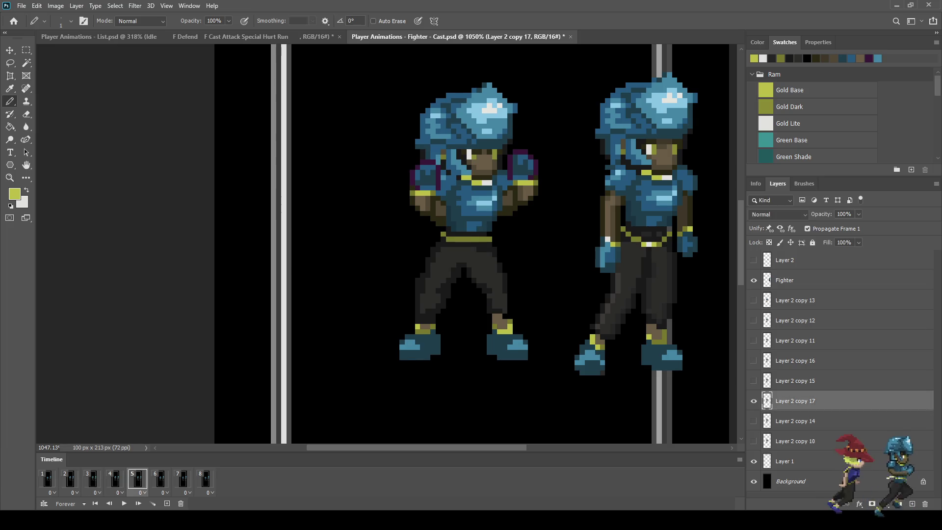
click(464, 239)
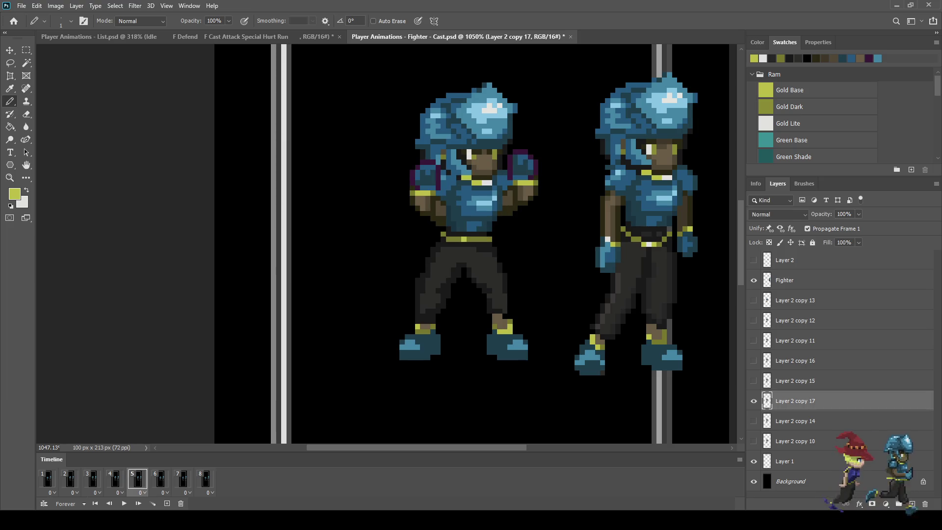
key(Right)
key(Left)
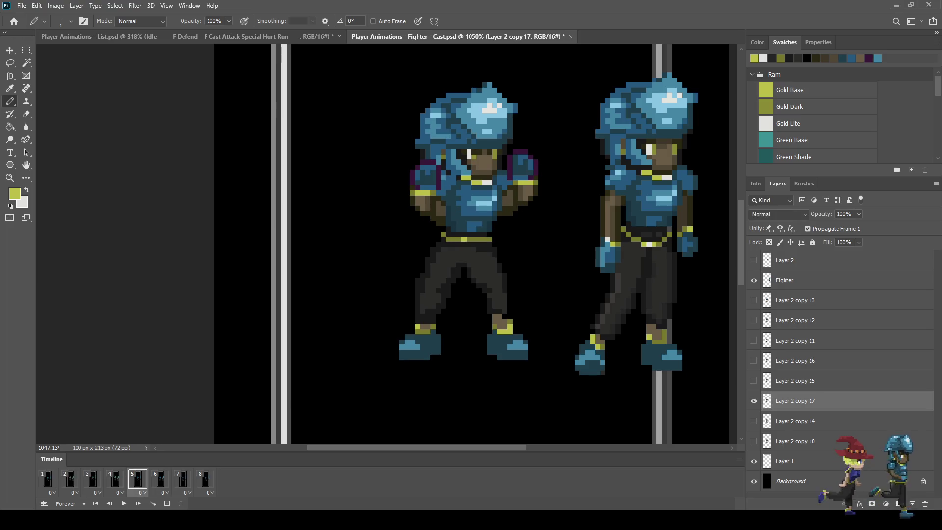
Play the cast animation and view the whole document at 100%.
key(space)
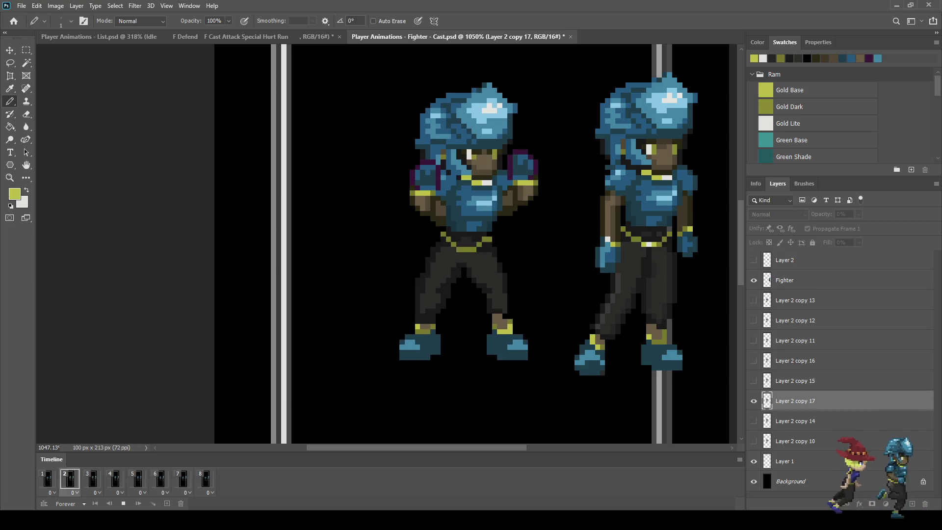
scroll(608, 250, down, 3)
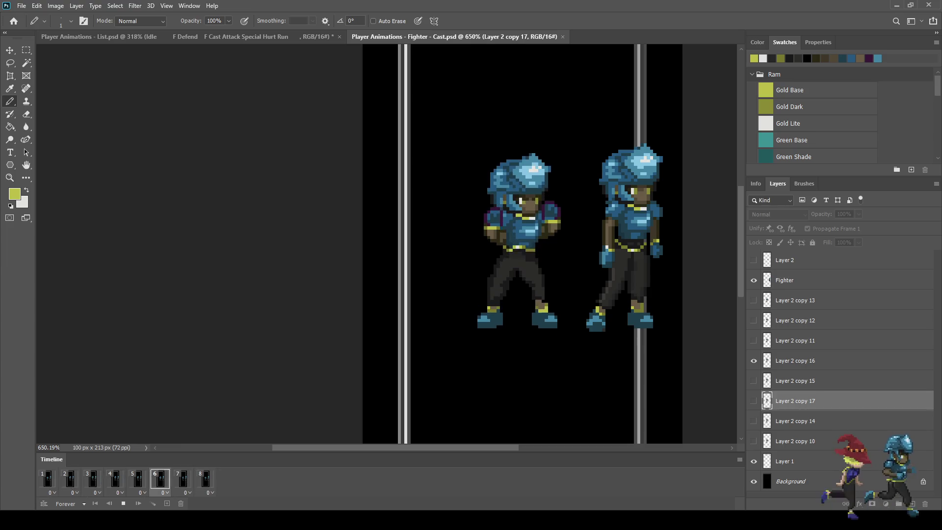
key(ctrl+1)
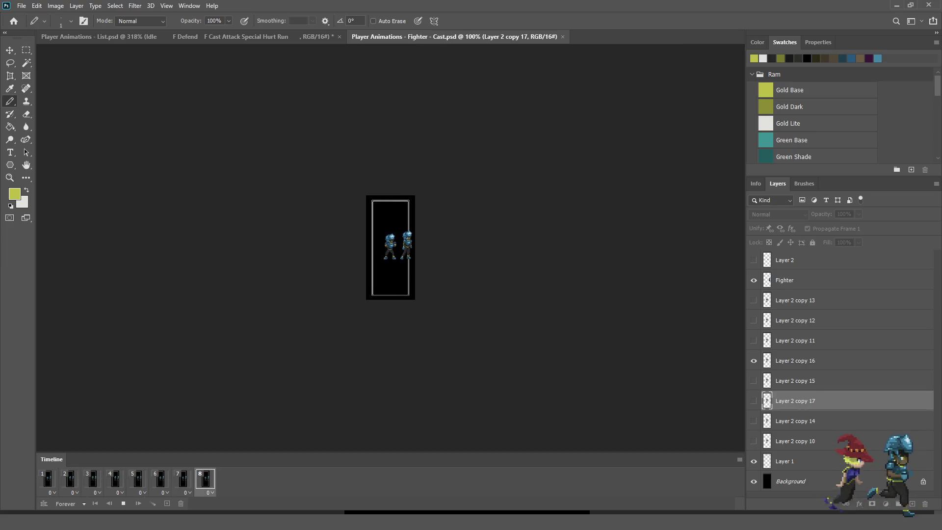
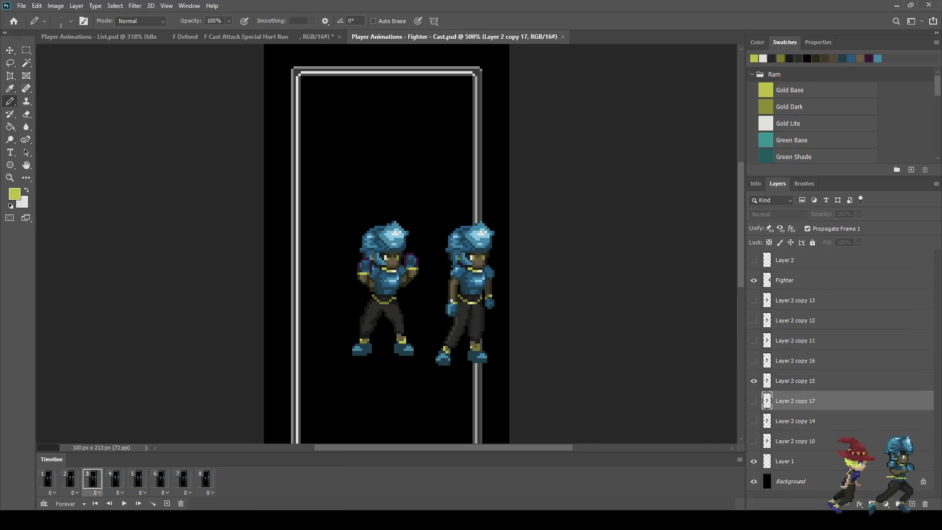
Delete the Fighter reference layer, leaving the single idle sprite, and play the animation.
click(754, 461)
click(754, 462)
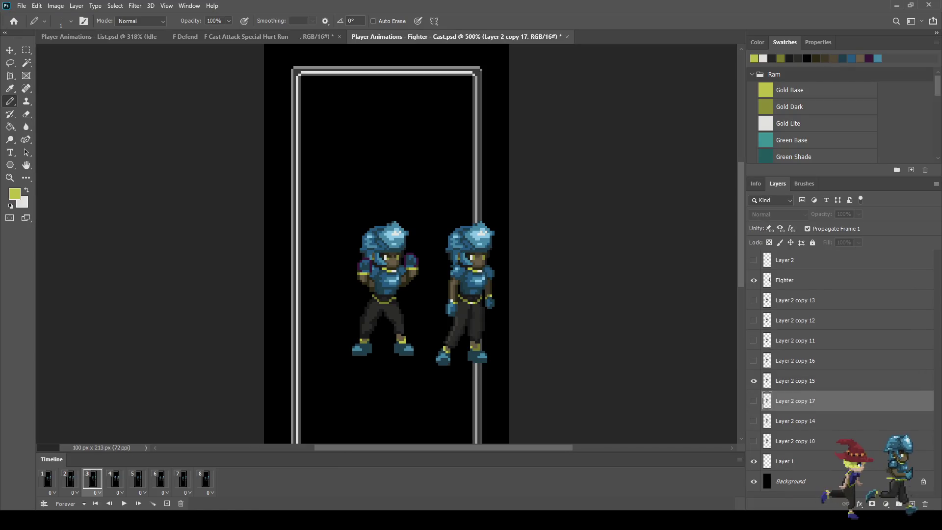
click(804, 281)
click(753, 280)
click(754, 280)
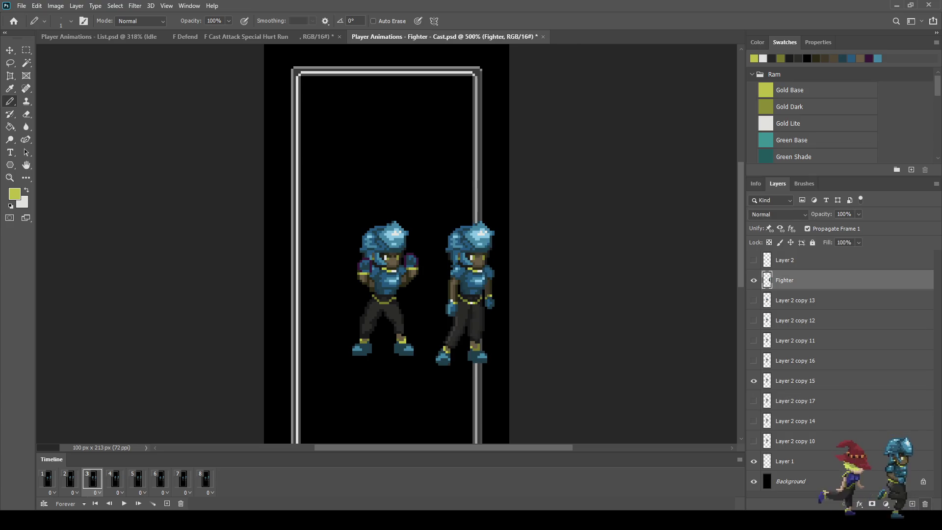
key(Delete)
key(space)
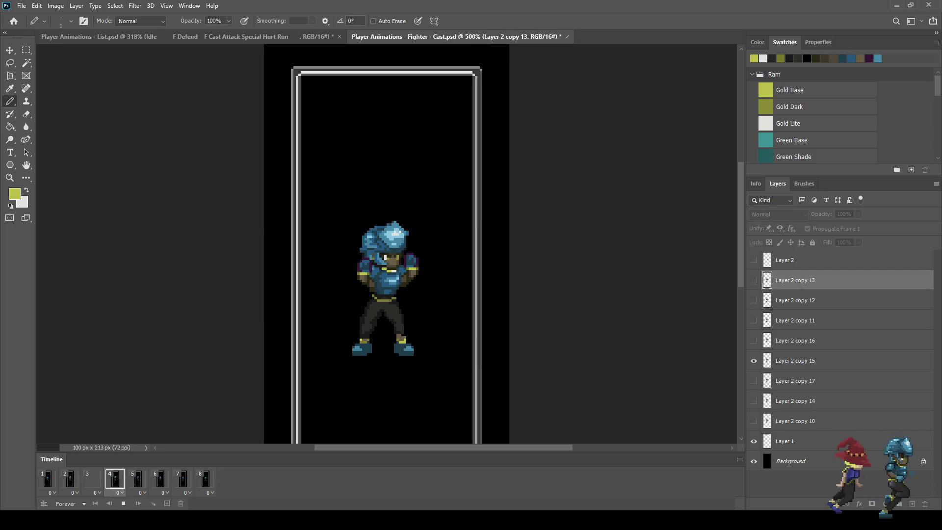
On frame 3's Layer 2 copy 15, paint a gold pixel on the fighter's face with the Pencil.
key(space)
click(115, 480)
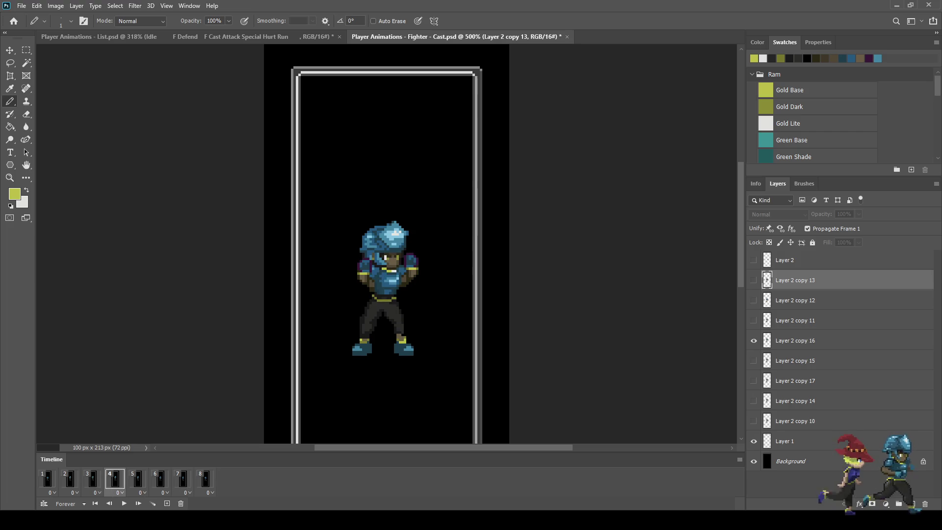
alt+scroll(386, 271, up, 6)
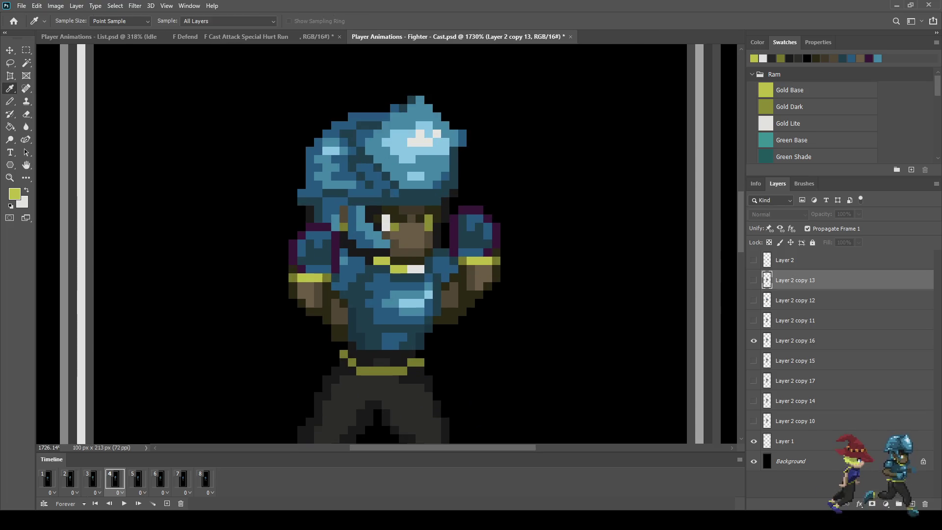
key(x)
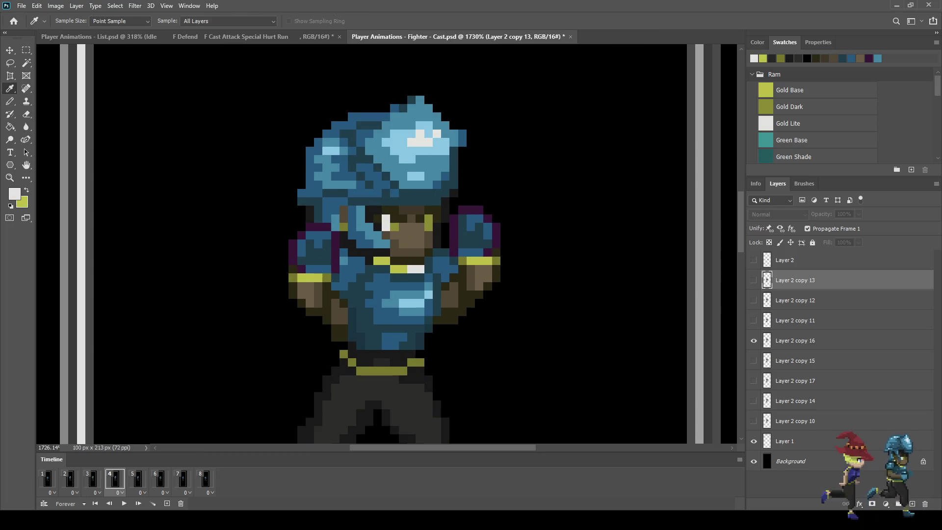
key(x)
key(b)
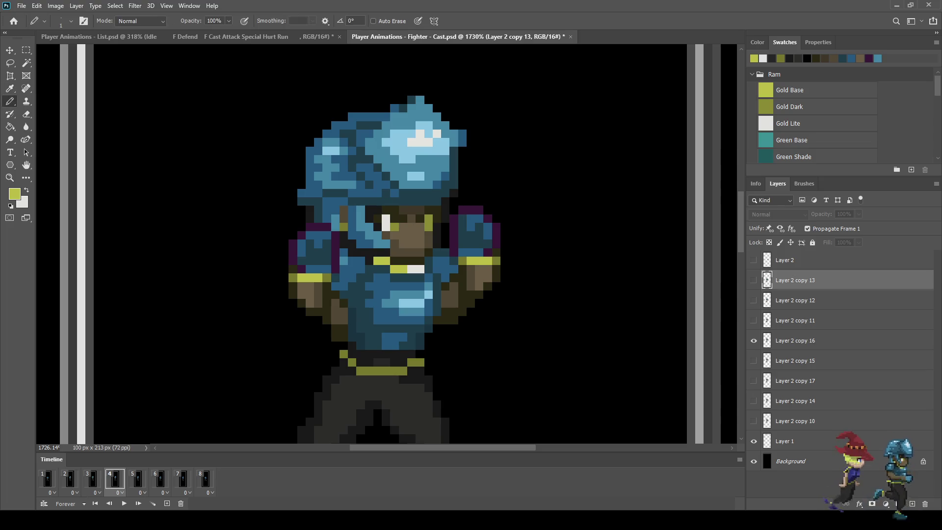
key(comma)
click(795, 360)
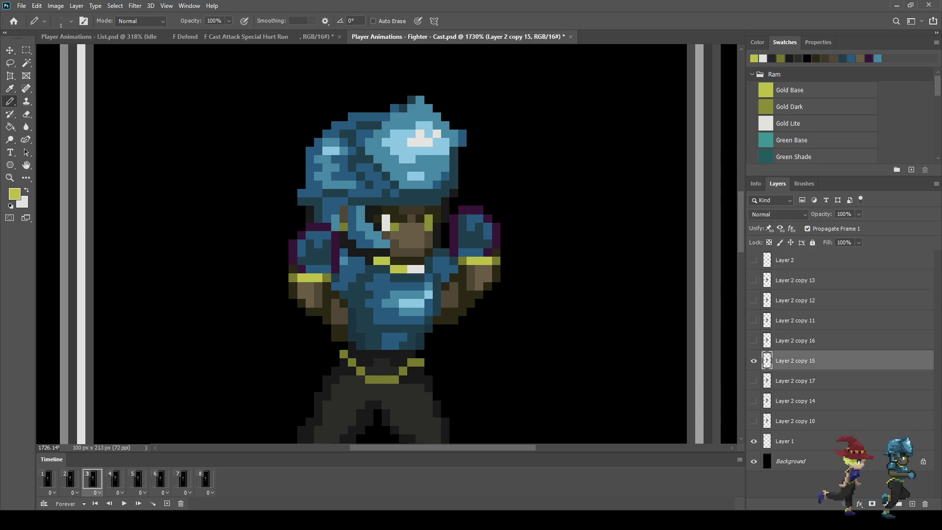
click(343, 226)
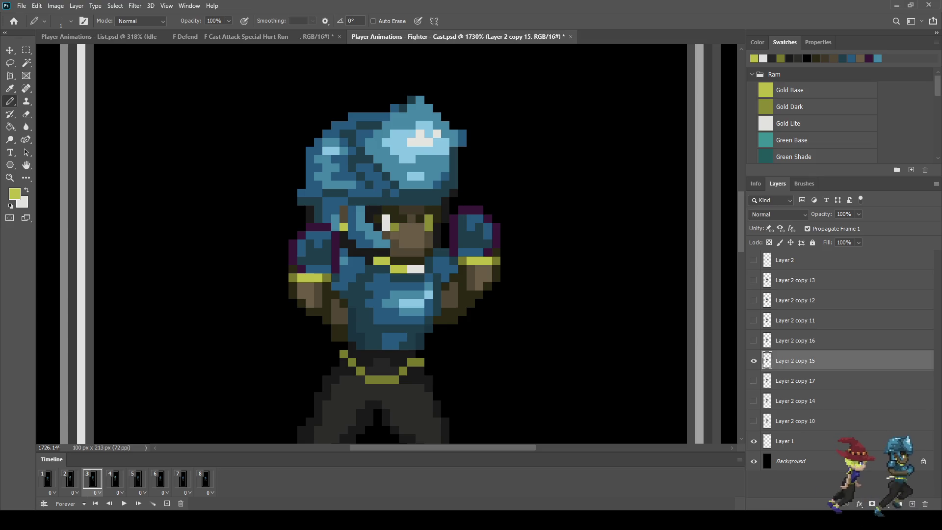
On frame 4's Layer 2 copy 16, paint a white pixel on the fighter's face, then play.
key(period)
click(795, 340)
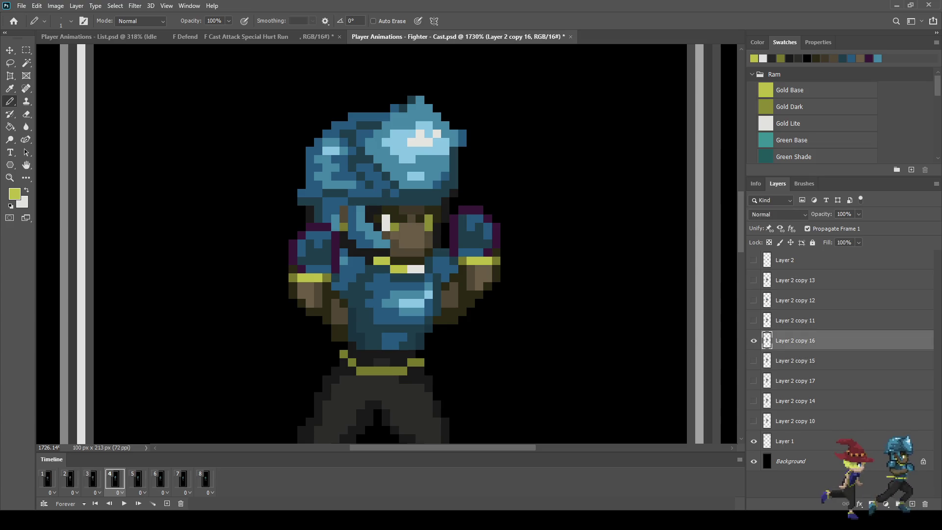
key(period)
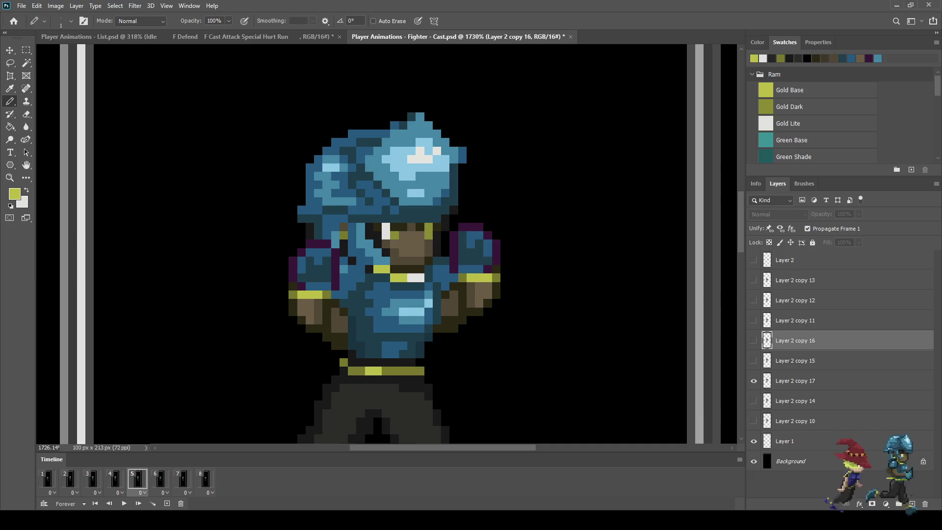
key(comma)
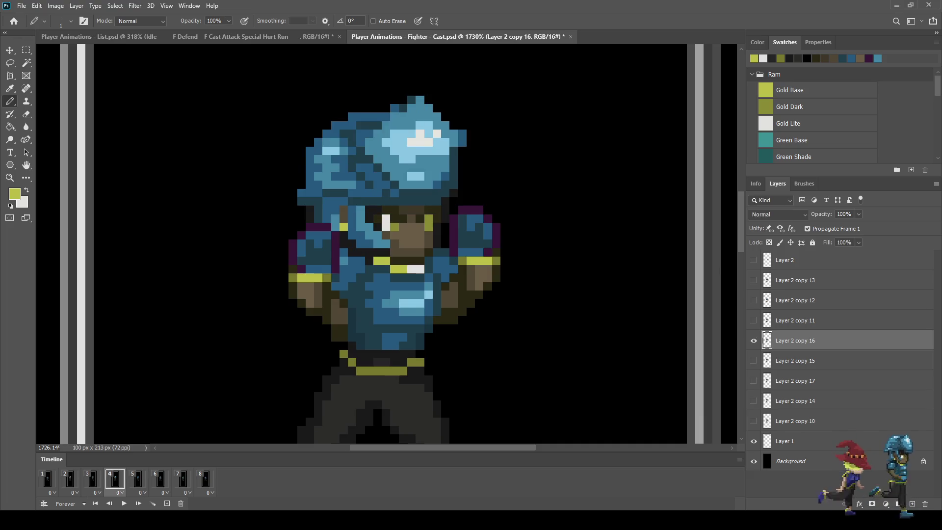
key(x)
click(344, 227)
key(space)
scroll(393, 245, down, 3)
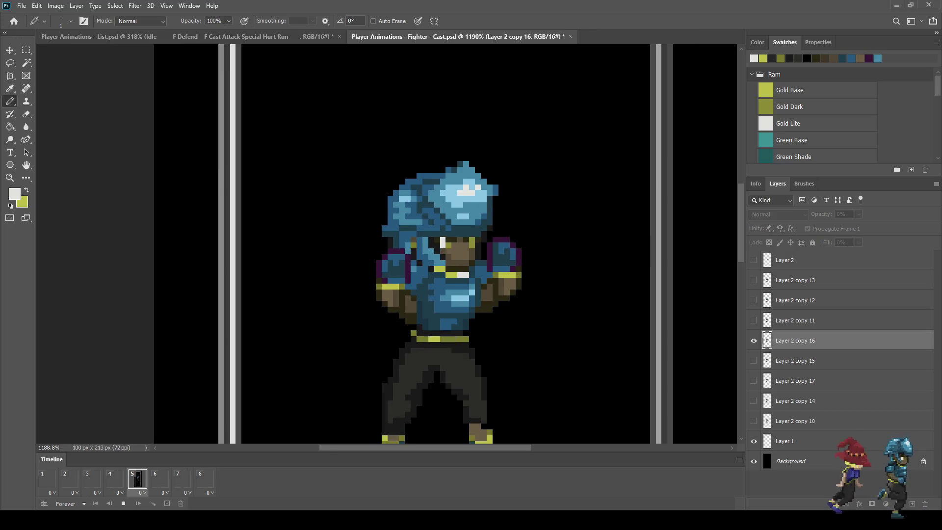
Set gold as the paint colour, replay the idle animation to check it, and save.
scroll(545, 245, down, 3)
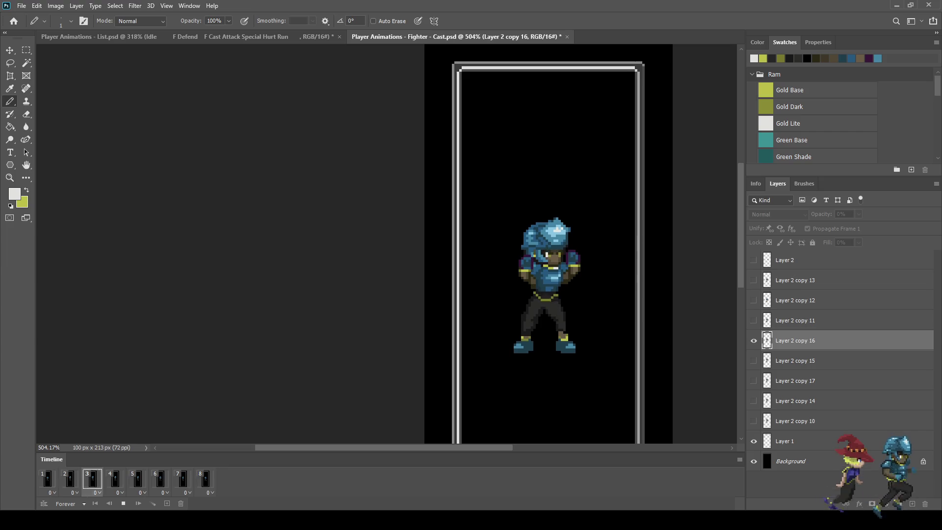
key(space)
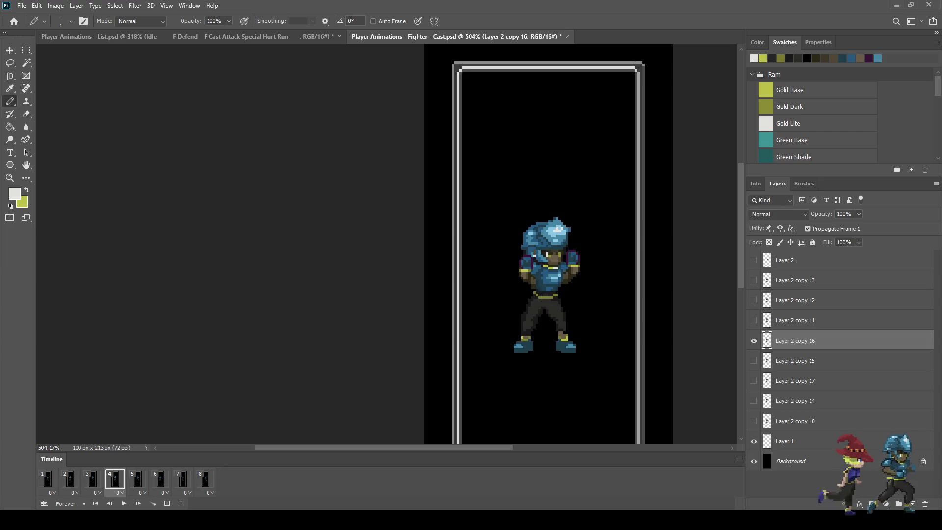
key(x)
scroll(539, 256, up, 8)
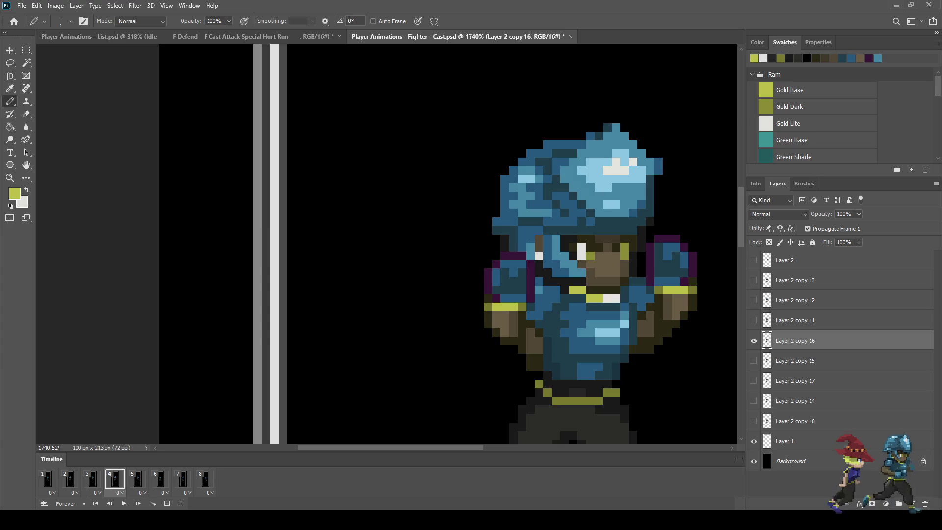
scroll(589, 295, down, 5)
key(space)
scroll(604, 295, down, 2)
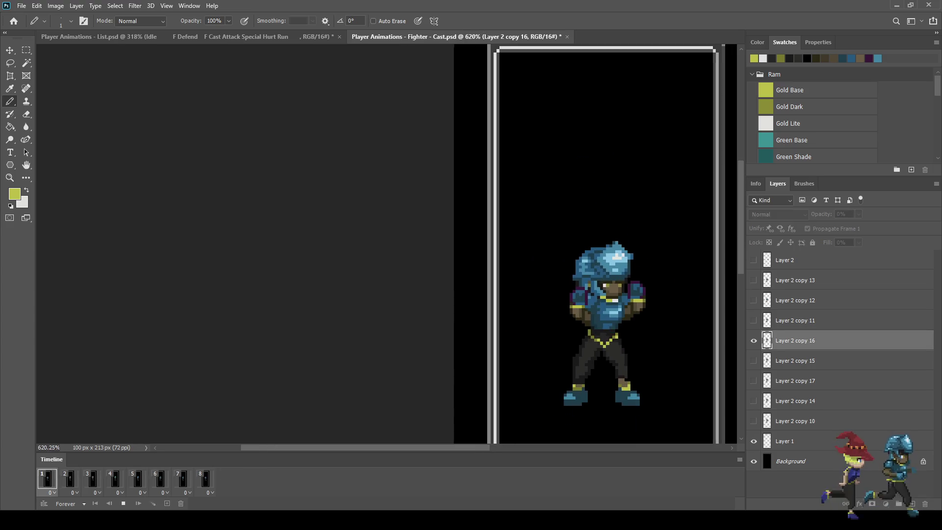
scroll(663, 298, down, 2)
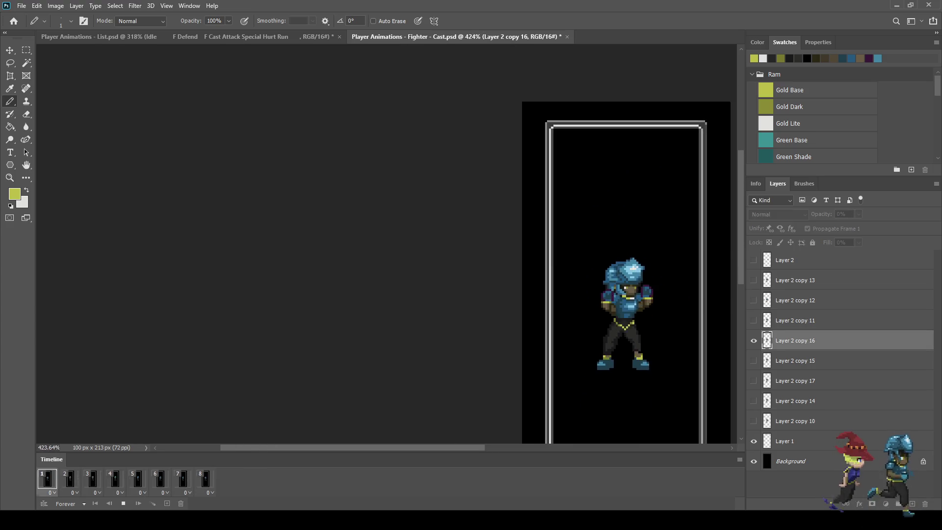
key(space)
key(space)
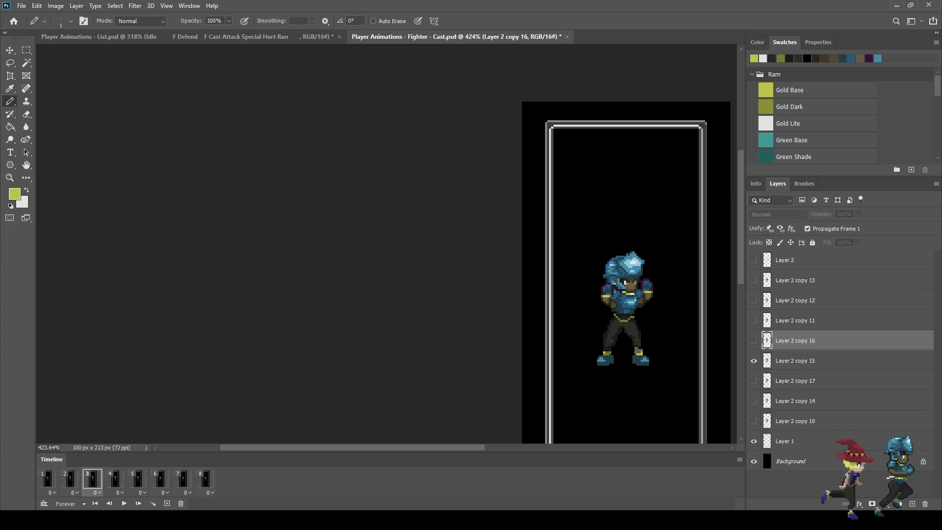
key(space)
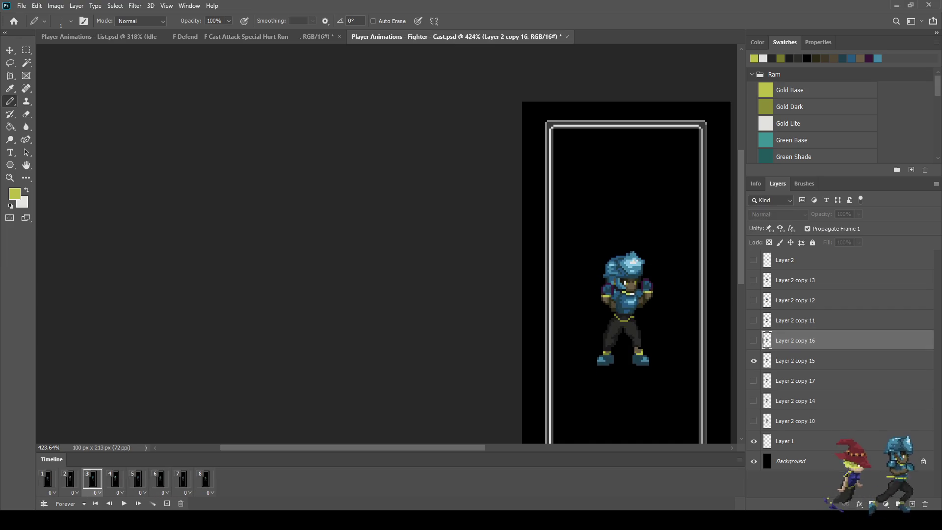
key(space)
key(ctrl+s)
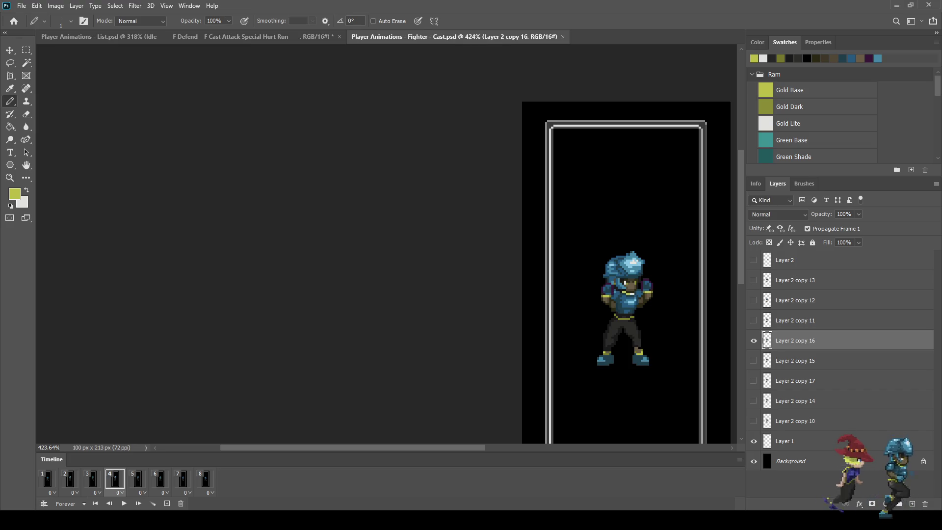
Replay the animation, then fit the canvas in view and zoom in on the sprite.
scroll(662, 296, up, 8)
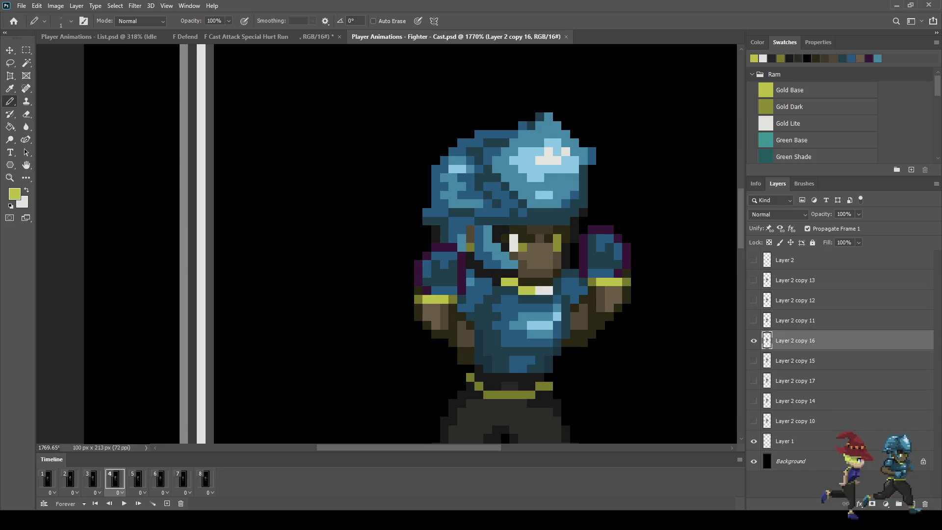
key(space)
scroll(626, 402, down, 3)
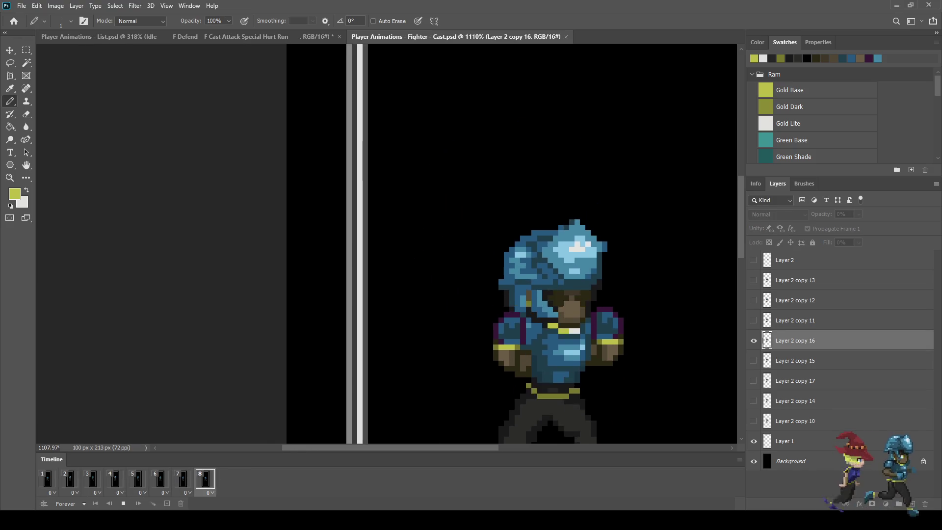
scroll(620, 319, down, 2)
scroll(621, 319, up, 1)
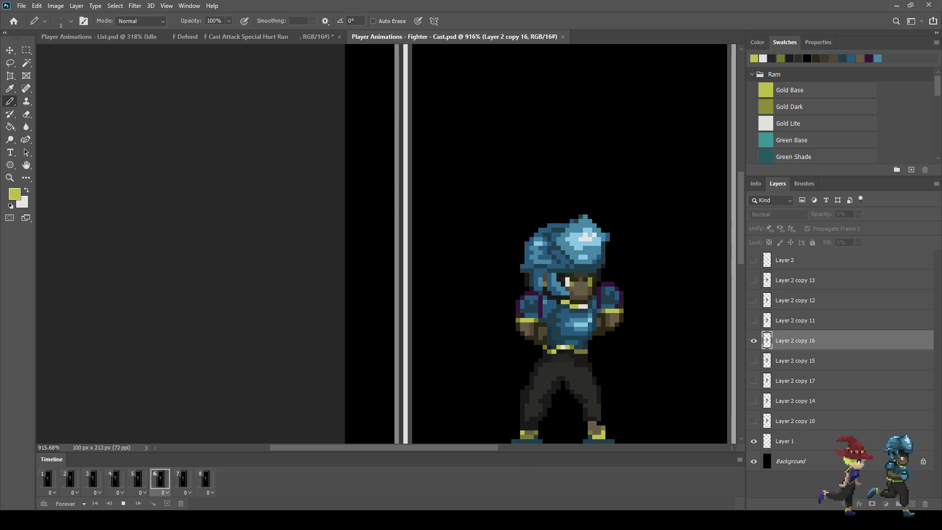
key(space)
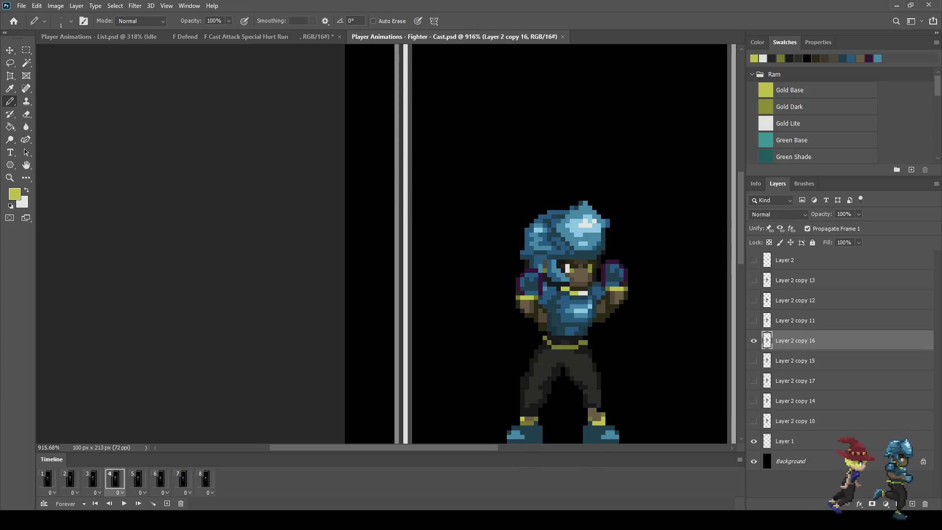
key(space)
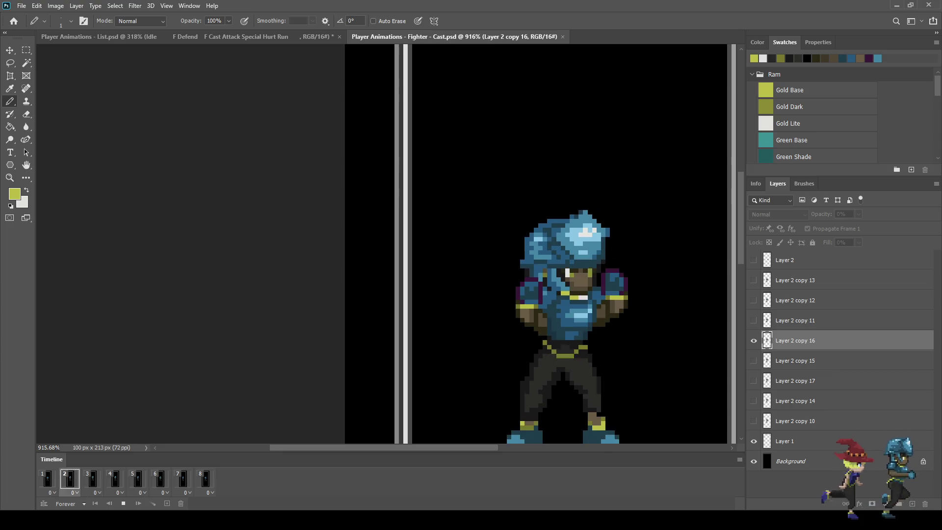
key(ctrl+0)
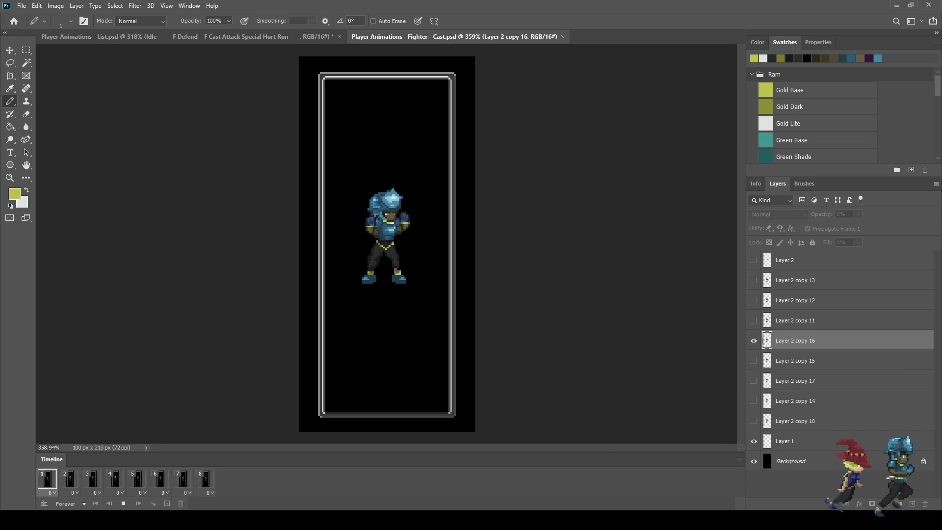
scroll(436, 259, up, 3)
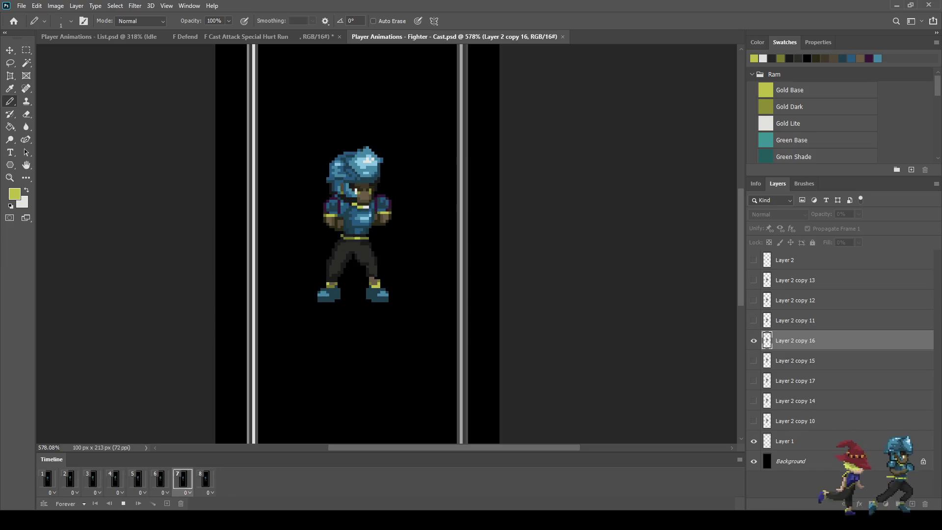
scroll(360, 236, up, 3)
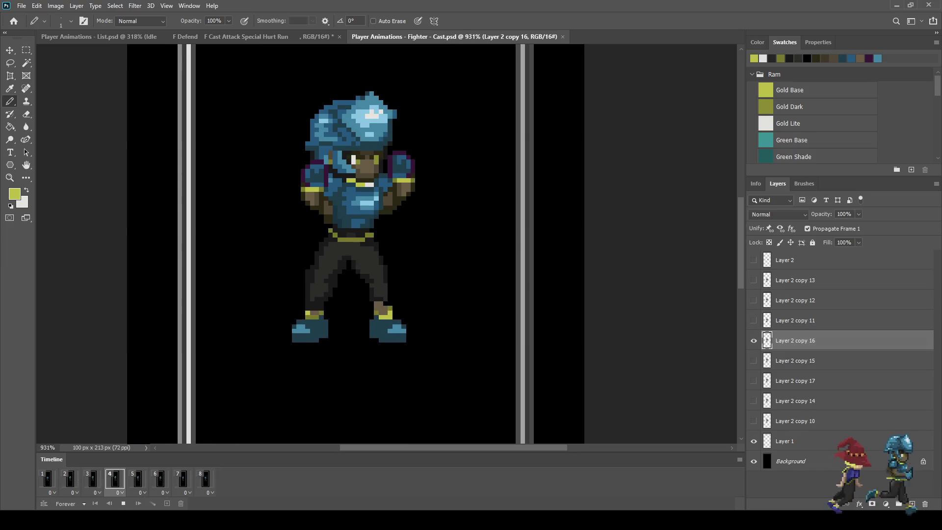
scroll(324, 186, up, 2)
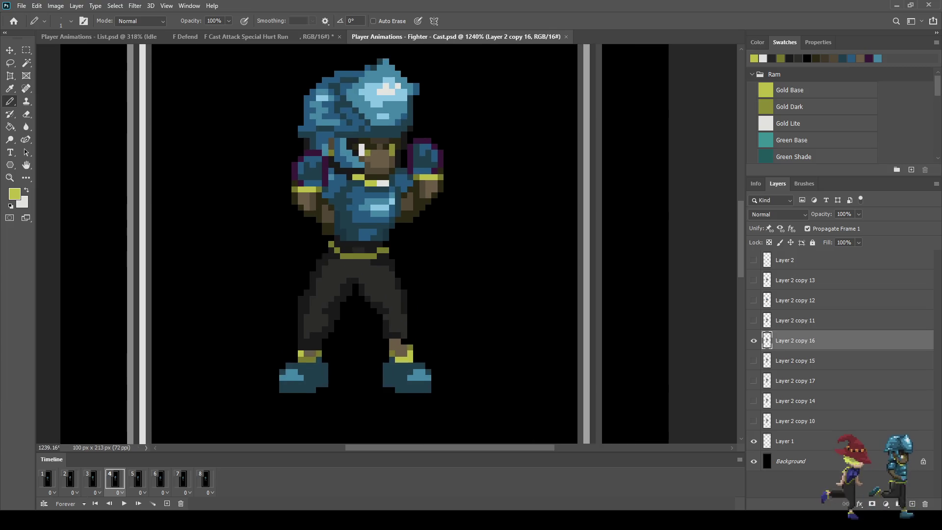
scroll(422, 221, down, 3)
scroll(422, 221, up, 2)
scroll(406, 152, up, 4)
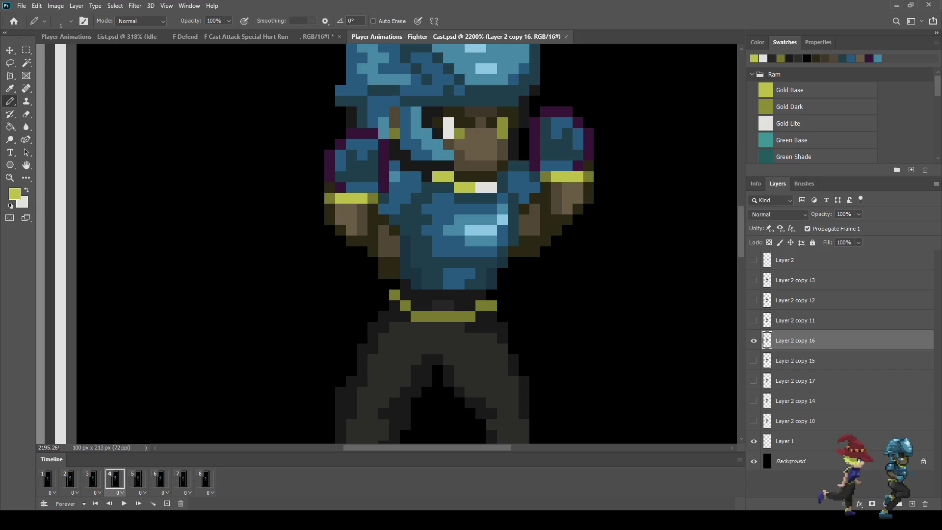
Sample the dark teal armour colour and ready the Pencil on frame 1's Layer 2 copy 10.
key(i)
key(g)
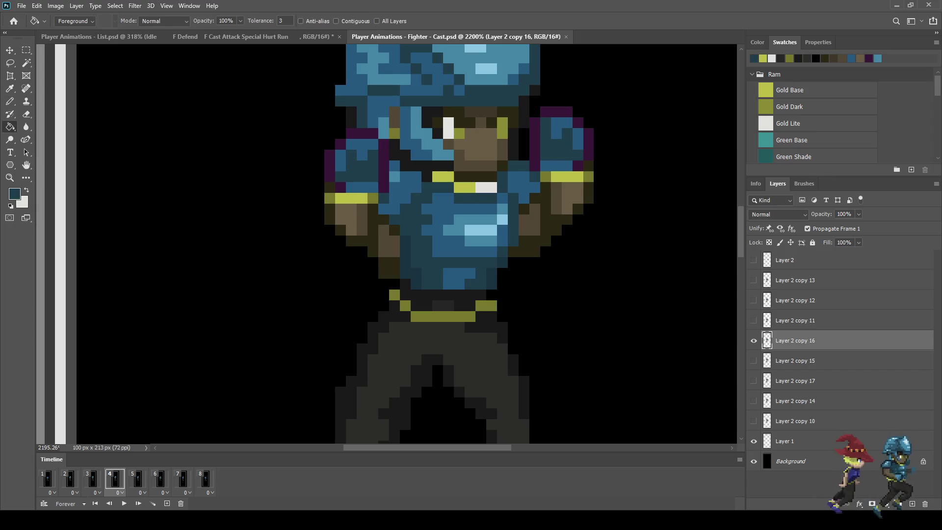
key(space)
click(795, 421)
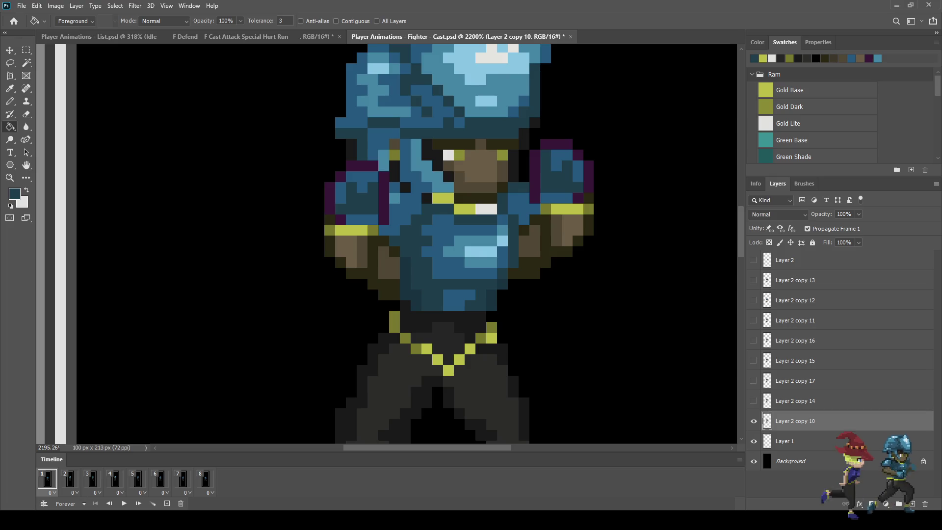
key(b)
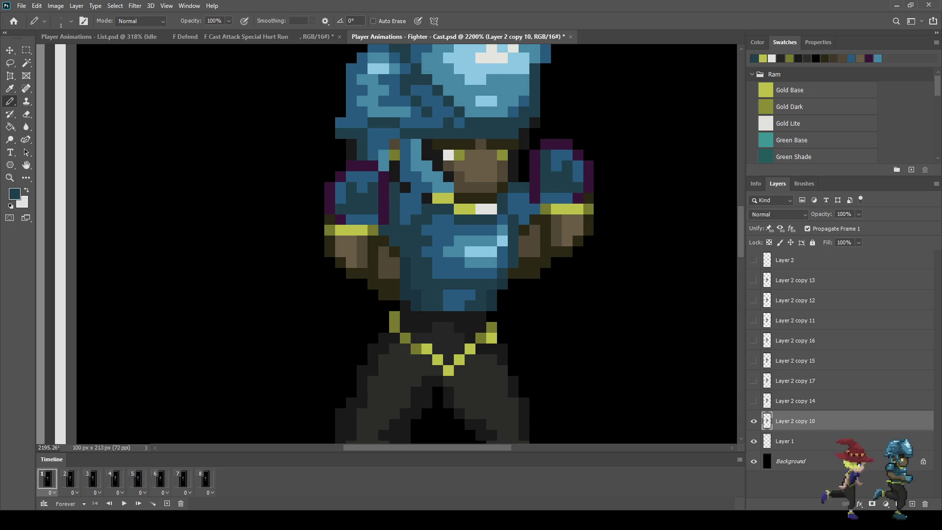
scroll(471, 245, down, 8)
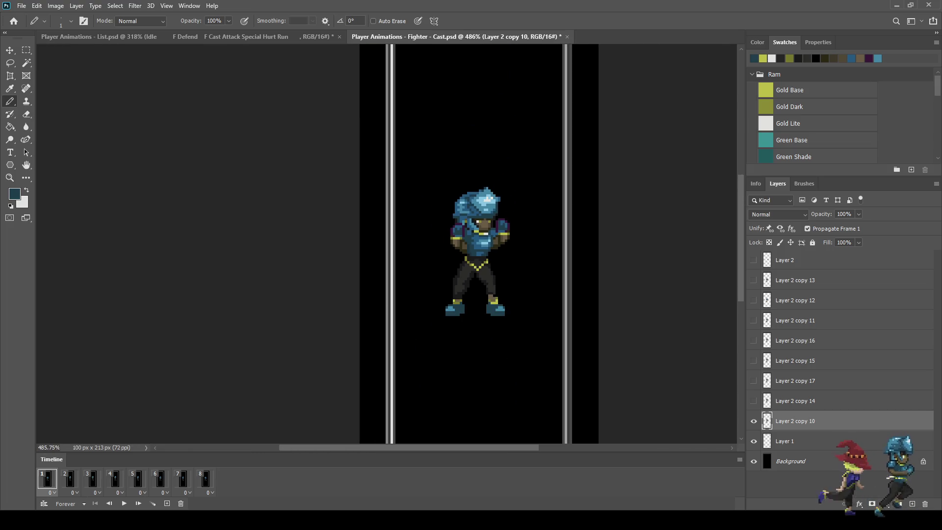
scroll(496, 236, up, 7)
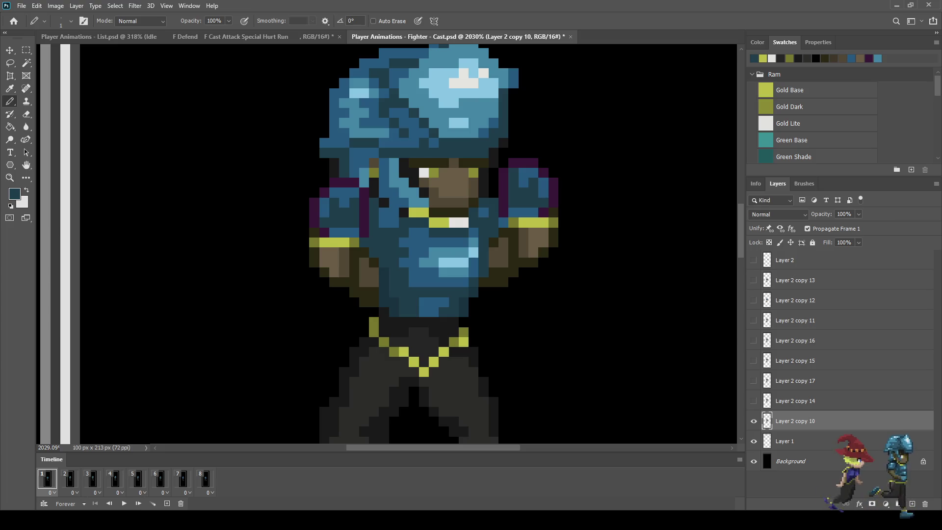
scroll(521, 289, down, 5)
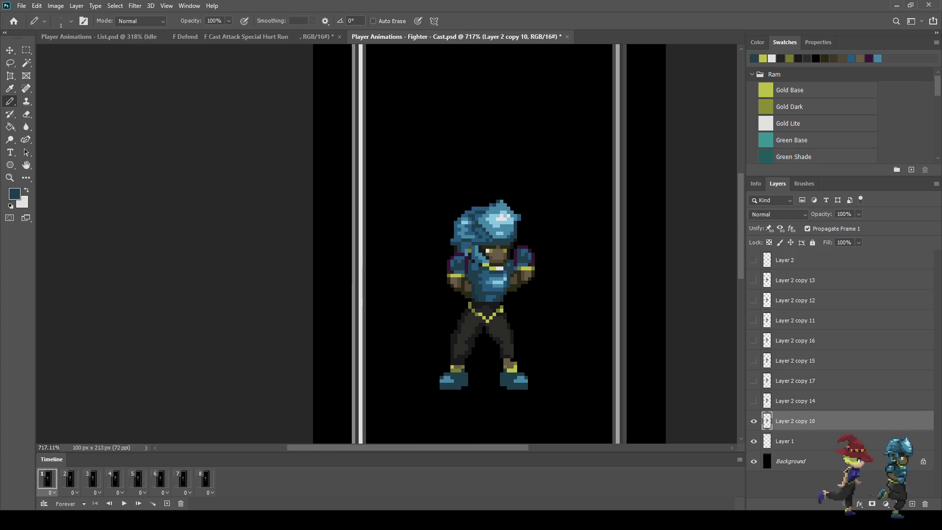
scroll(540, 307, down, 1)
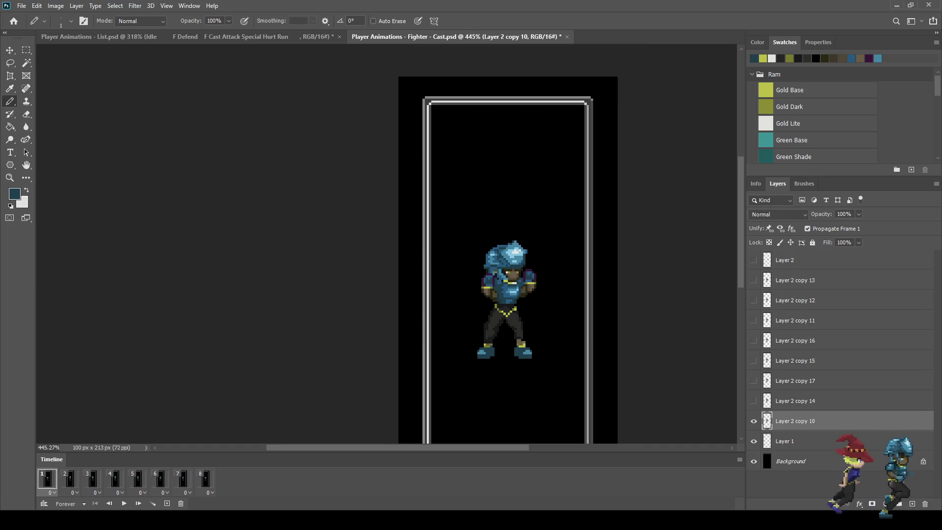
scroll(537, 291, up, 3)
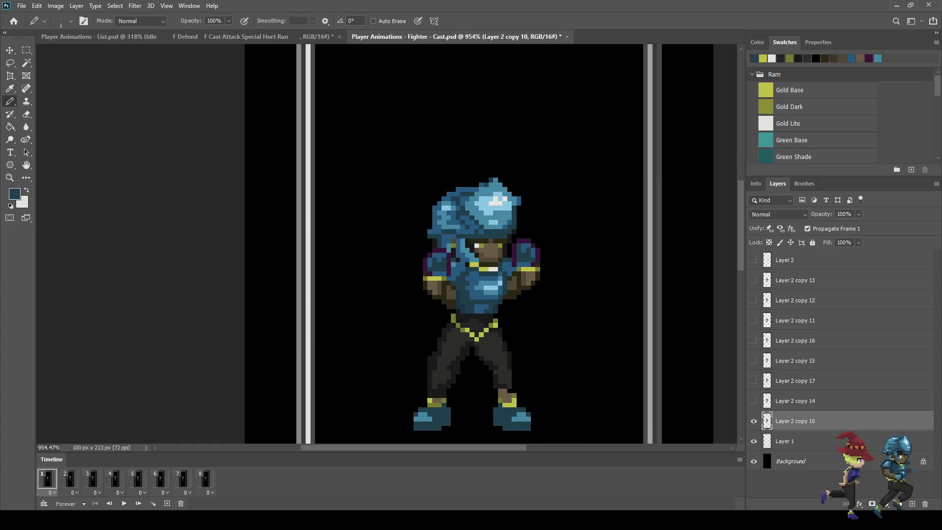
Preview the eight-frame idle loop, save the document, and replay it from frame 1.
key(space)
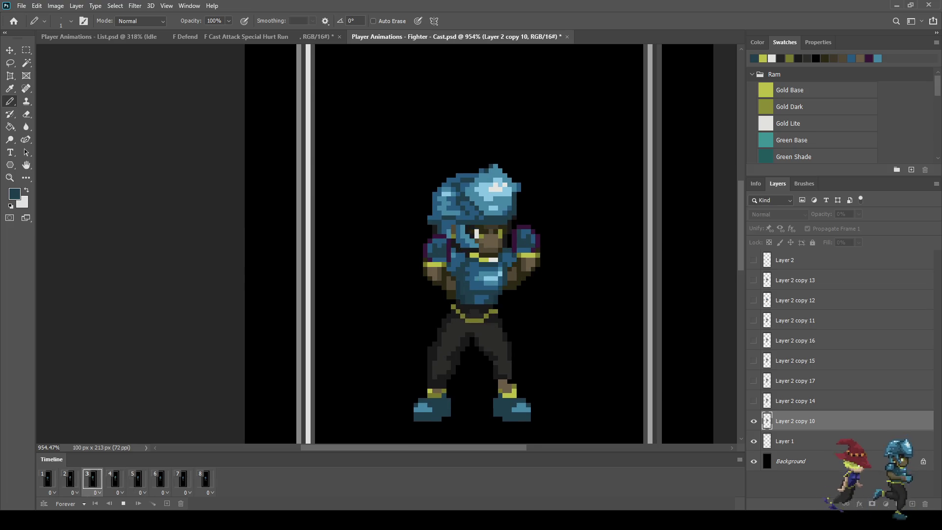
key(space)
key(ctrl+s)
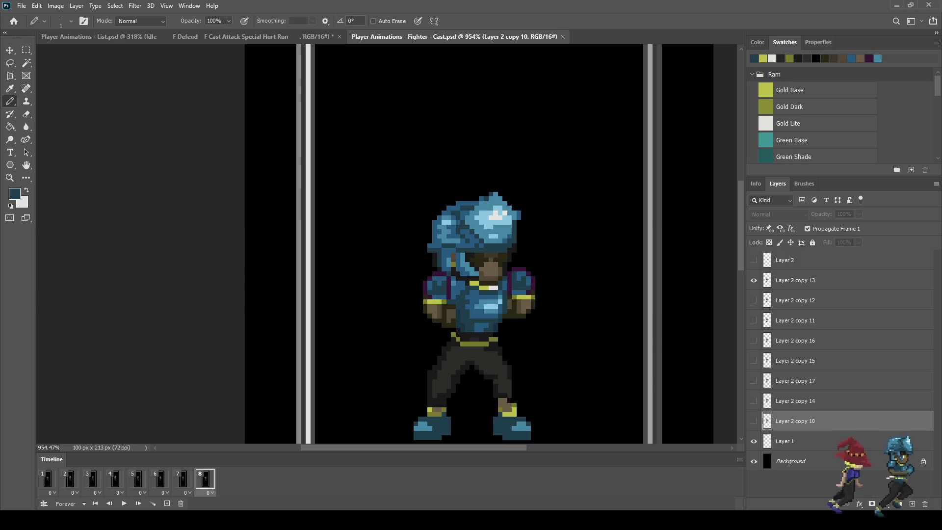
click(47, 478)
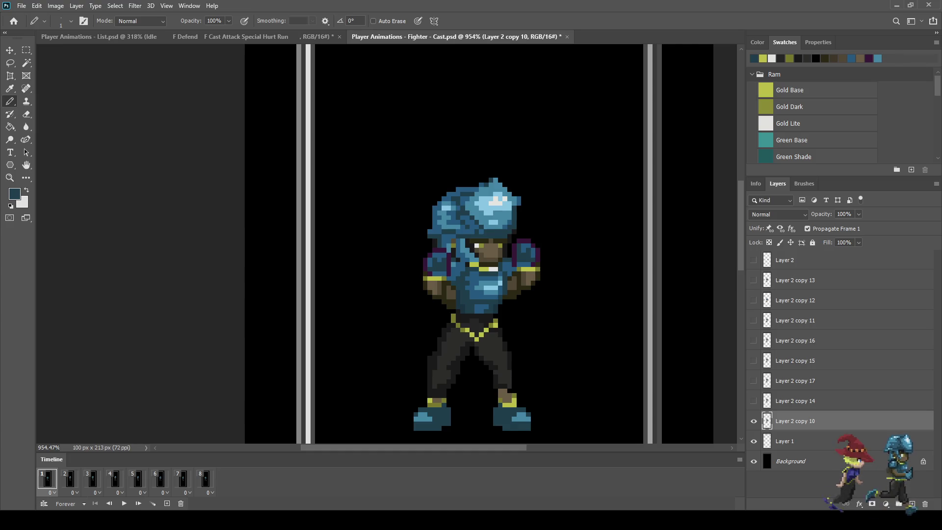
scroll(529, 268, down, 4)
key(space)
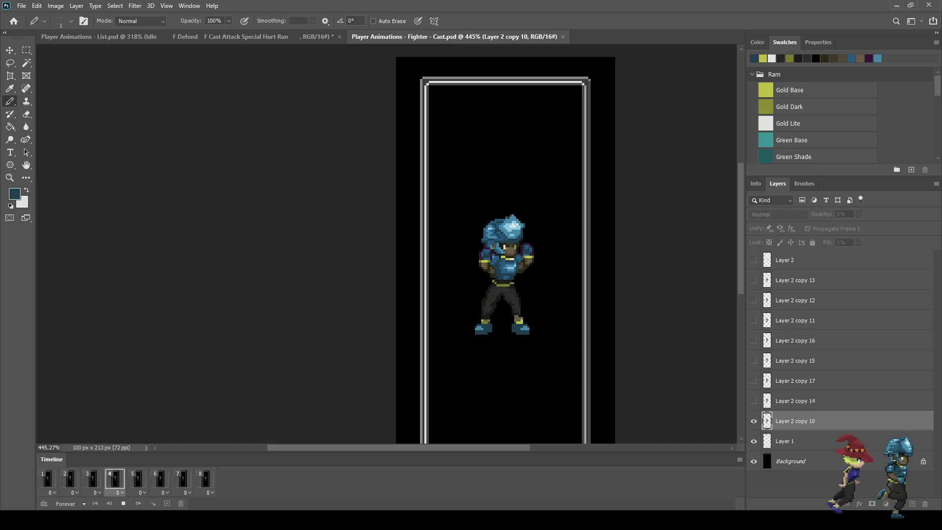
scroll(545, 272, up, 4)
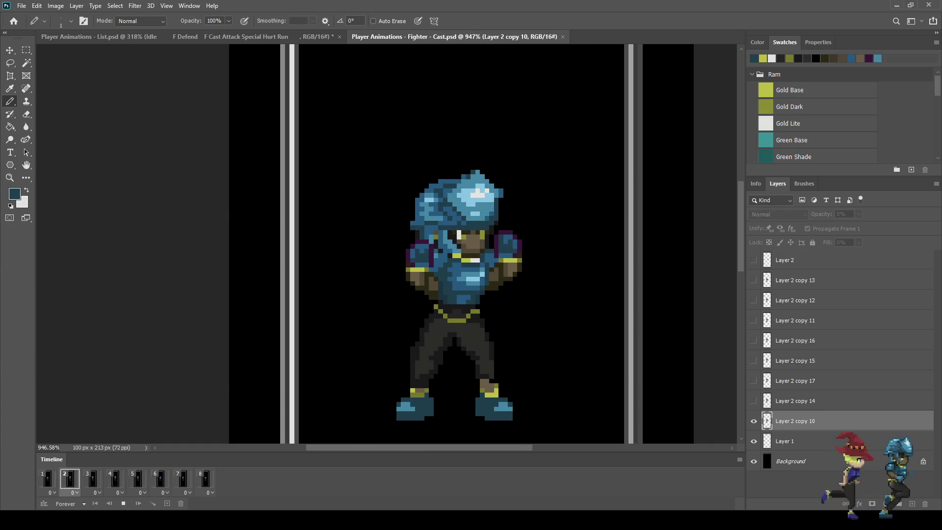
key(space)
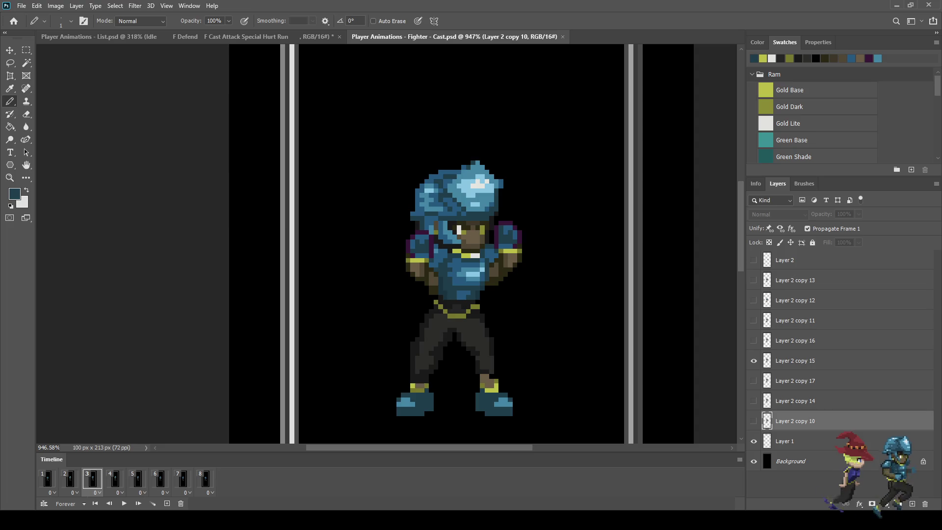
key(space)
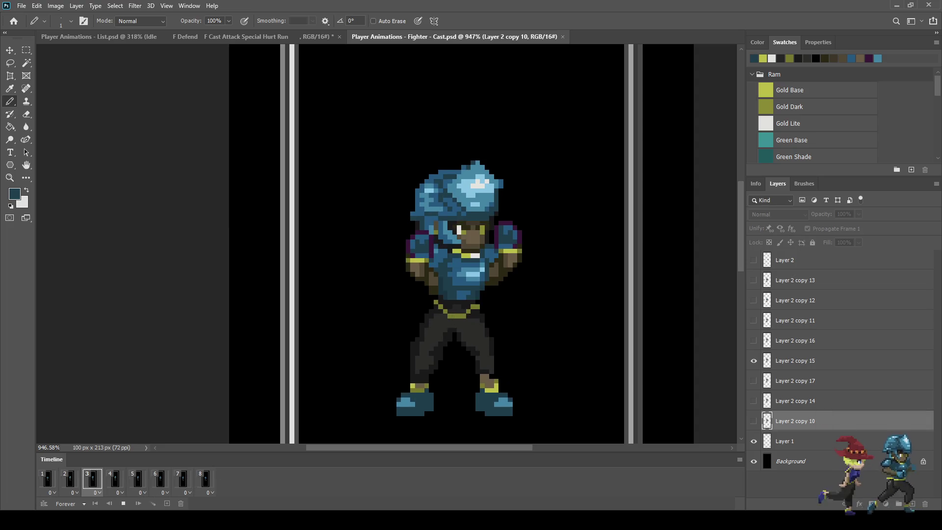
scroll(573, 284, down, 6)
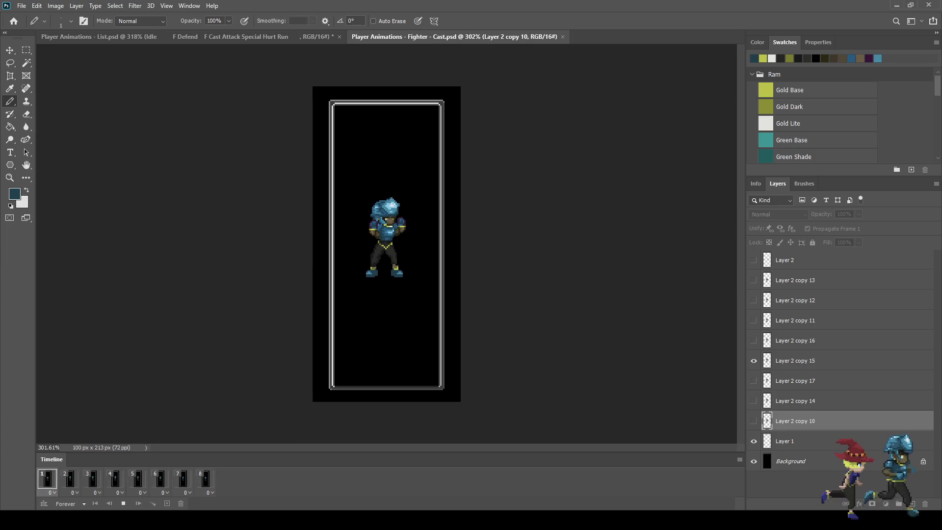
scroll(437, 244, up, 2)
key(space)
scroll(351, 222, up, 3)
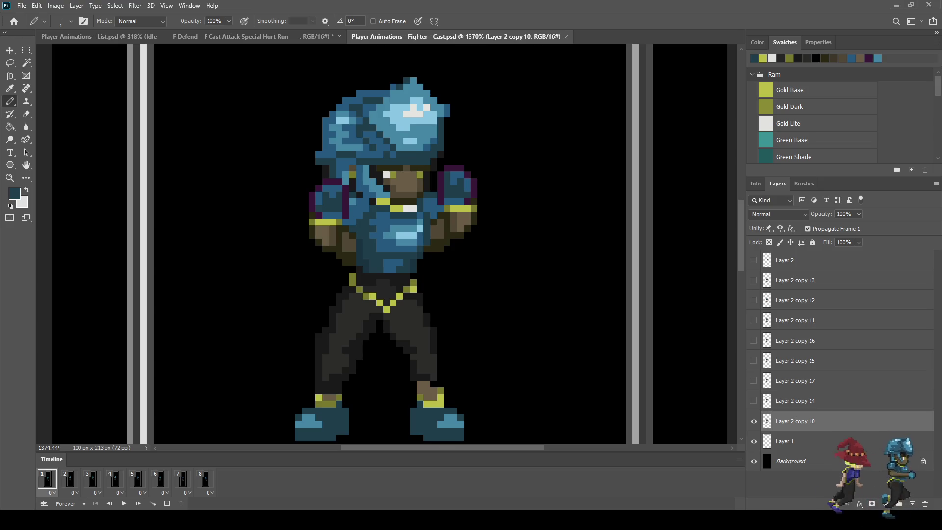
key(space)
scroll(562, 260, down, 4)
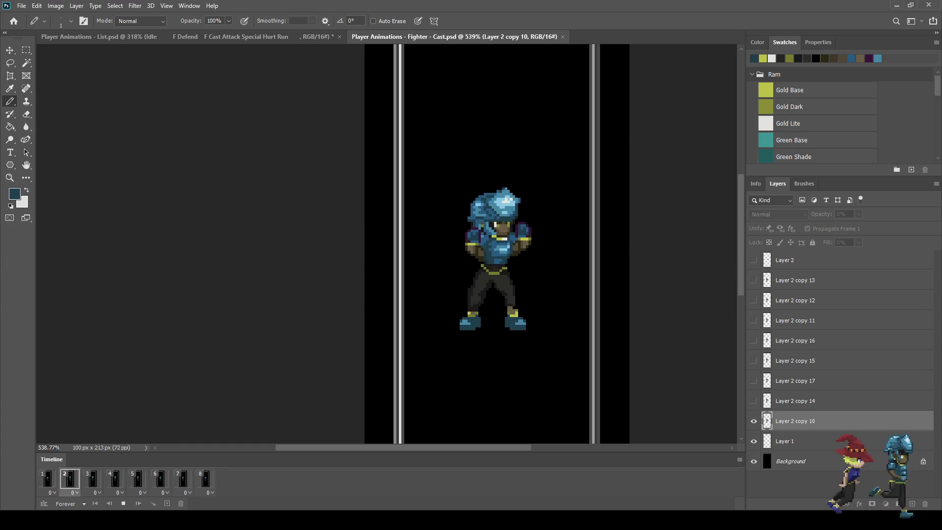
key(space)
scroll(535, 268, up, 3)
scroll(526, 220, up, 2)
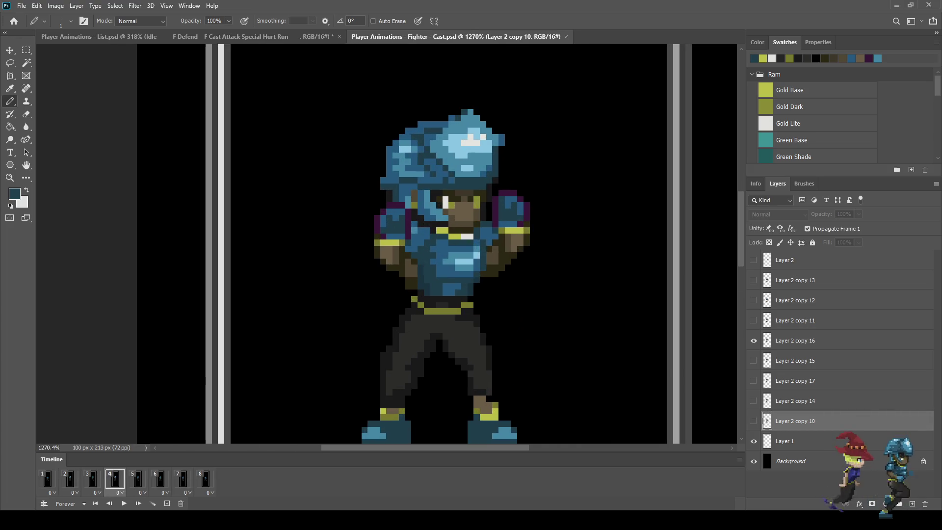
ctrl+click(503, 248)
scroll(502, 248, up, 3)
Lasso the fist on the sprite's right side and move it up two pixels.
key(l)
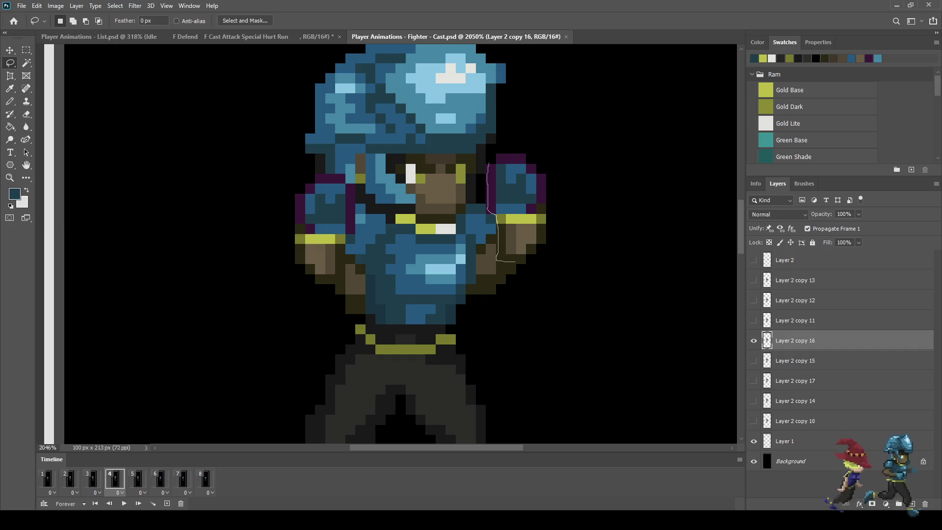
drag(492, 158, 495, 155)
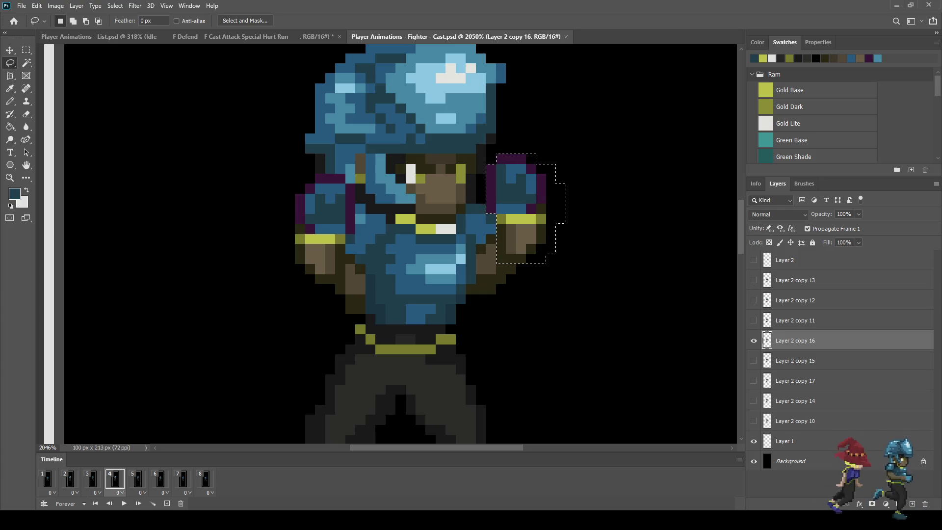
key(ctrl+t)
key(Up)
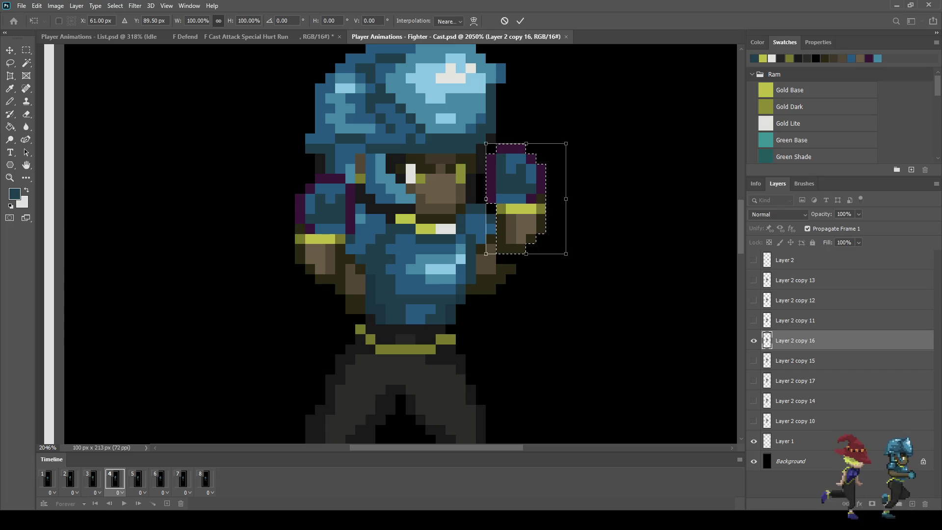
key(Up)
key(Return)
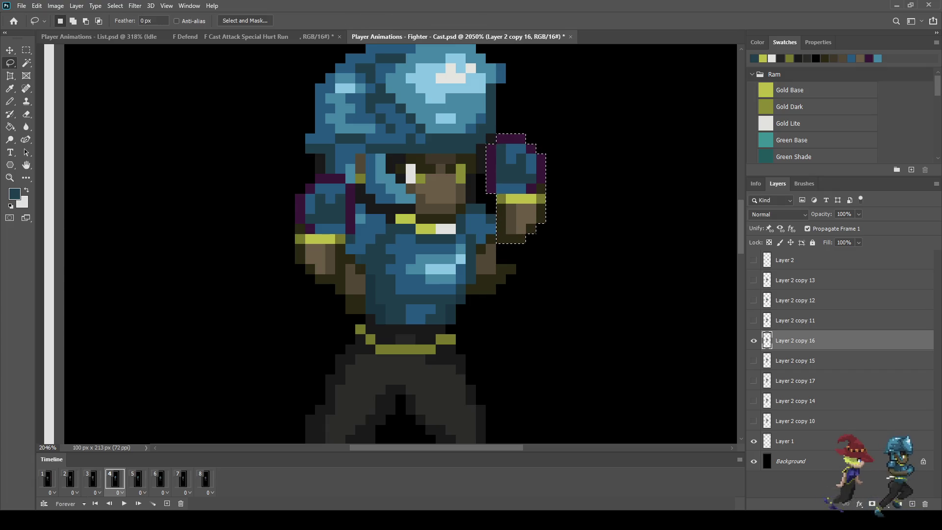
Fill the gap below the raised fist with dark brown sampled from the arm, then play.
key(i)
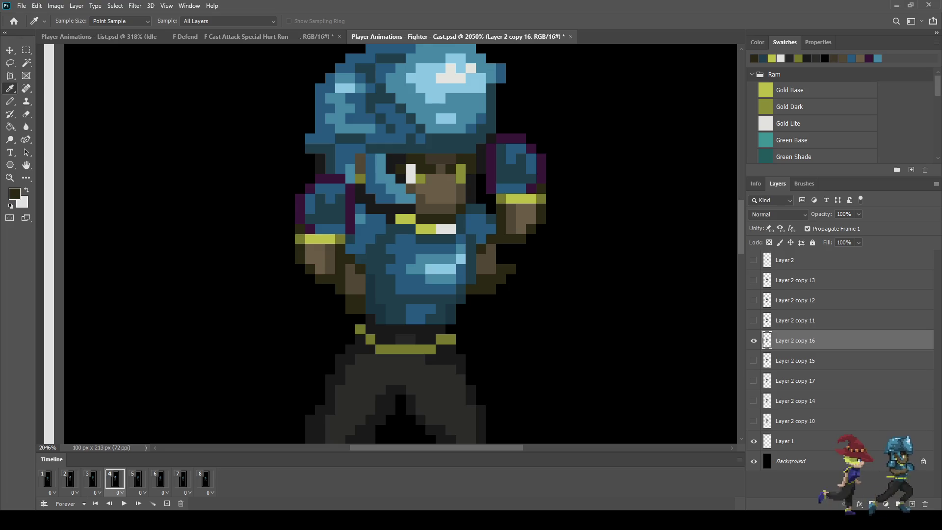
scroll(520, 253, up, 3)
key(b)
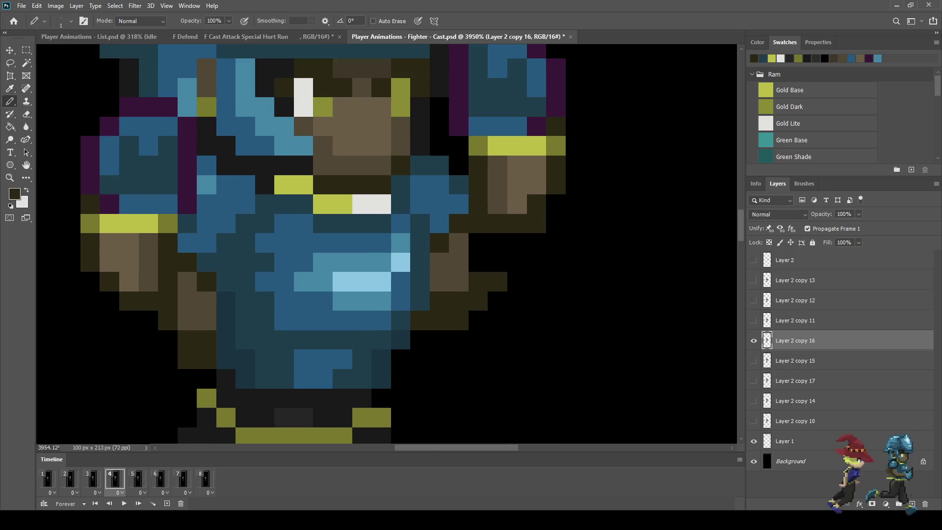
drag(517, 243, 498, 262)
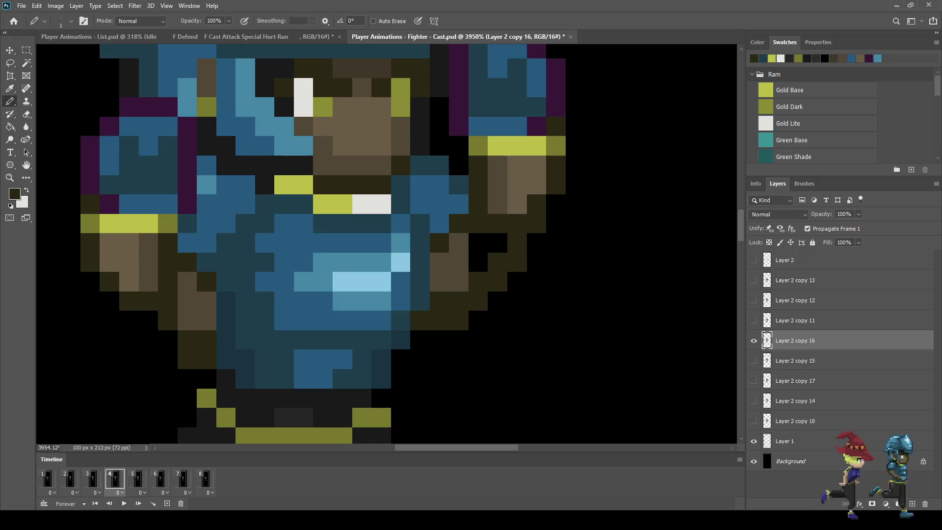
scroll(520, 253, down, 10)
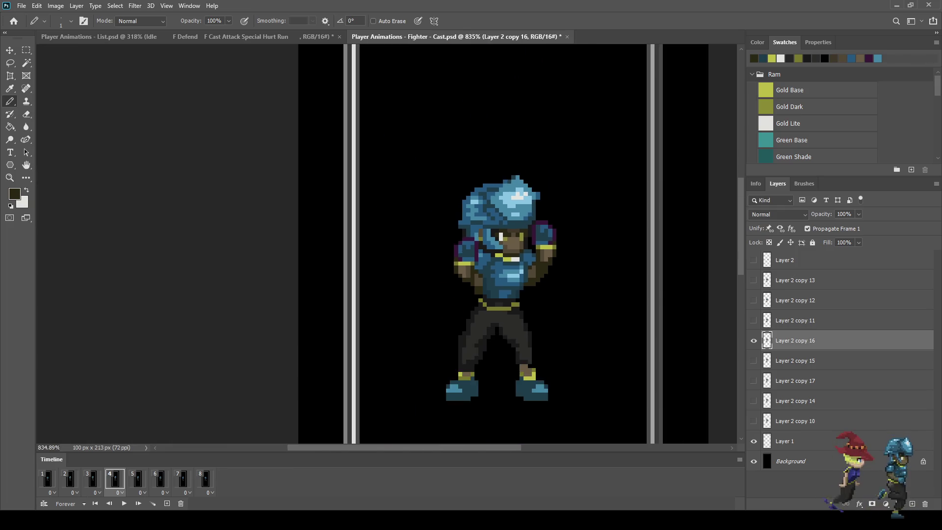
key(space)
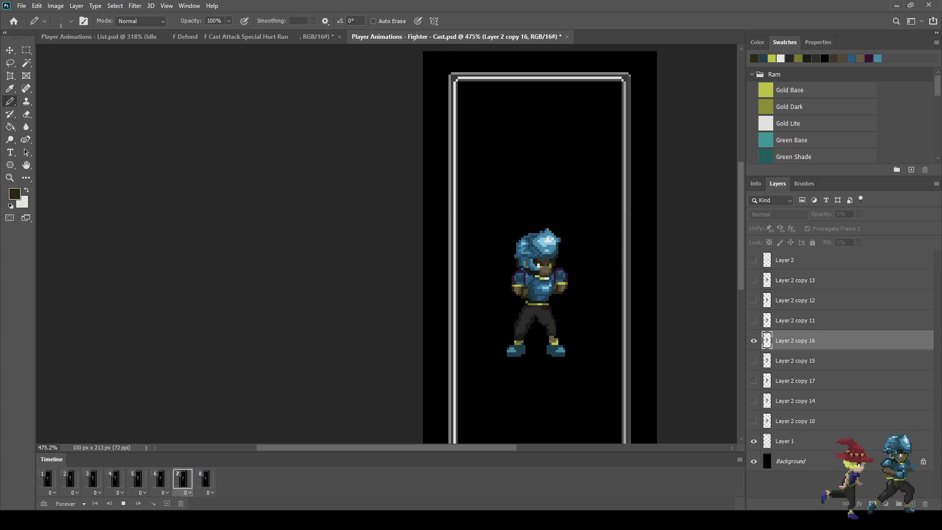
Stop playback and step from frame 4 to frame 5 of the timeline.
key(space)
scroll(593, 249, up, 2)
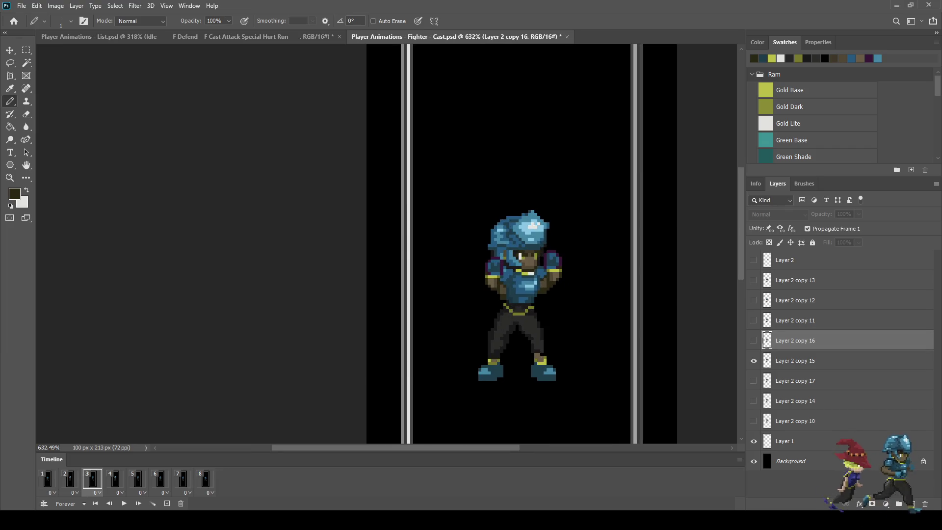
click(114, 480)
scroll(586, 251, up, 4)
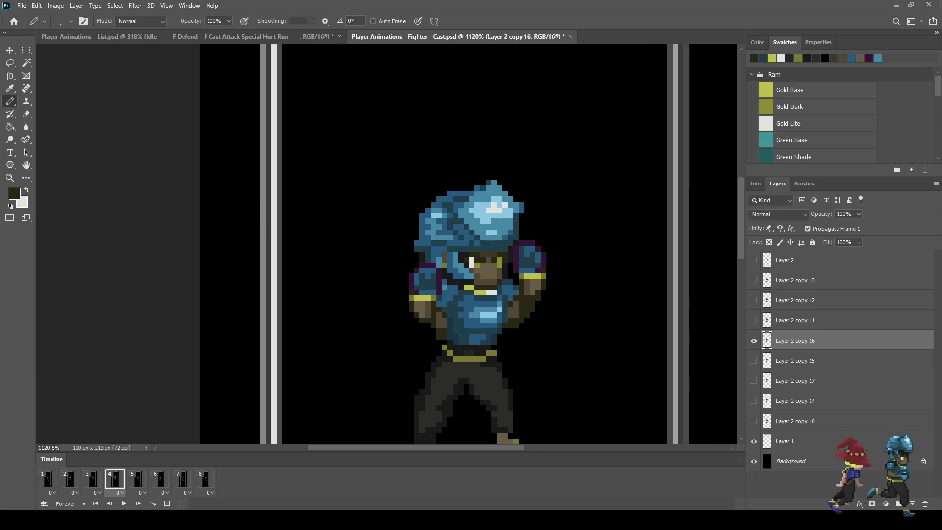
click(138, 479)
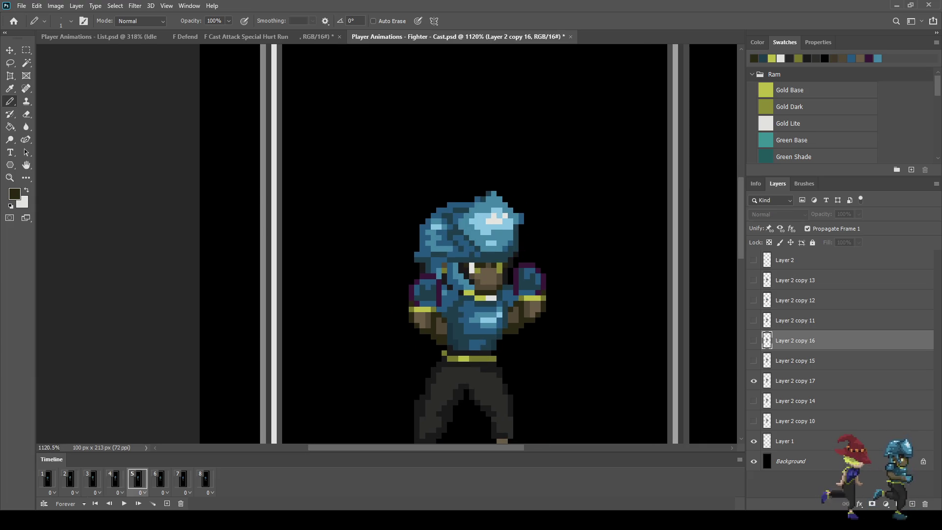
scroll(544, 259, up, 4)
Paint the right arm on Layer 2 copy 17 with a medium blue, then preview the animation.
key(i)
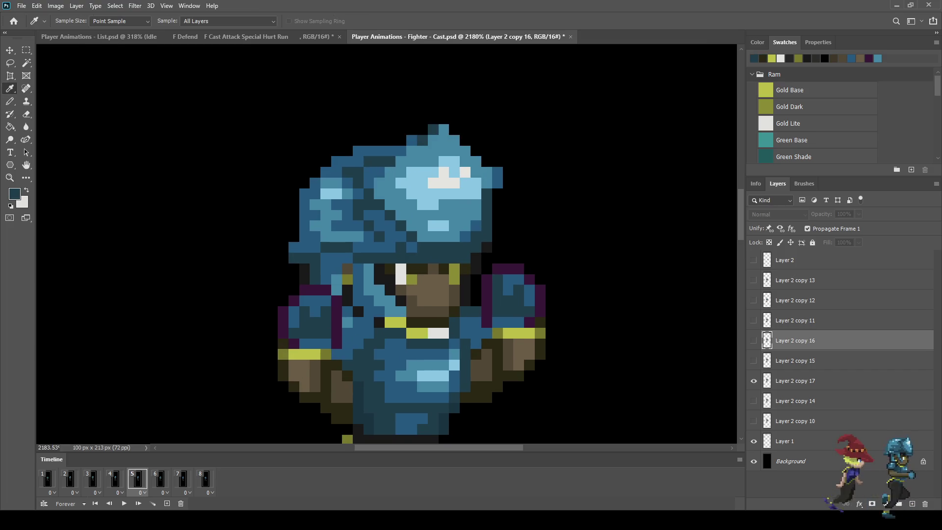
key(b)
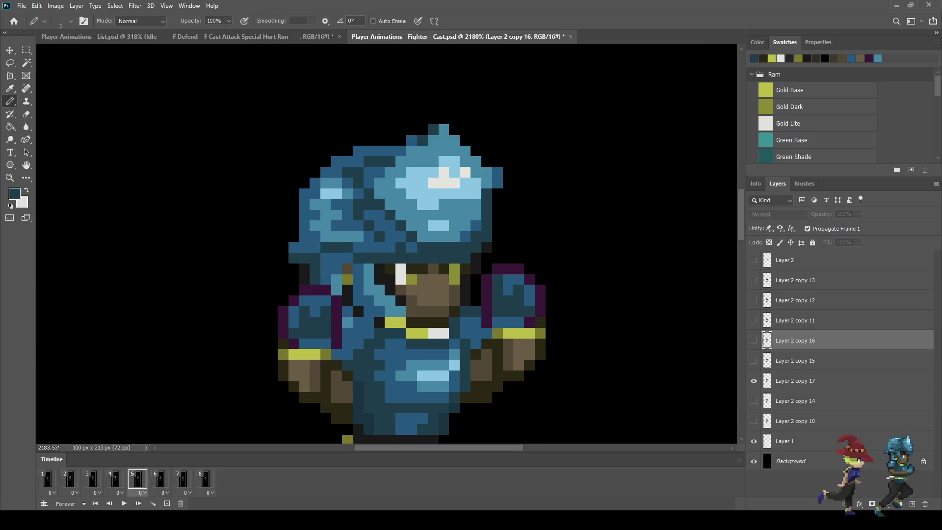
click(795, 381)
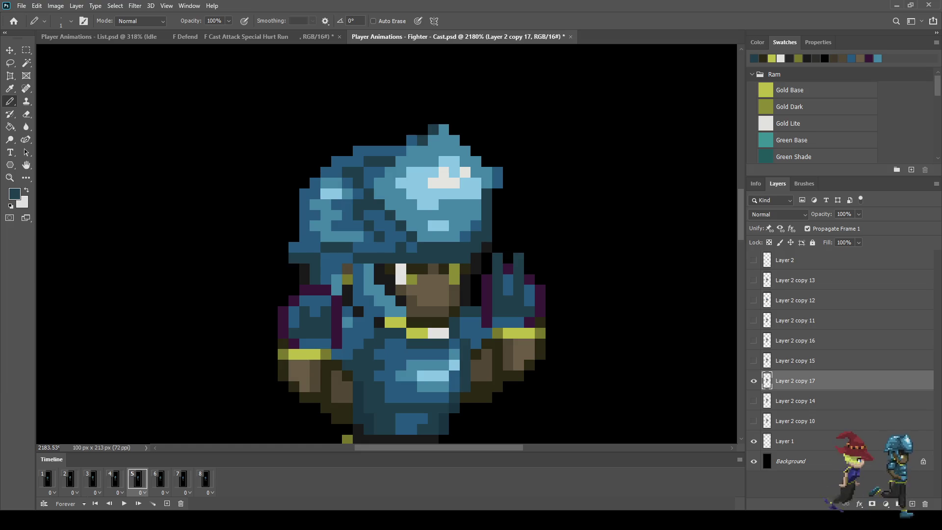
alt+click(413, 393)
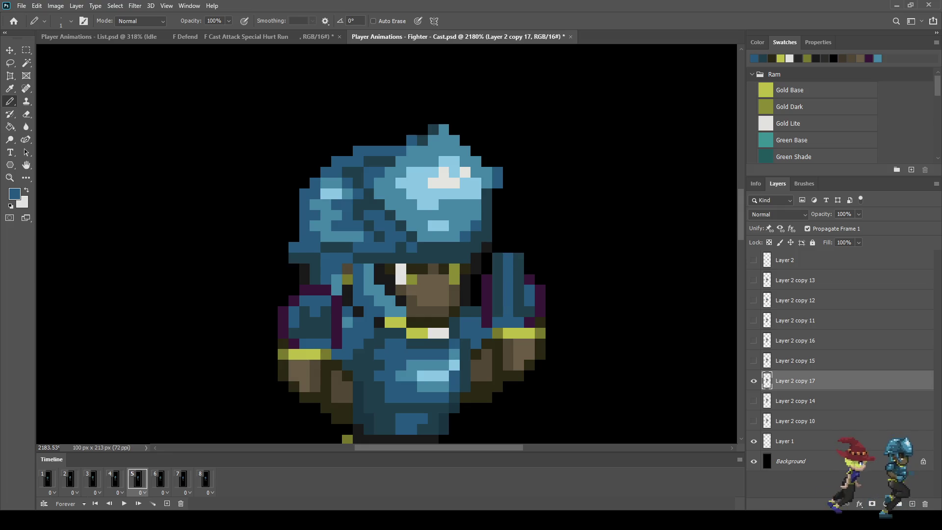
key(ctrl+0)
key(space)
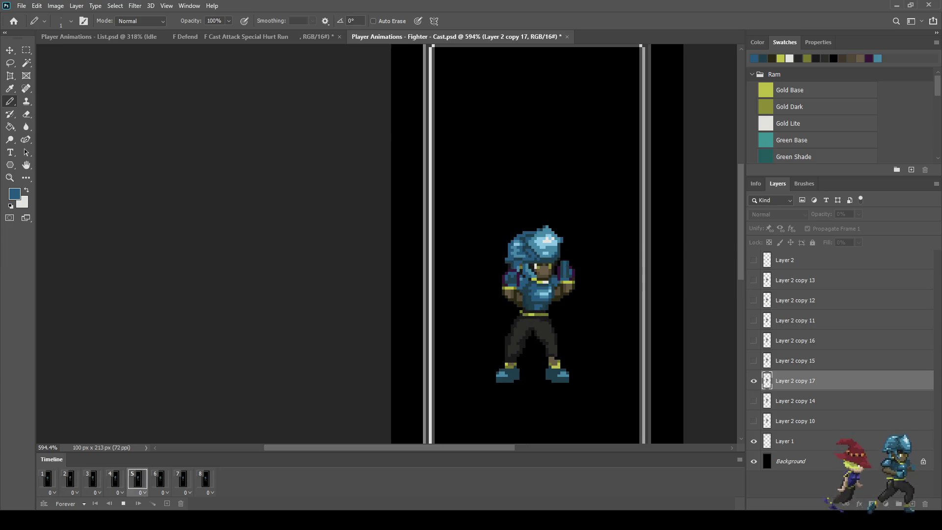
scroll(140, 246, down, 3)
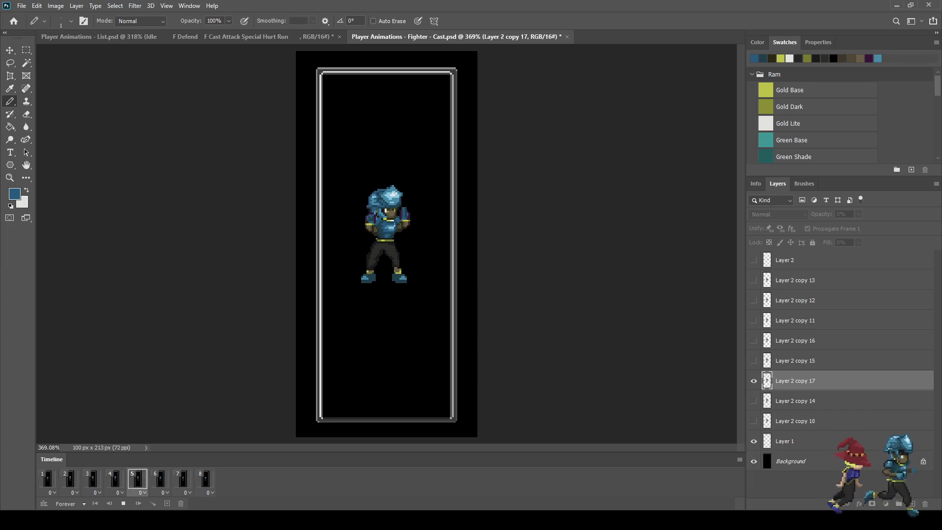
scroll(424, 218, up, 1)
scroll(388, 236, up, 1)
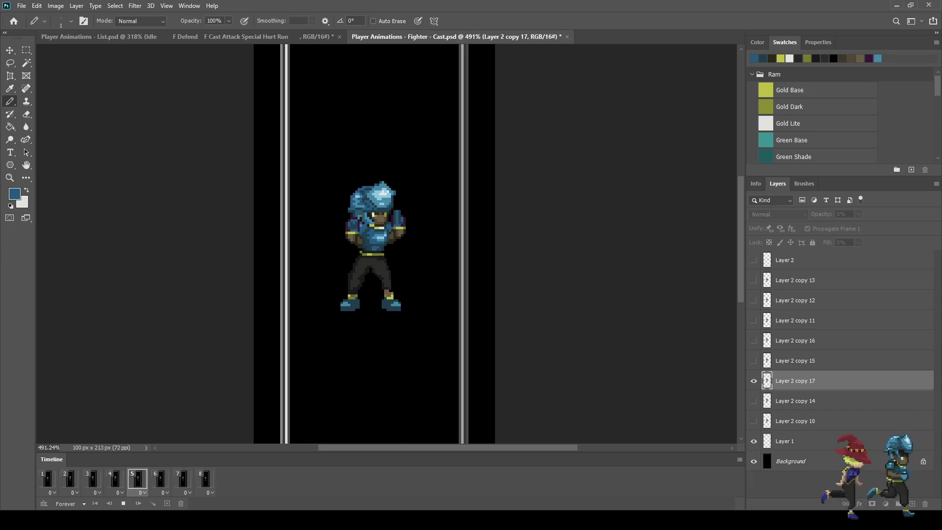
scroll(388, 236, down, 2)
scroll(355, 199, up, 4)
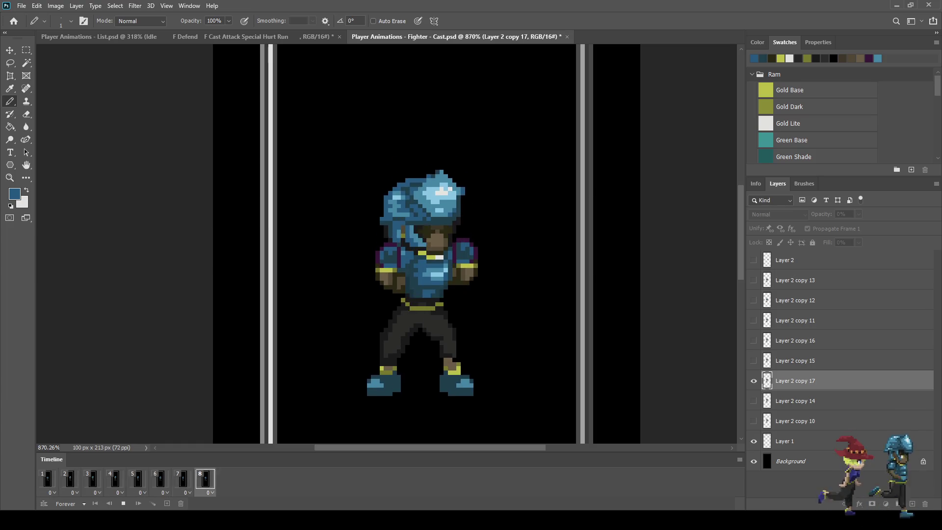
key(space)
key(ctrl+1)
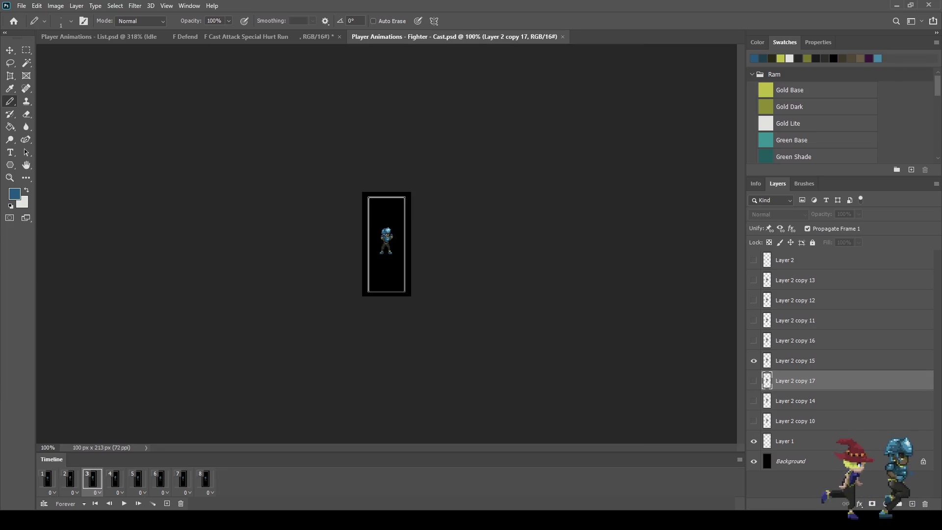
key(ctrl+plus)
key(ctrl+plus)
key(ctrl+plus)
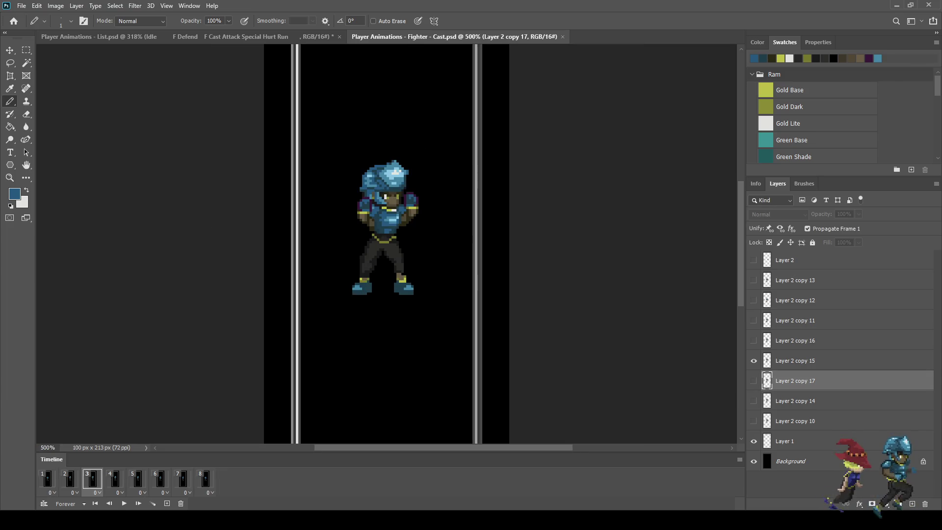
key(space)
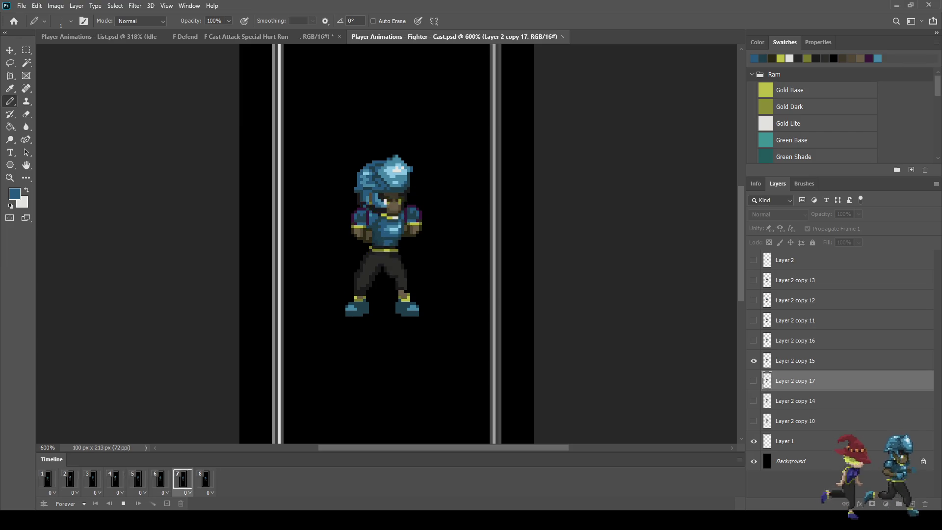
key(space)
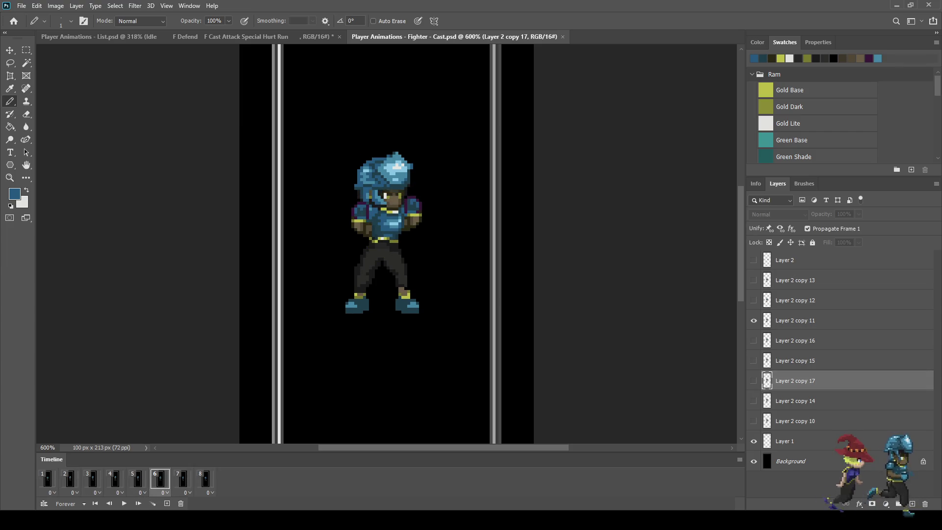
scroll(311, 274, up, 2)
click(47, 479)
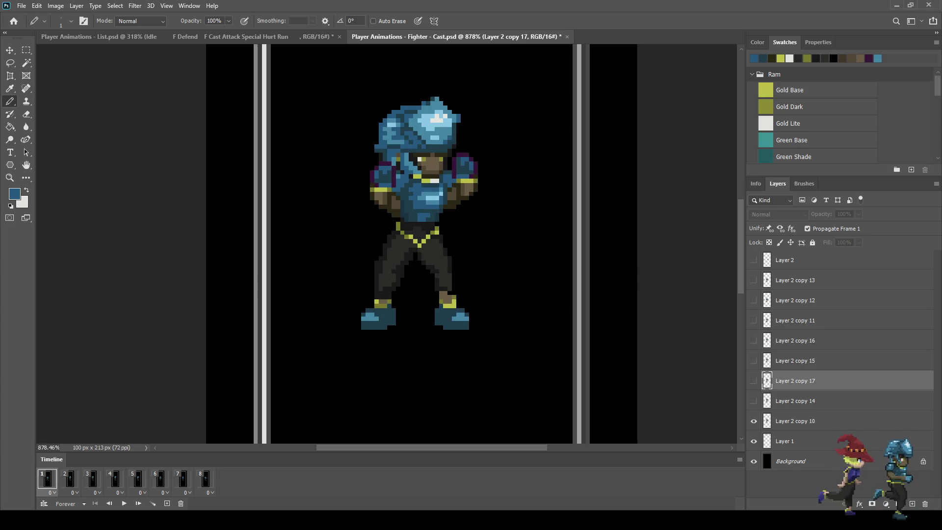
key(Right)
key(Right)
key(Right)
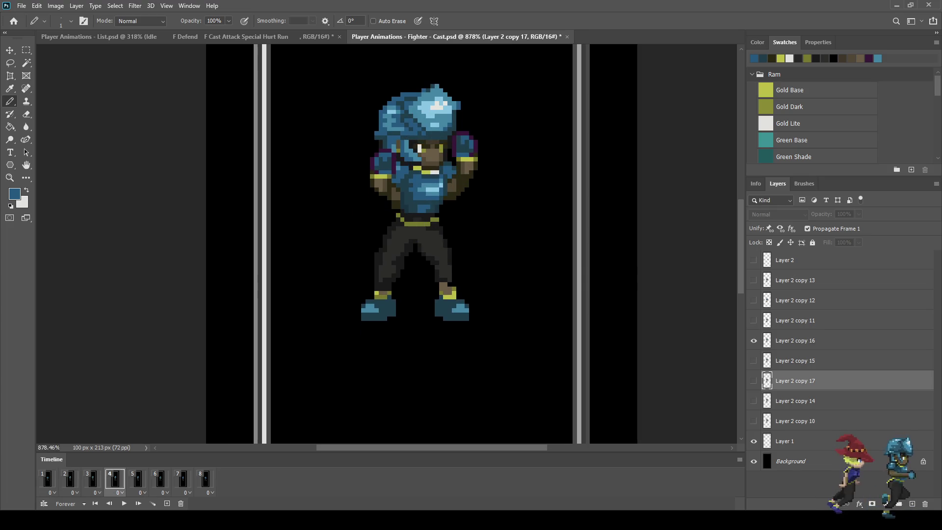
key(Right)
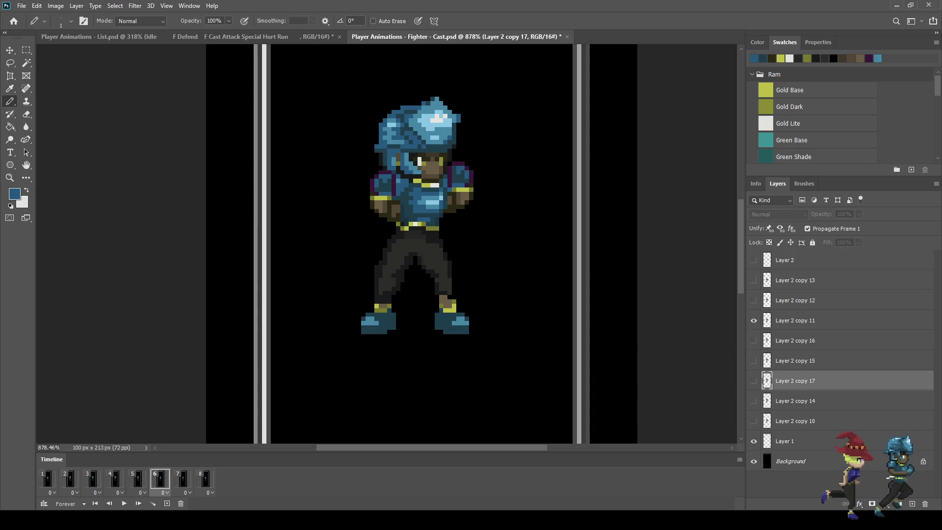
key(Right)
key(Right)
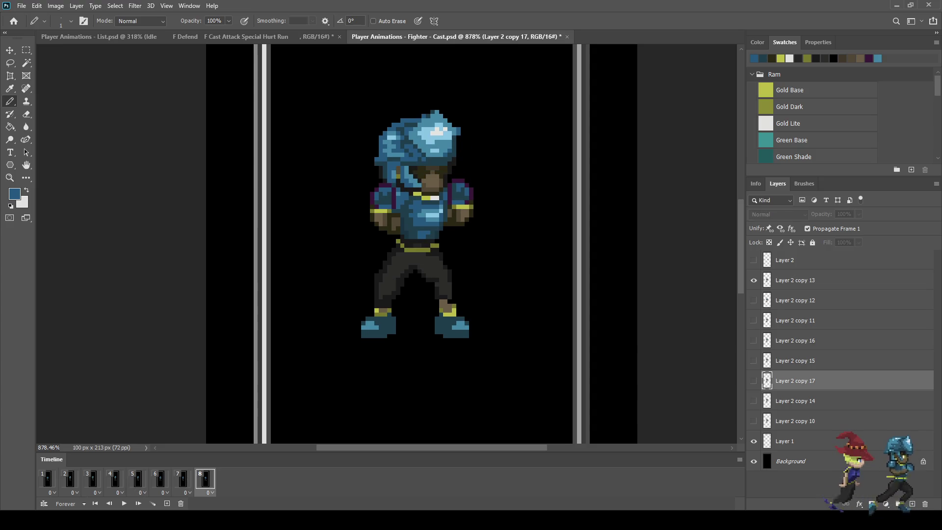
key(Right)
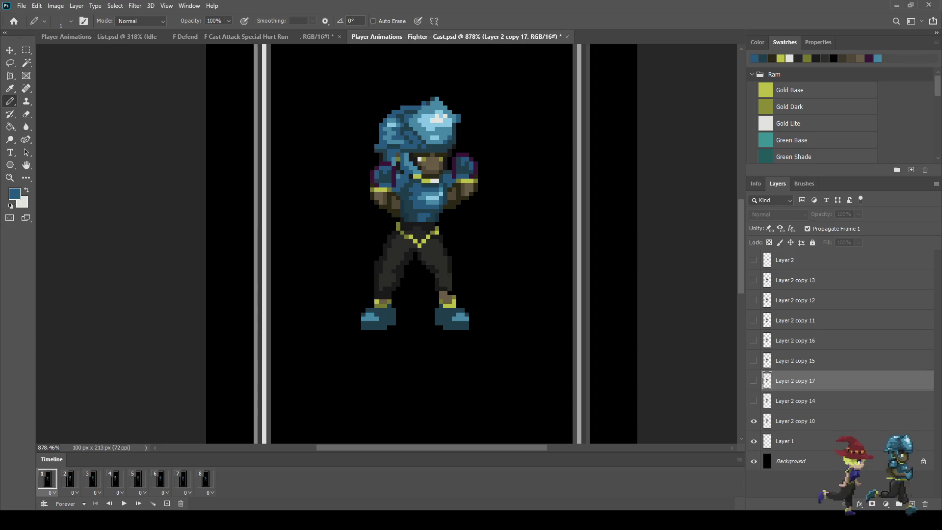
scroll(391, 335, up, 5)
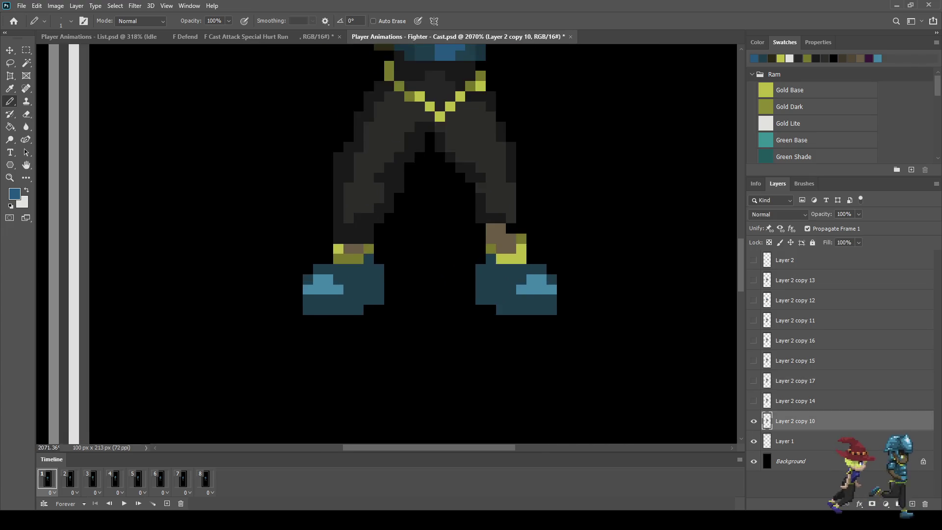
Lower the left and right boot toes separately with lasso selections and transforms.
key(l)
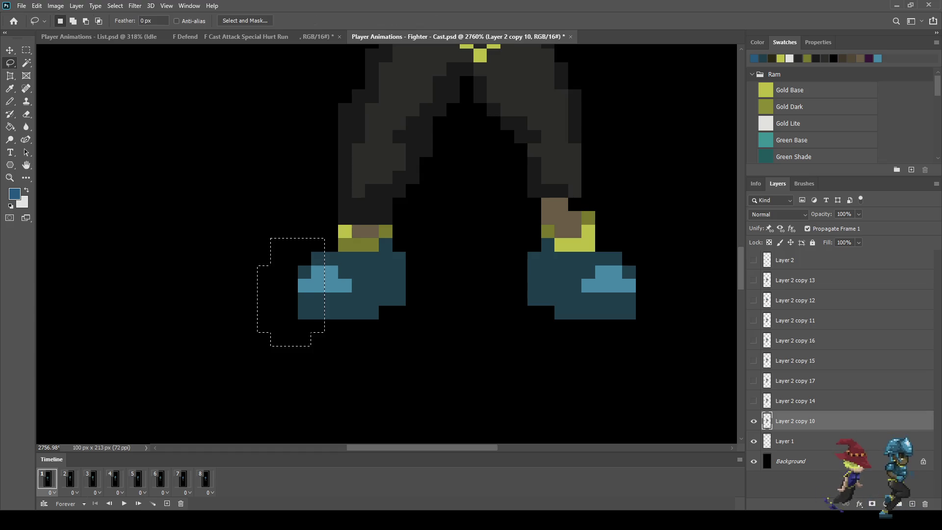
key(ctrl+t)
key(Return)
key(ctrl+d)
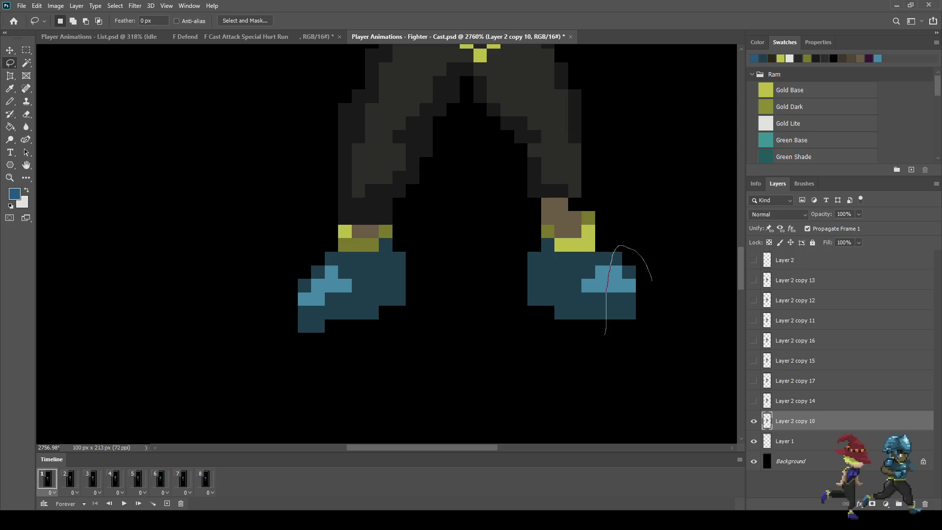
drag(620, 333, 607, 333)
key(ctrl+t)
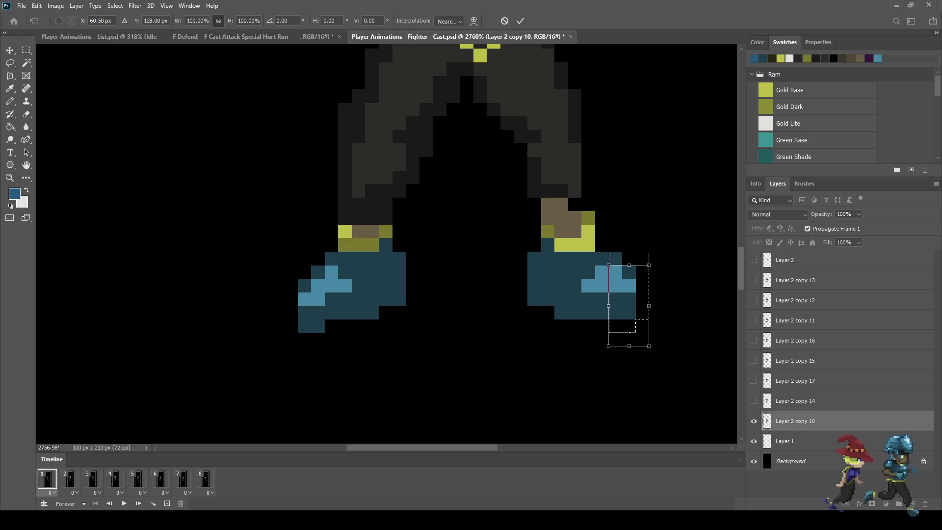
key(Return)
key(ctrl+d)
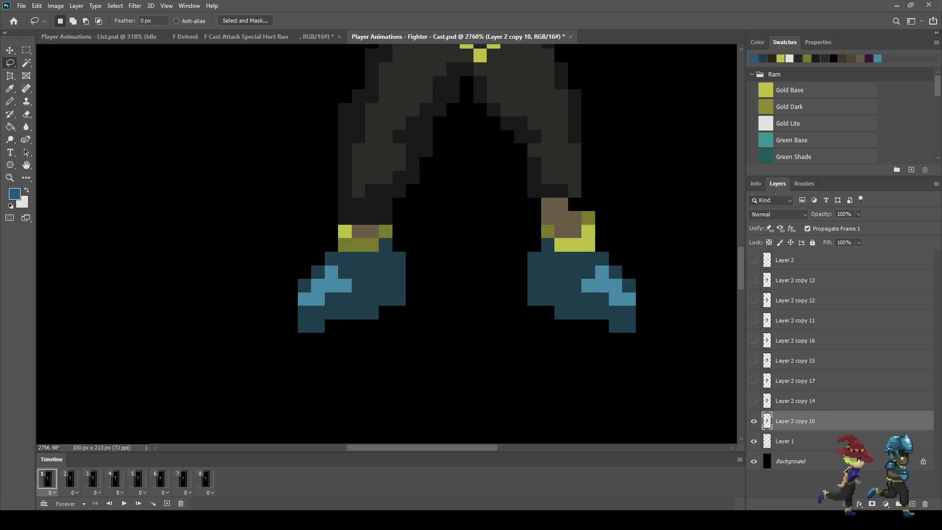
On frame 2's Layer 2 copy 14, lower both boot toes one pixel.
click(70, 480)
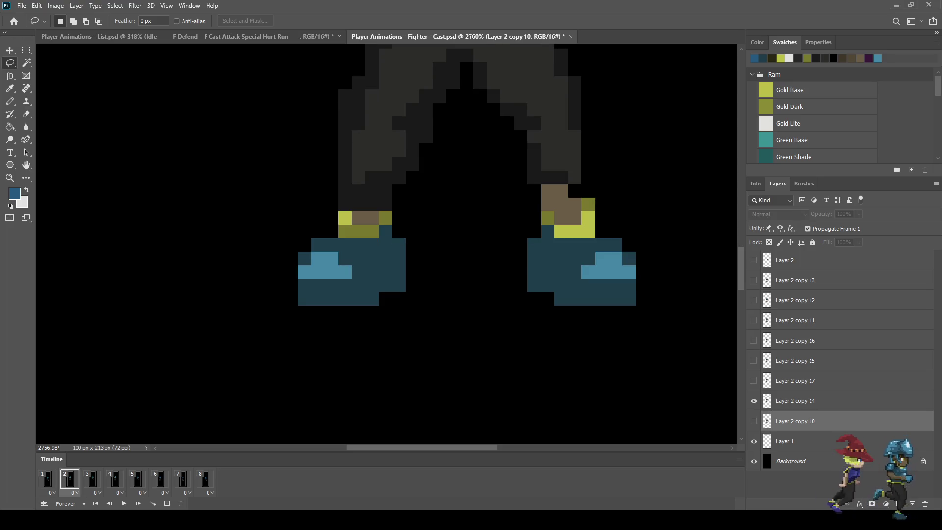
click(795, 401)
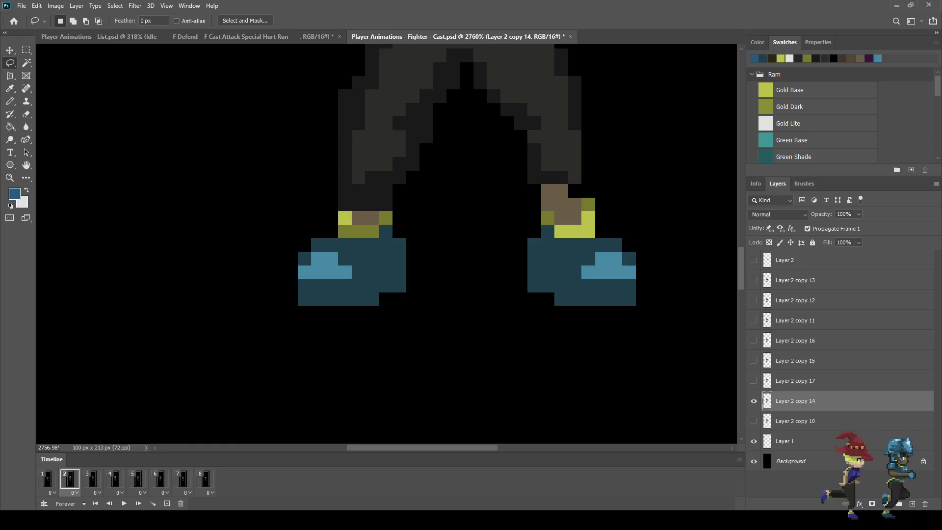
drag(275, 276, 280, 295)
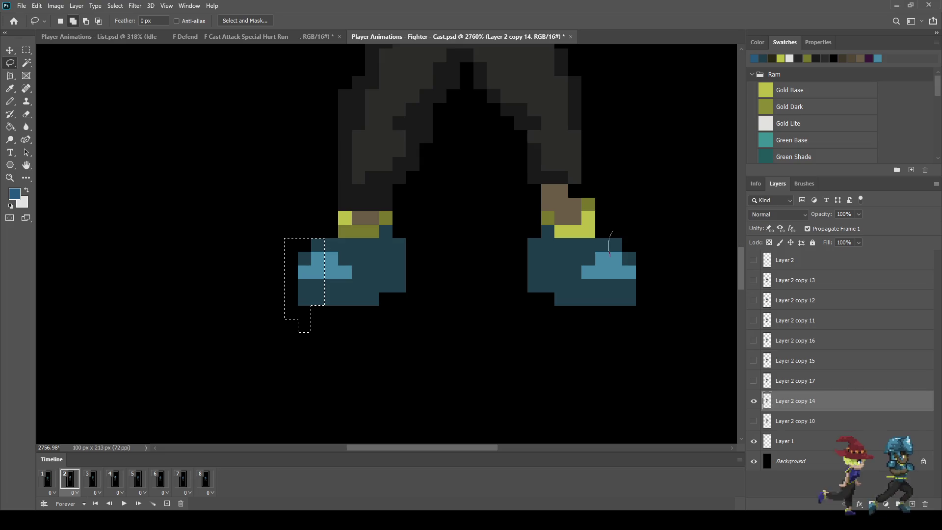
drag(610, 255, 613, 231)
key(ctrl+t)
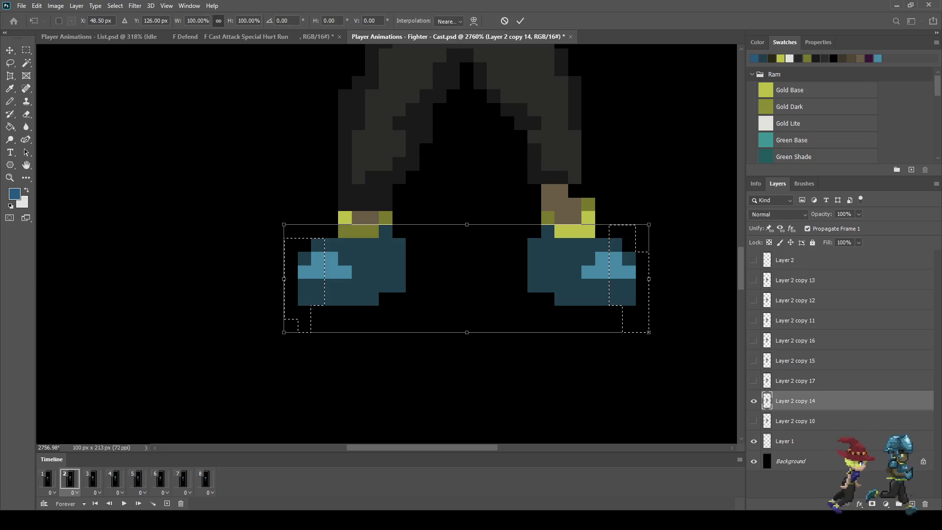
key(Down)
key(Return)
key(ctrl+d)
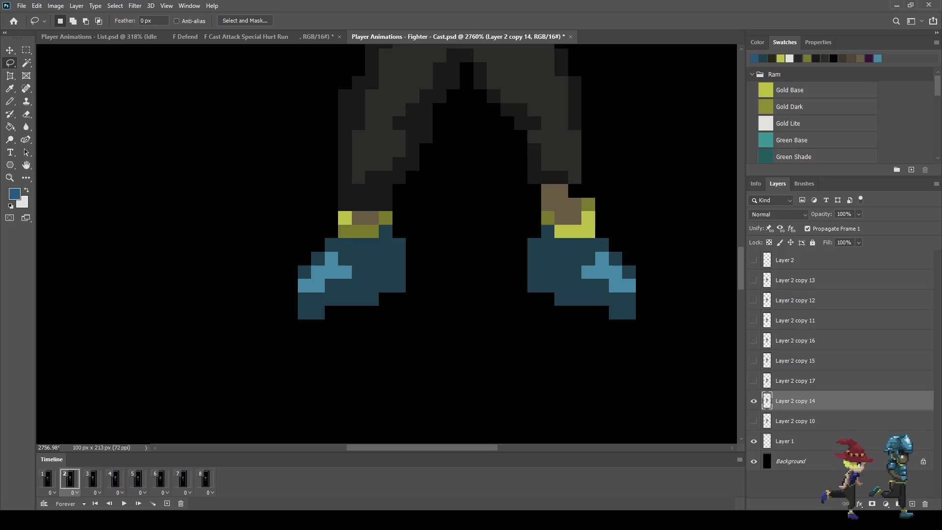
Compare the boot poses across frames 2, 3 and 4.
click(92, 478)
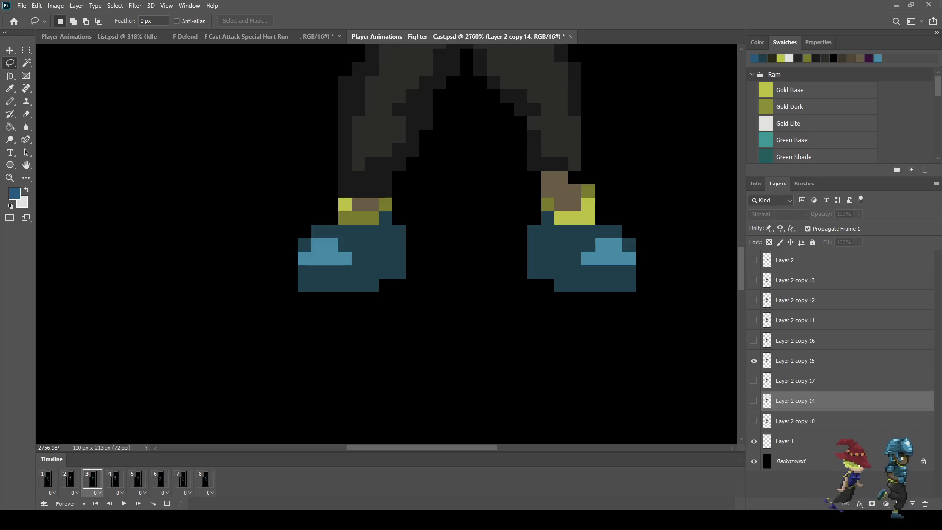
click(115, 479)
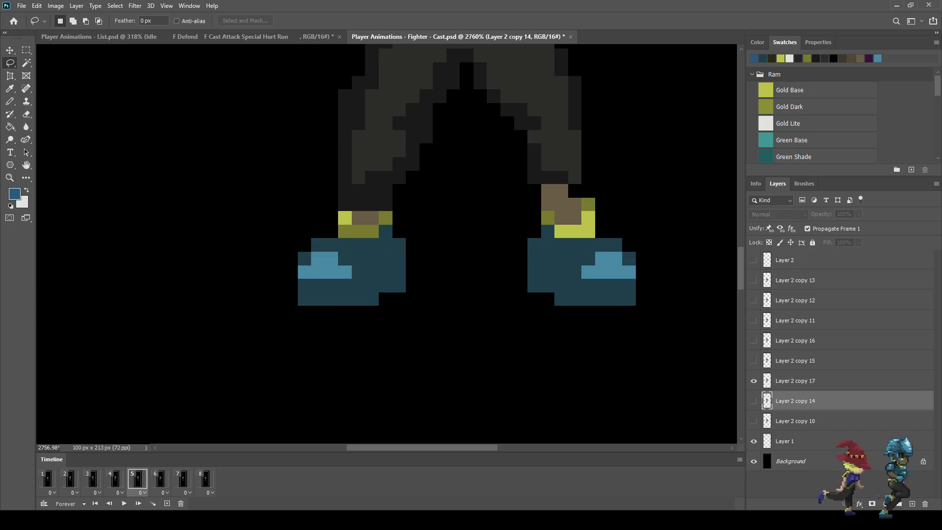
click(92, 479)
click(70, 478)
click(92, 479)
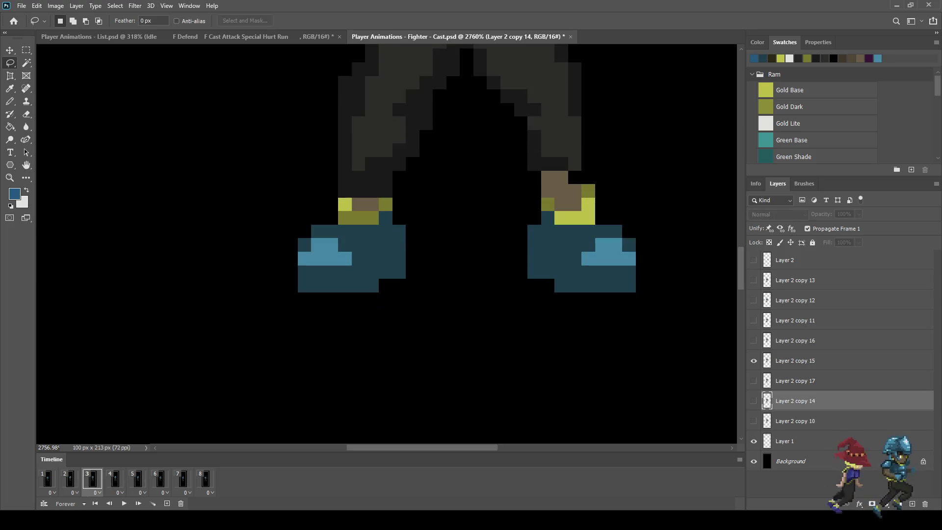
On frame 3's Layer 2 copy 15, lower both boot toes one pixel and play the animation.
click(795, 361)
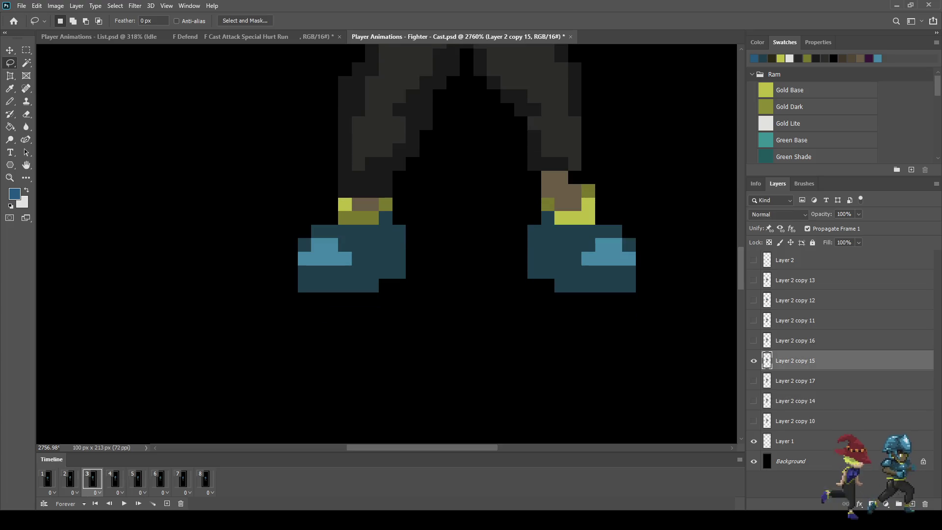
drag(314, 310, 272, 251)
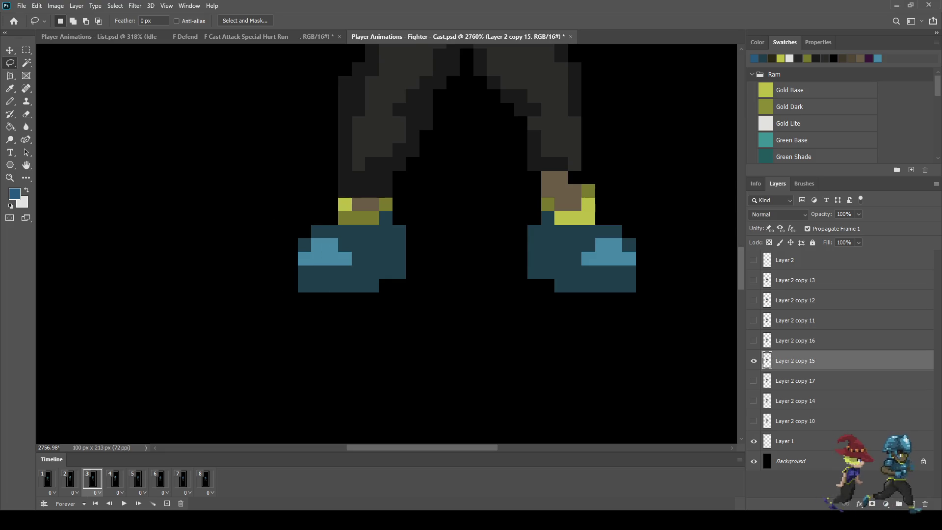
drag(635, 319, 617, 215)
key(ctrl+t)
key(Down)
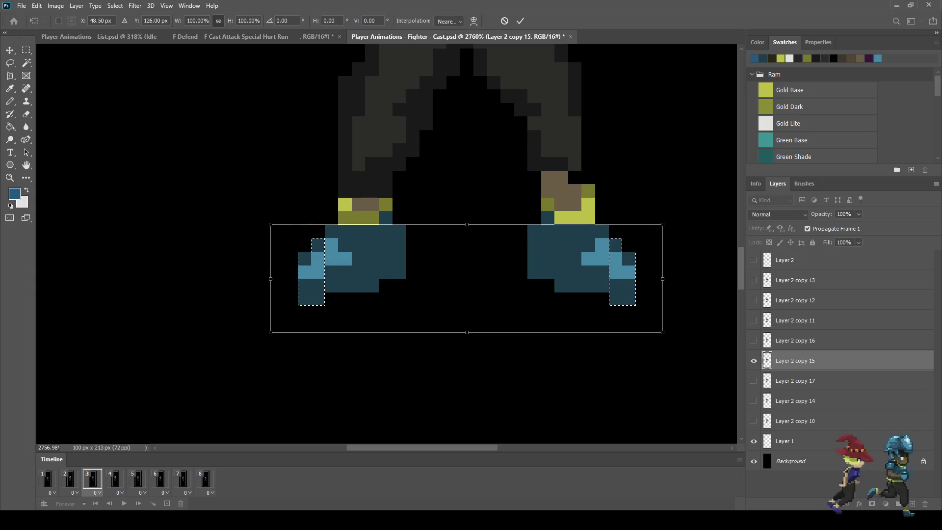
key(Return)
key(ctrl+d)
key(space)
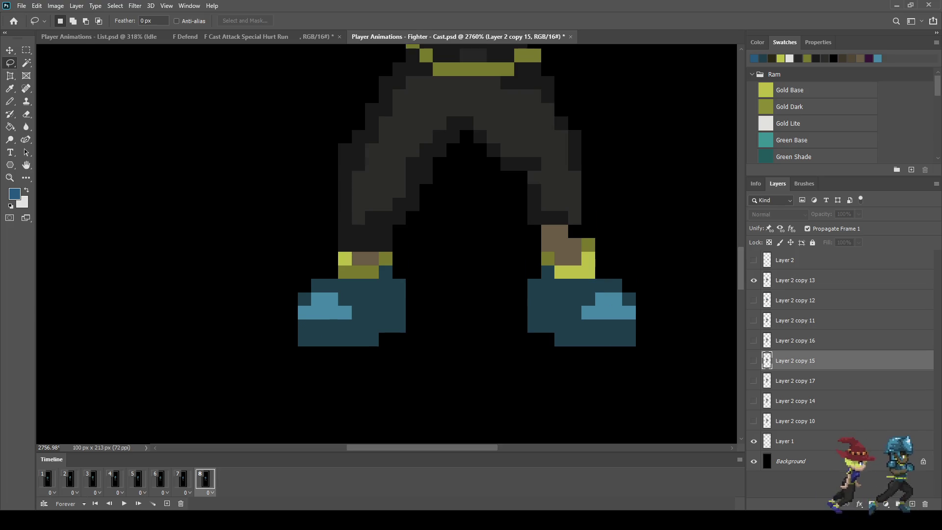
scroll(556, 219, down, 6)
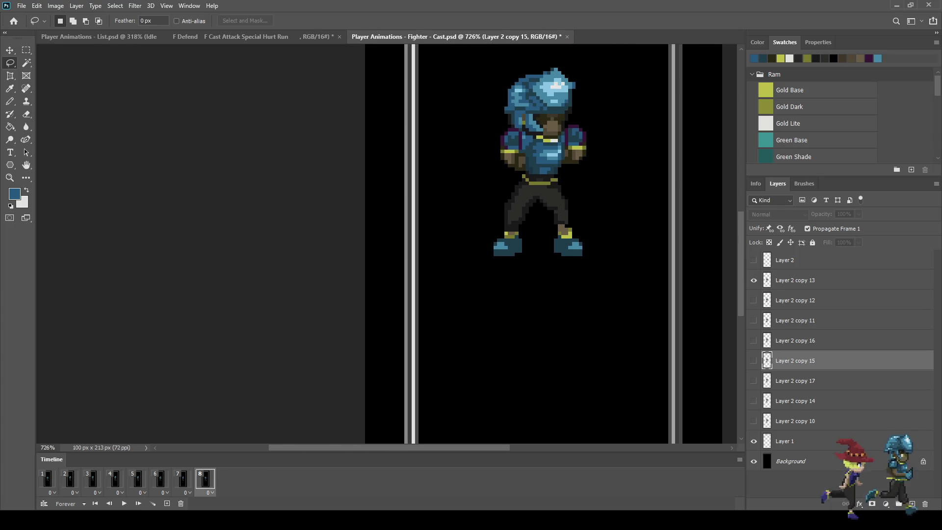
On Layer 2 copy 13, lasso the body above the boots, lower it one pixel, and play.
click(795, 280)
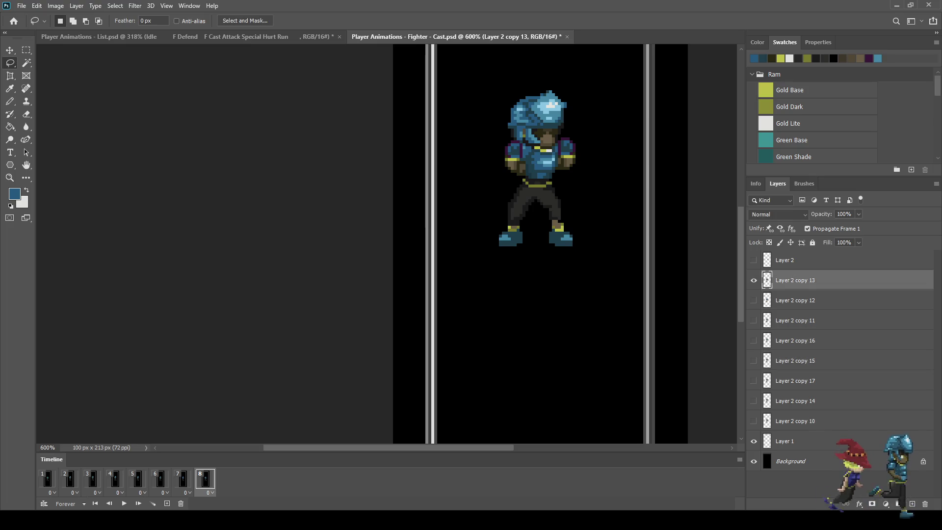
scroll(535, 195, up, 2)
scroll(539, 206, up, 3)
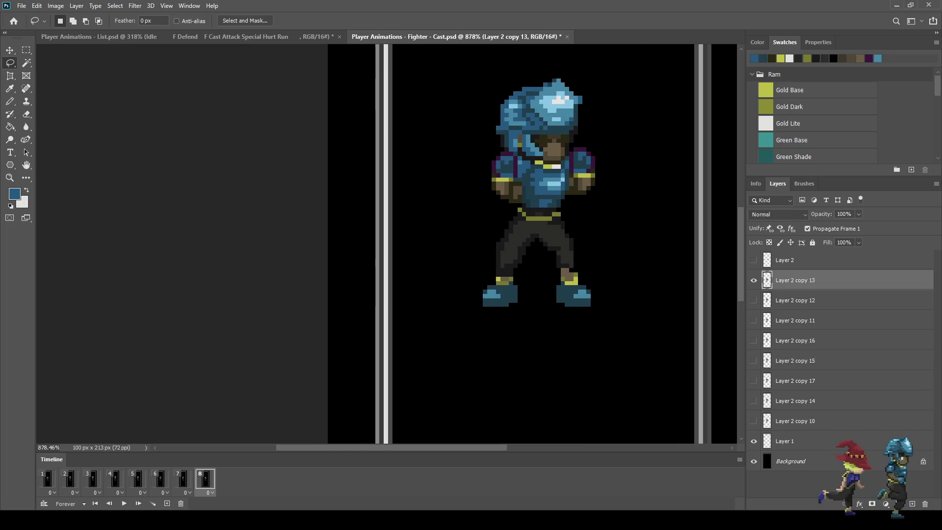
drag(481, 125, 641, 198)
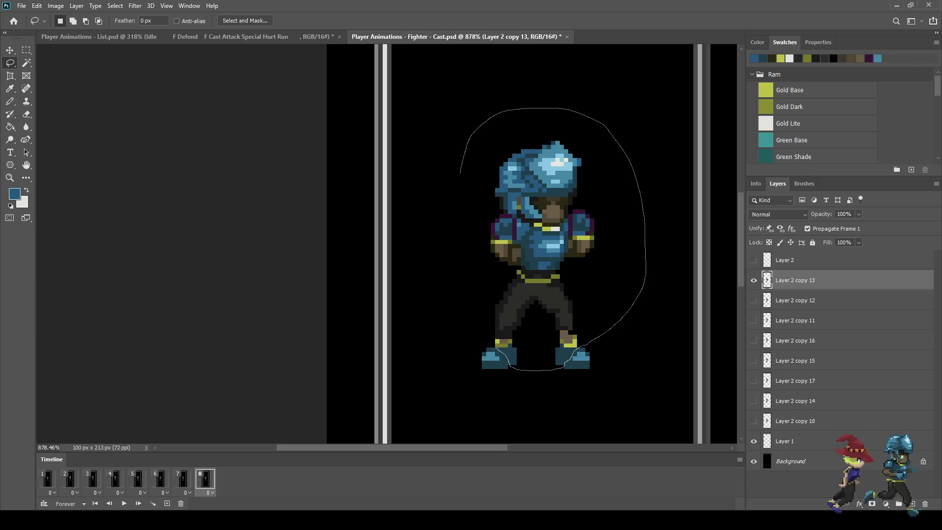
mouse_move(492, 347)
mouse_down()
mouse_move(458, 215)
mouse_move(459, 176)
mouse_up()
scroll(551, 350, up, 5)
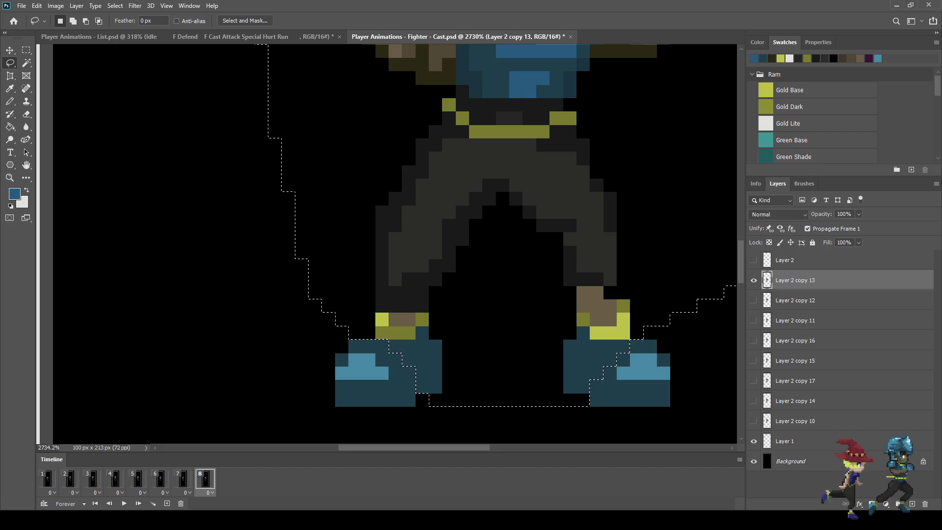
key(ctrl+Down)
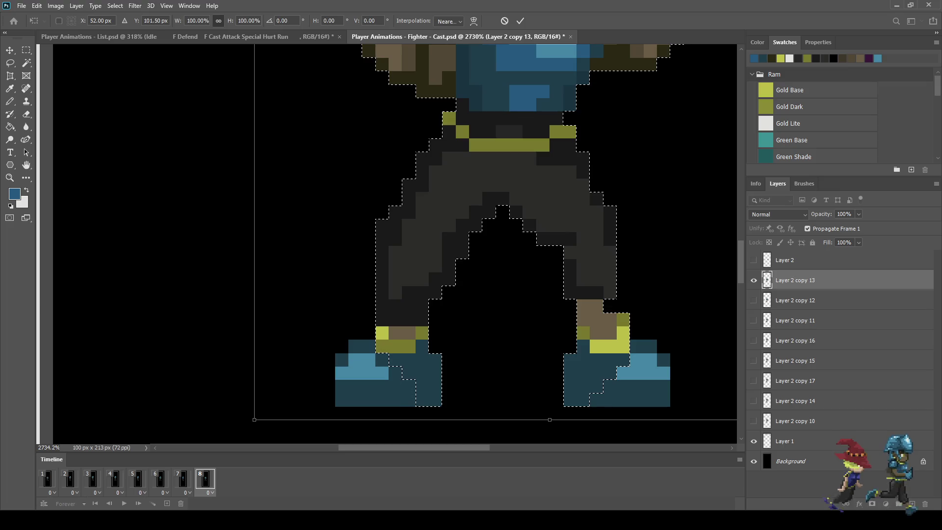
scroll(523, 261, down, 6)
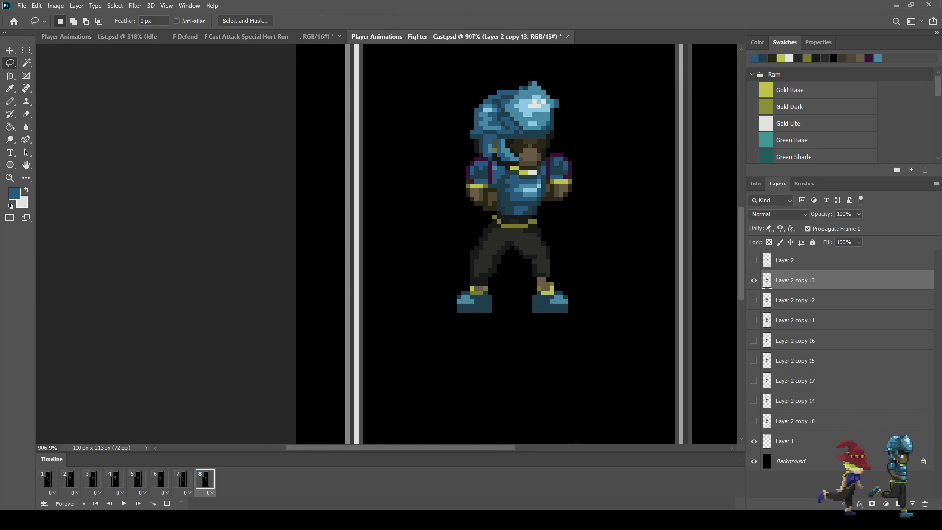
key(space)
scroll(616, 252, down, 2)
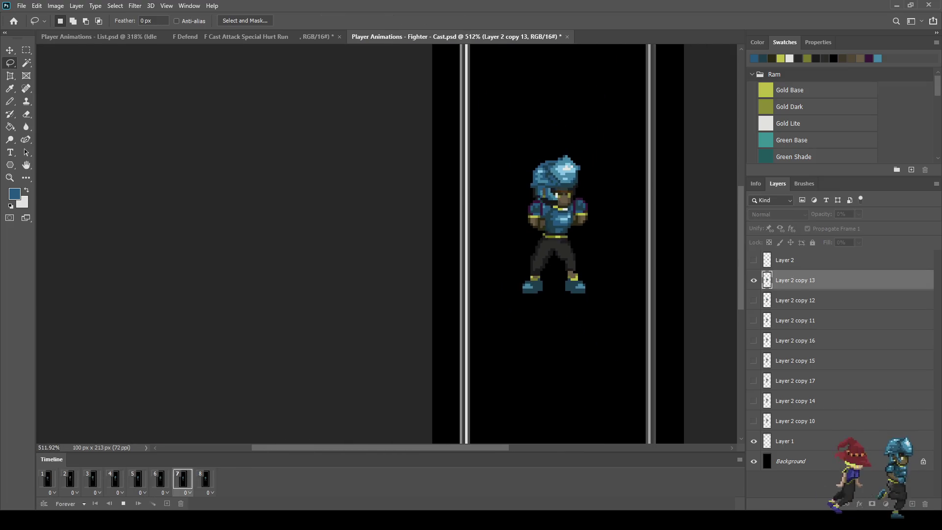
scroll(468, 248, down, 2)
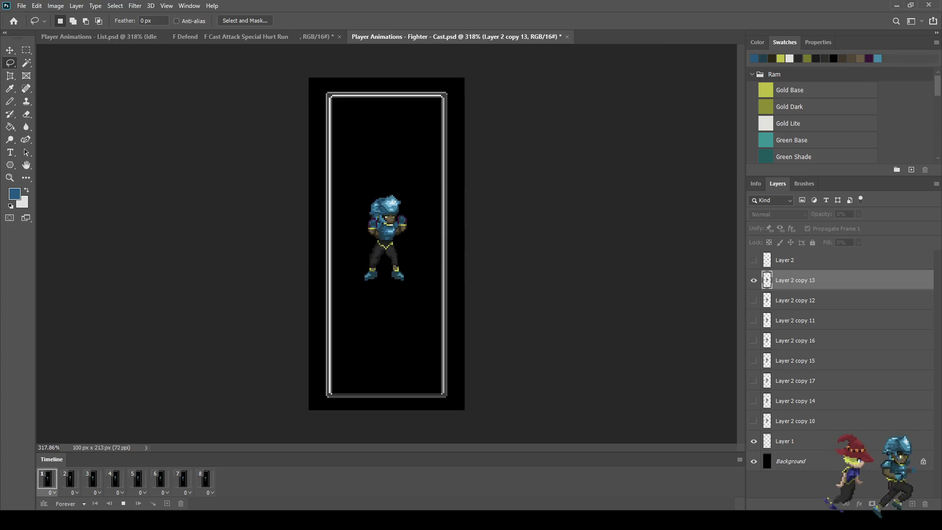
Stop playback and step through frames 3 and 4 with the Eraser selected.
key(space)
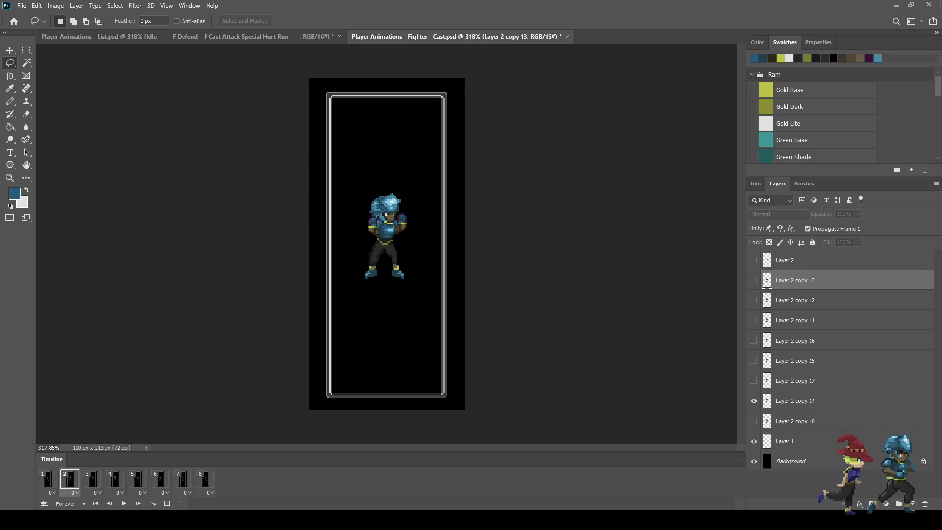
click(92, 479)
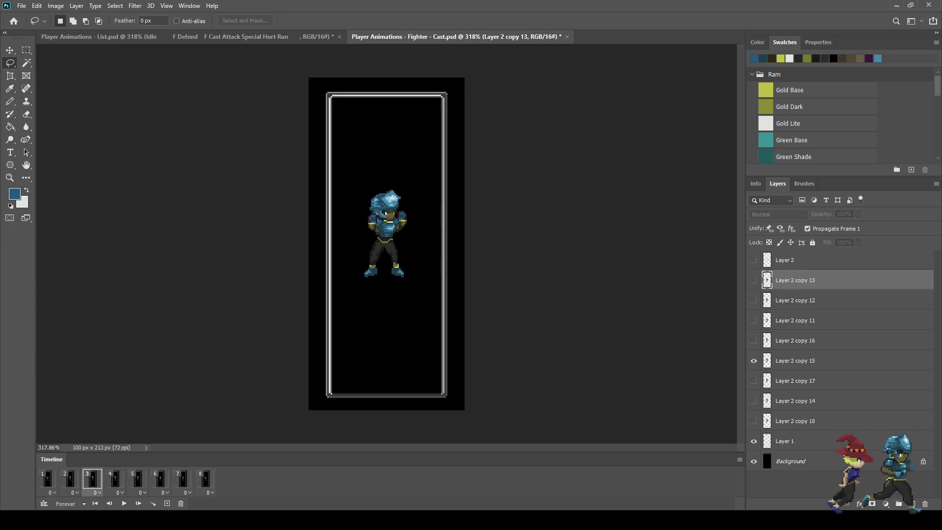
scroll(366, 269, up, 5)
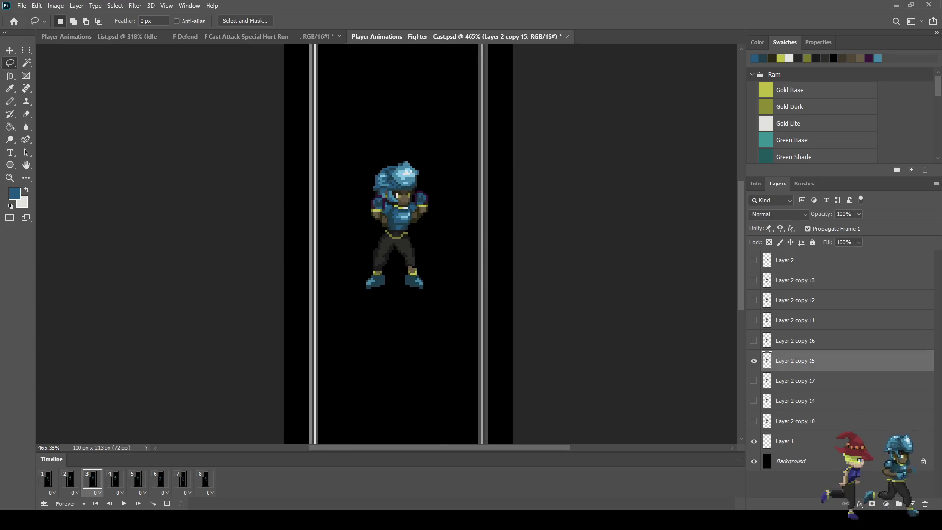
key(e)
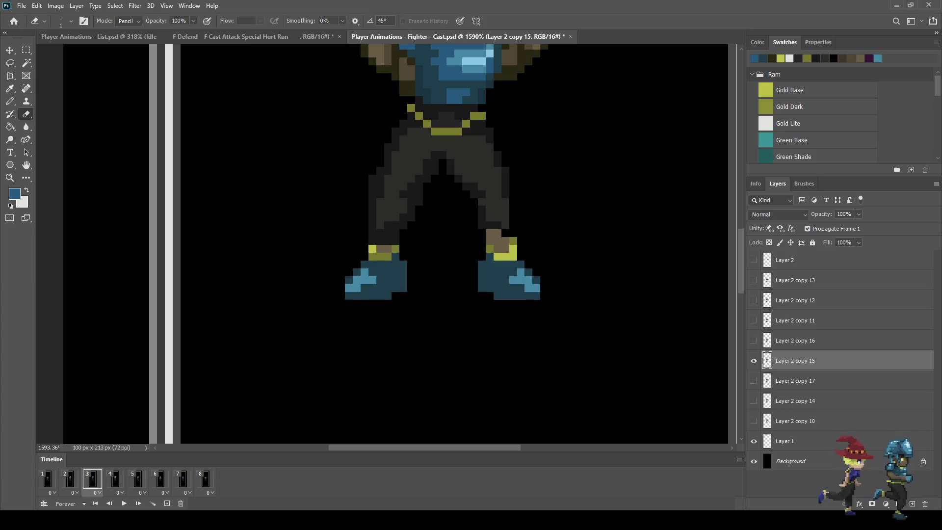
click(114, 479)
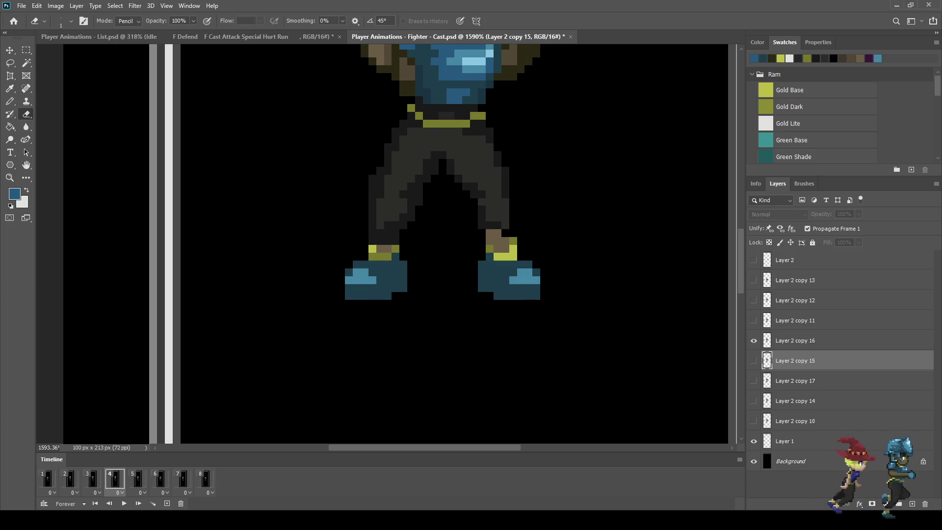
Replay the idle animation and stop it on frame 5.
key(space)
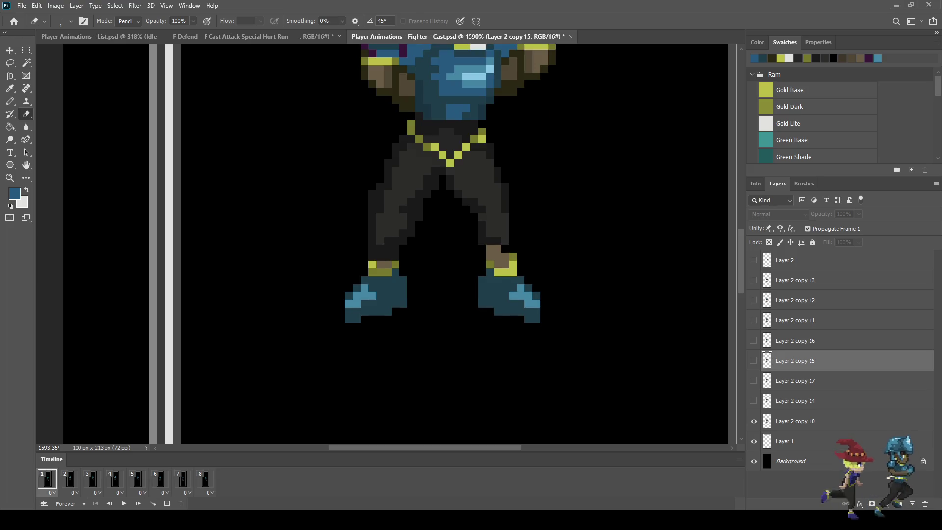
scroll(626, 291, down, 5)
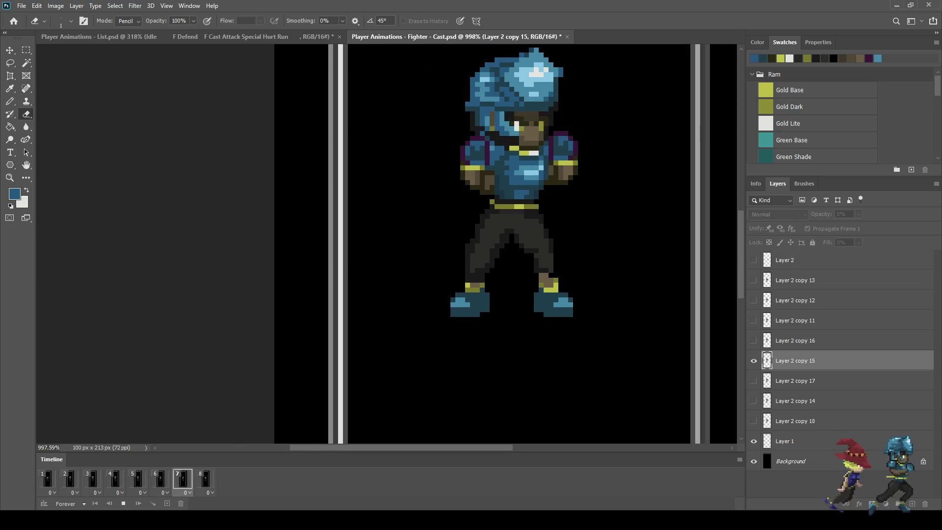
scroll(614, 265, down, 3)
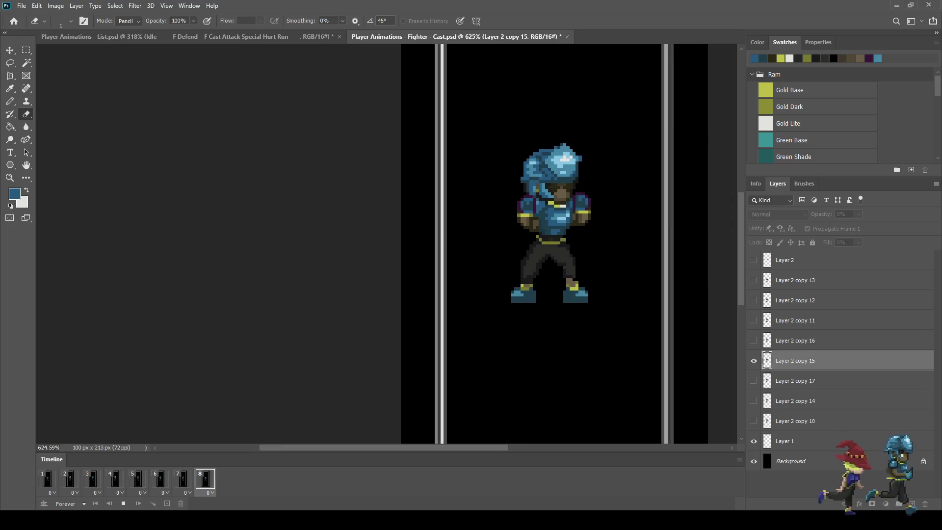
scroll(603, 262, down, 2)
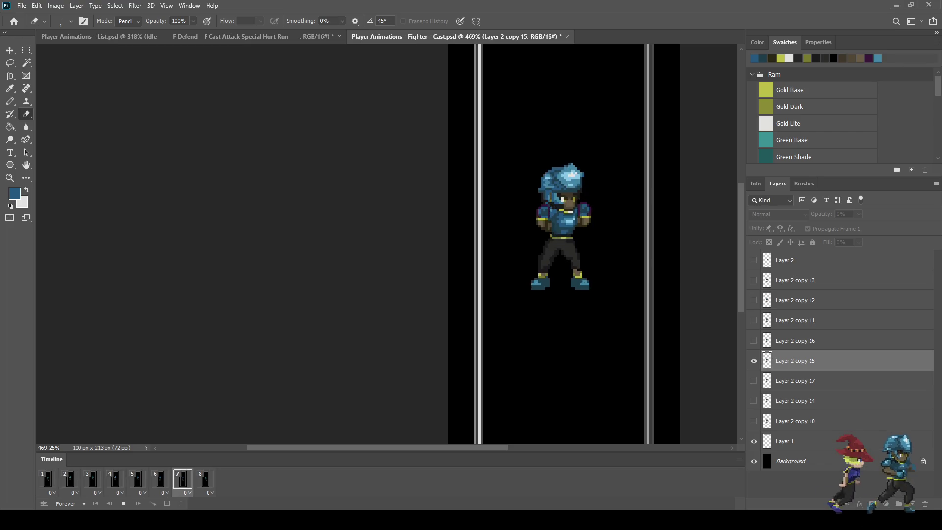
key(space)
alt+scroll(556, 211, up, 5)
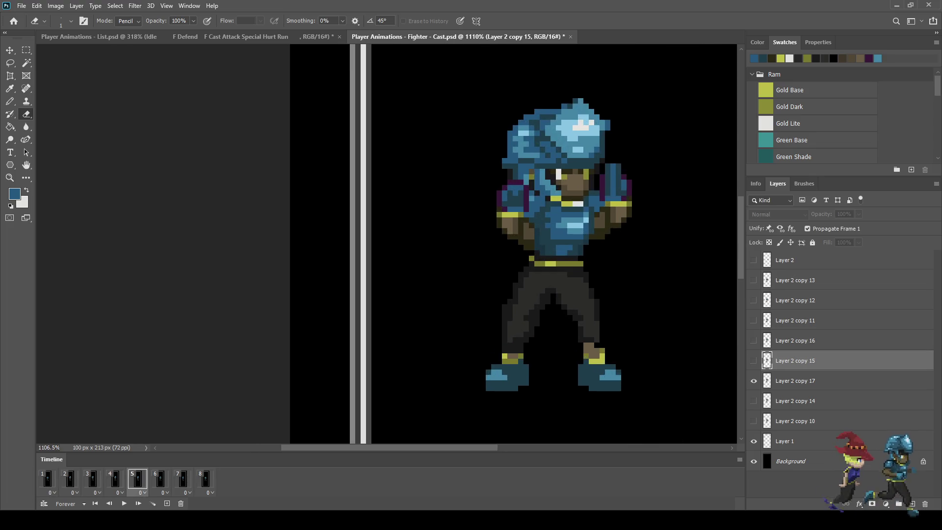
key(alt+bracketleft)
alt+scroll(536, 187, up, 3)
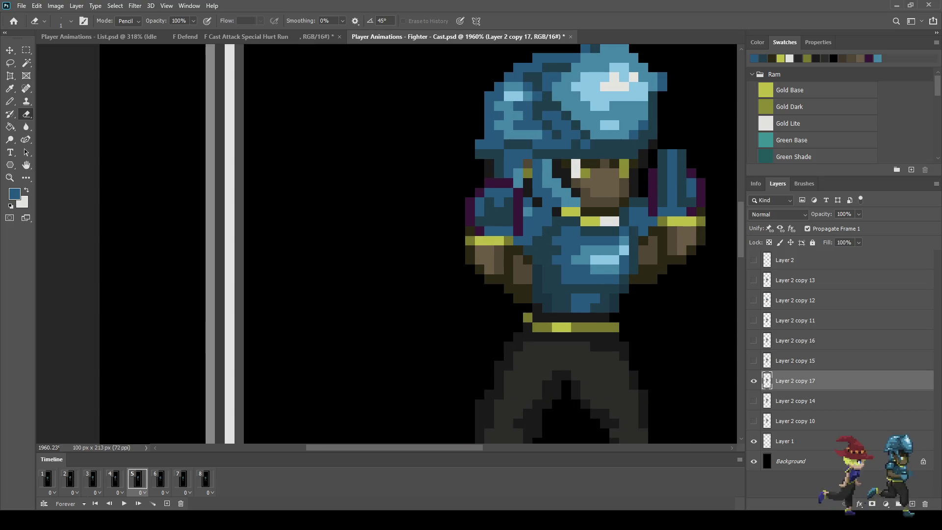
Sample the armour's dark teal, then its medium blue, with the Eyedropper.
key(i)
click(555, 284)
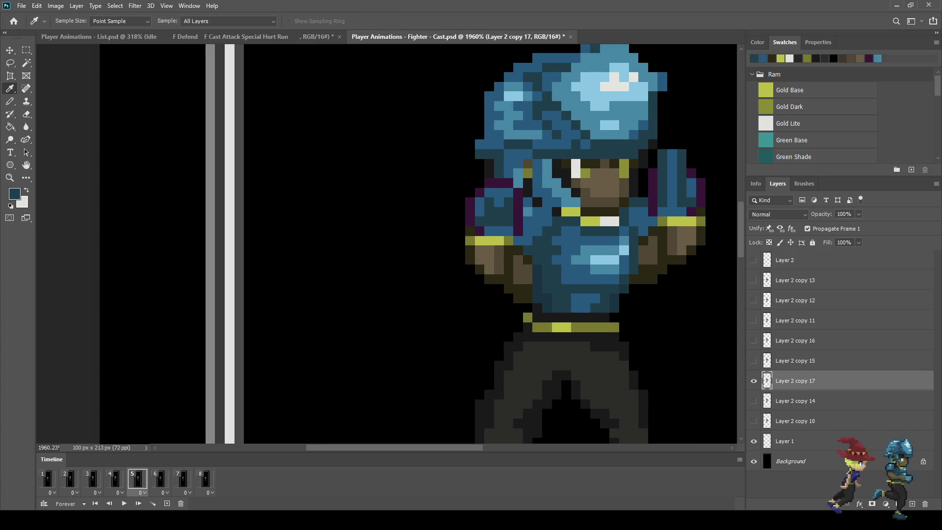
key(b)
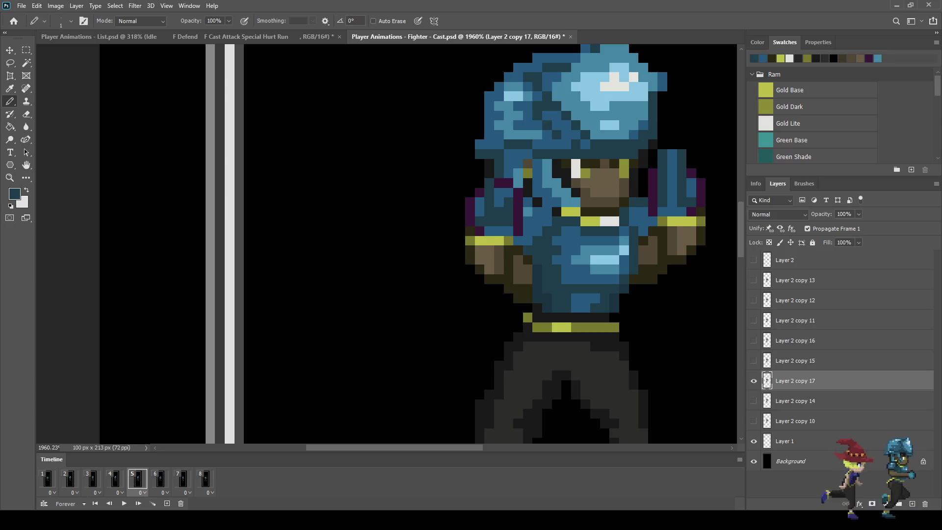
key(i)
click(569, 231)
key(b)
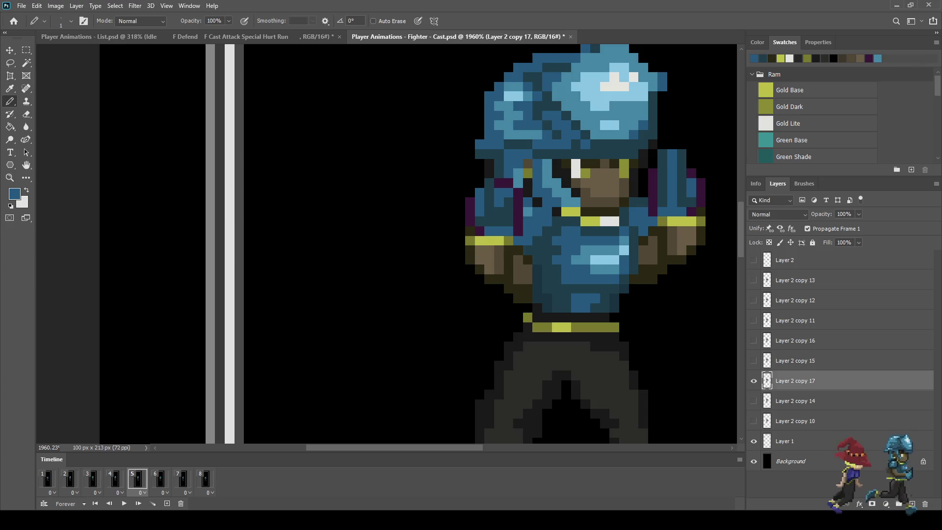
Sample the dark purple and draw two pixels above the left purple strip.
scroll(517, 225, down, 5)
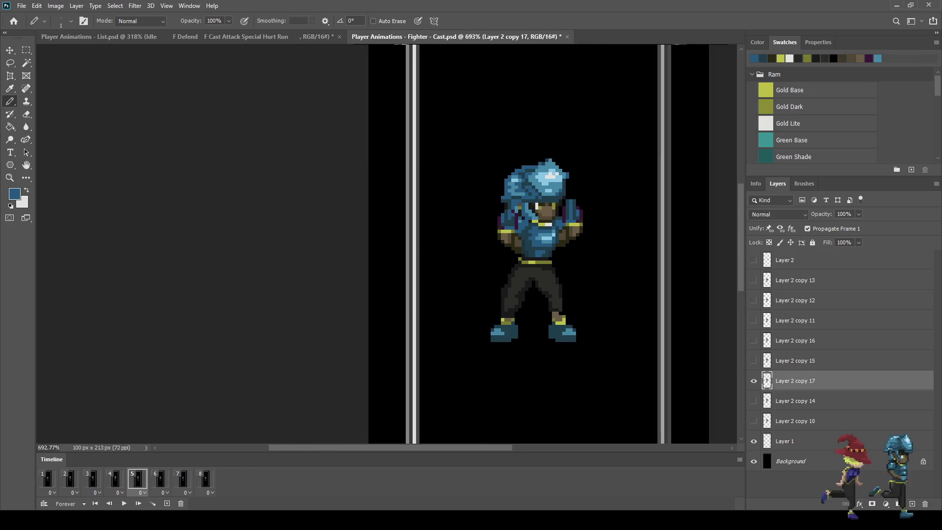
scroll(515, 225, up, 5)
key(i)
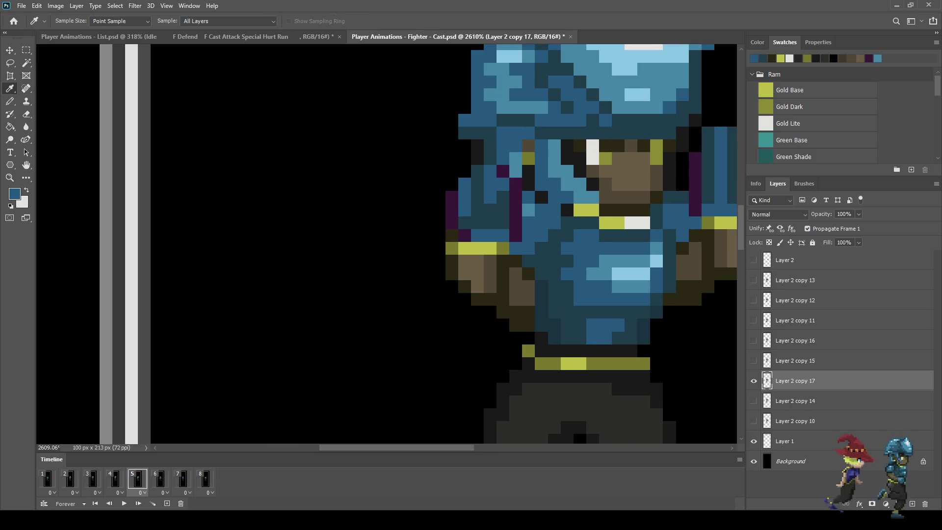
click(502, 172)
key(b)
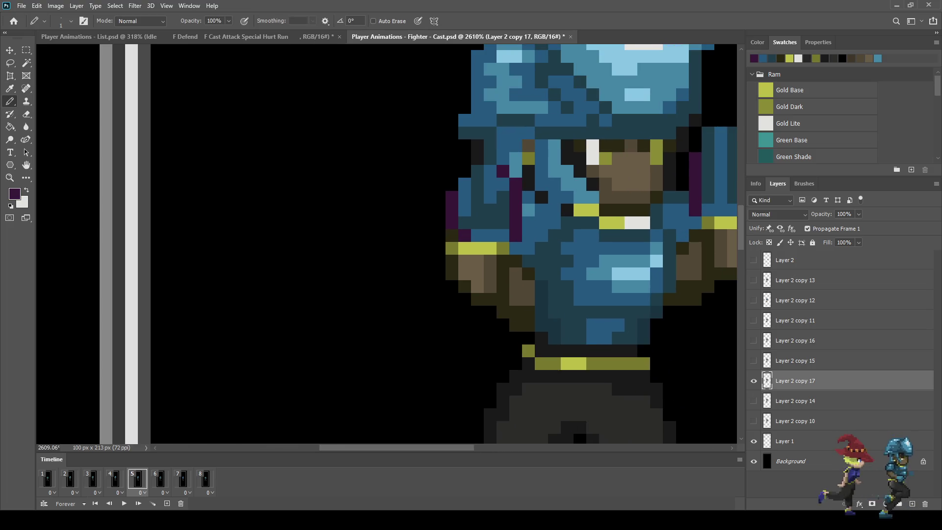
drag(452, 184, 452, 172)
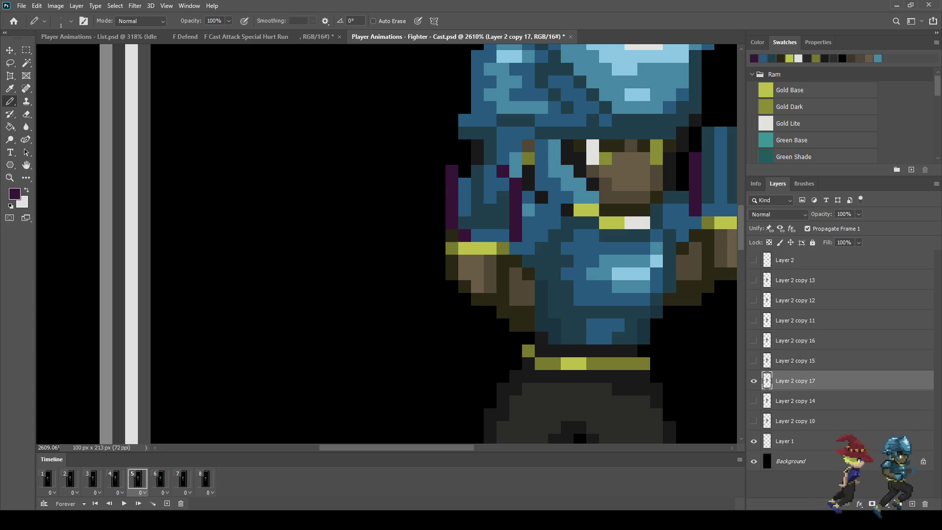
Play and stop the idle animation to preview the new pixels.
scroll(540, 265, down, 5)
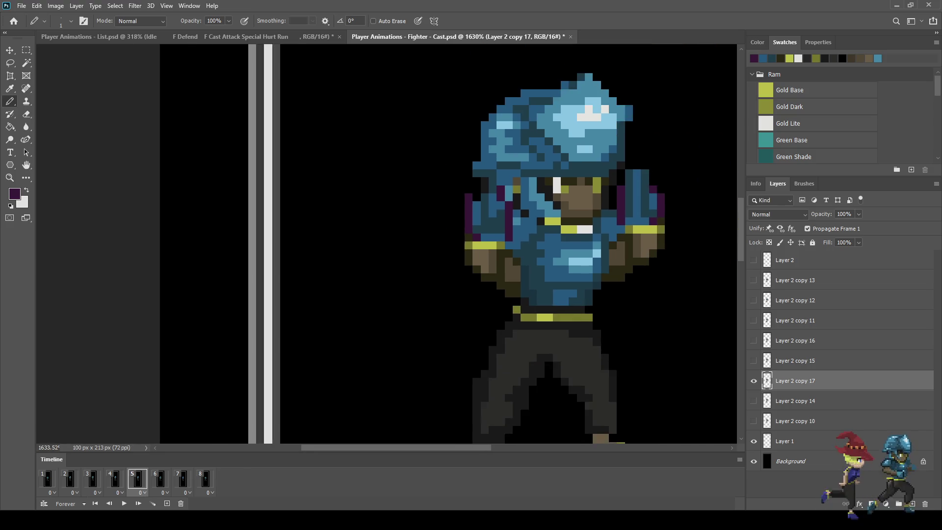
key(space)
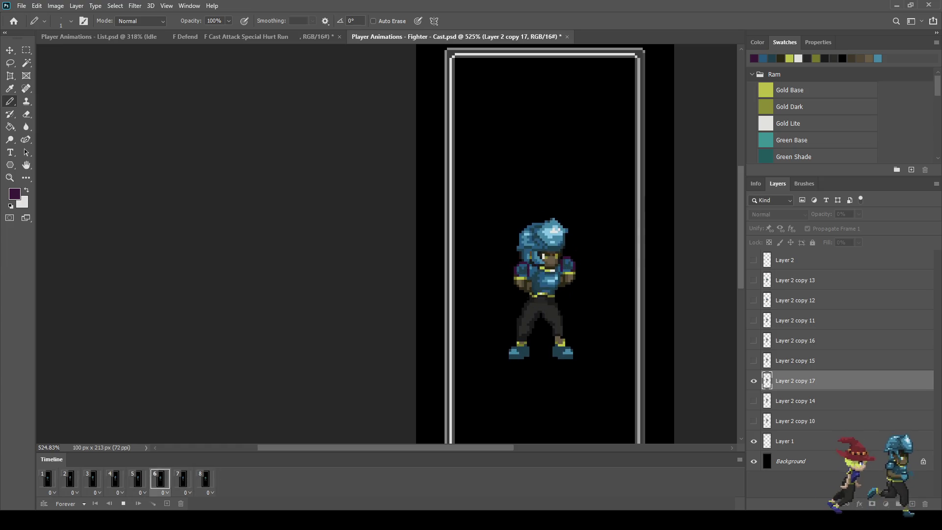
scroll(466, 246, down, 1)
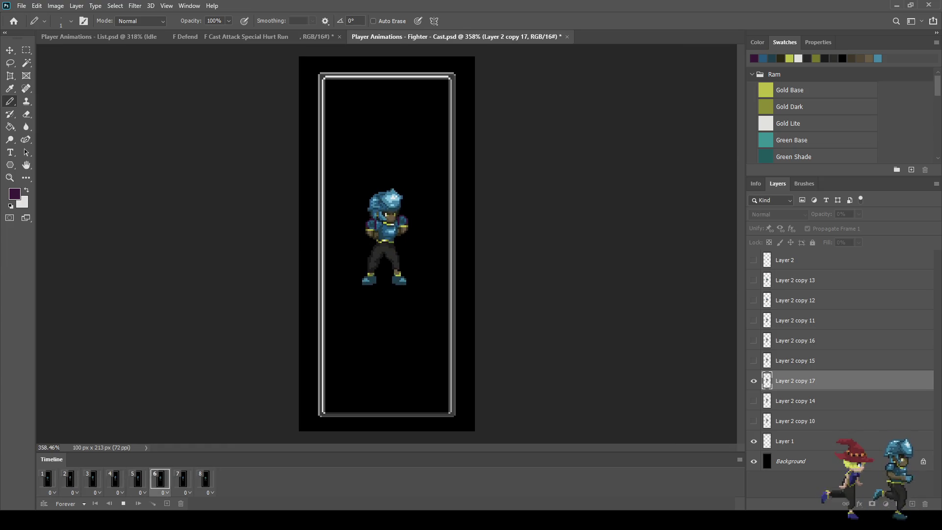
key(space)
scroll(397, 227, up, 2)
scroll(407, 218, up, 3)
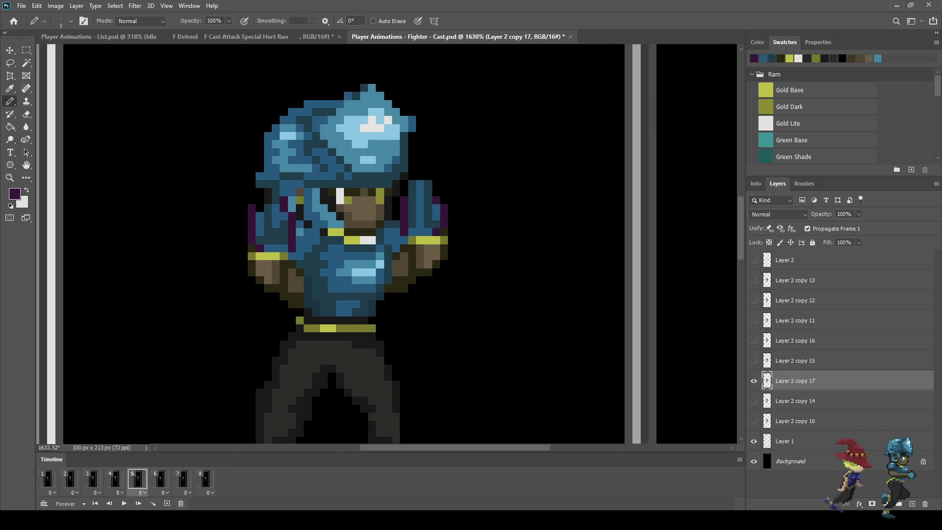
Sample the sprite's gold colour and preview the animation again.
key(i)
click(295, 232)
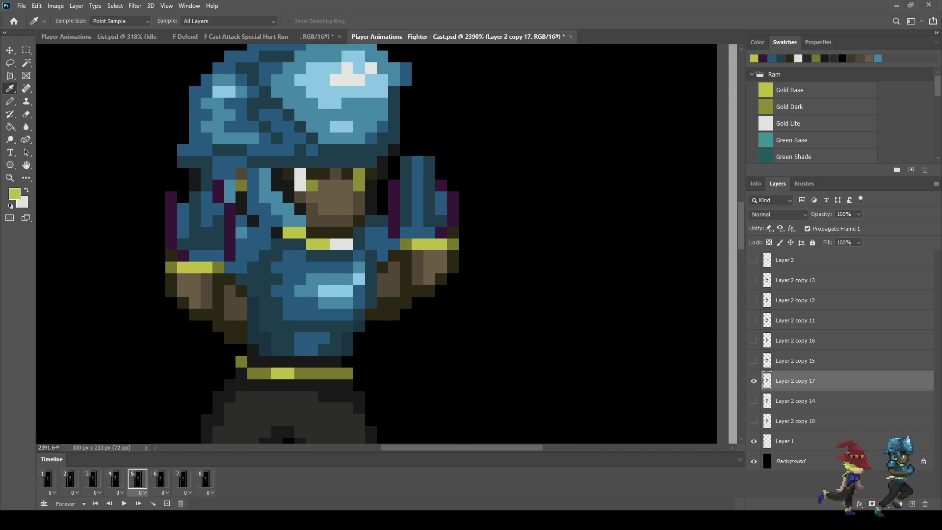
key(b)
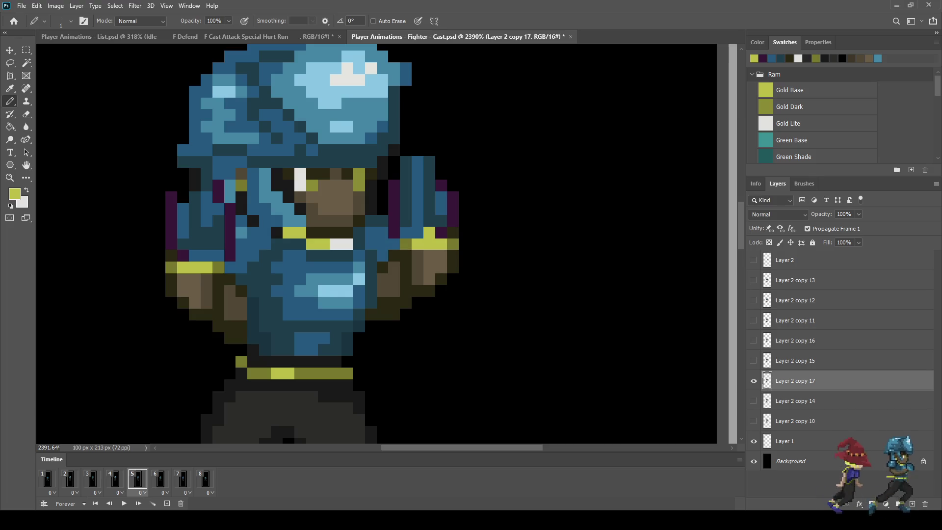
scroll(554, 199, down, 4)
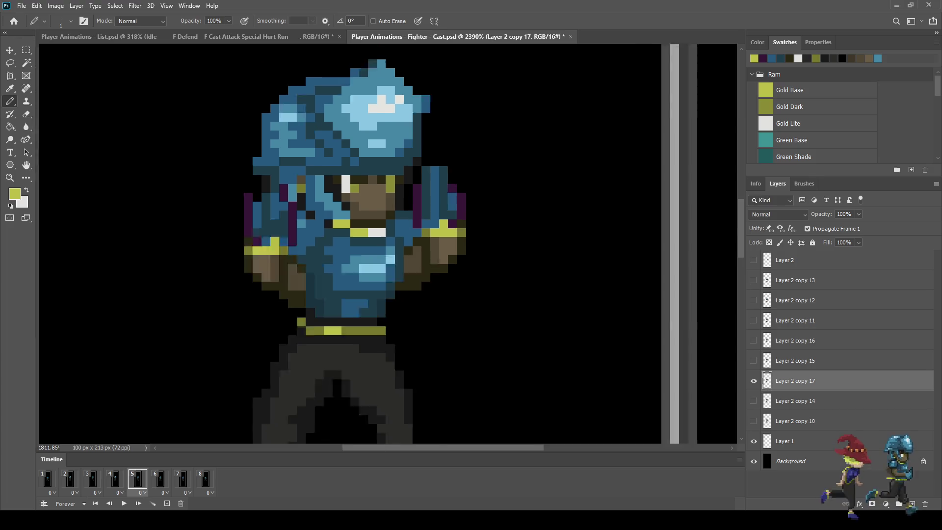
key(space)
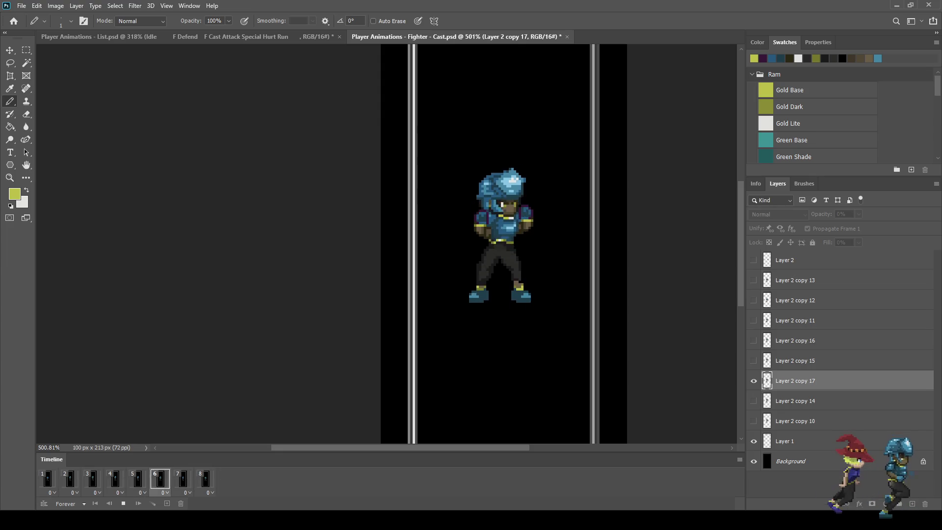
key(space)
key(space)
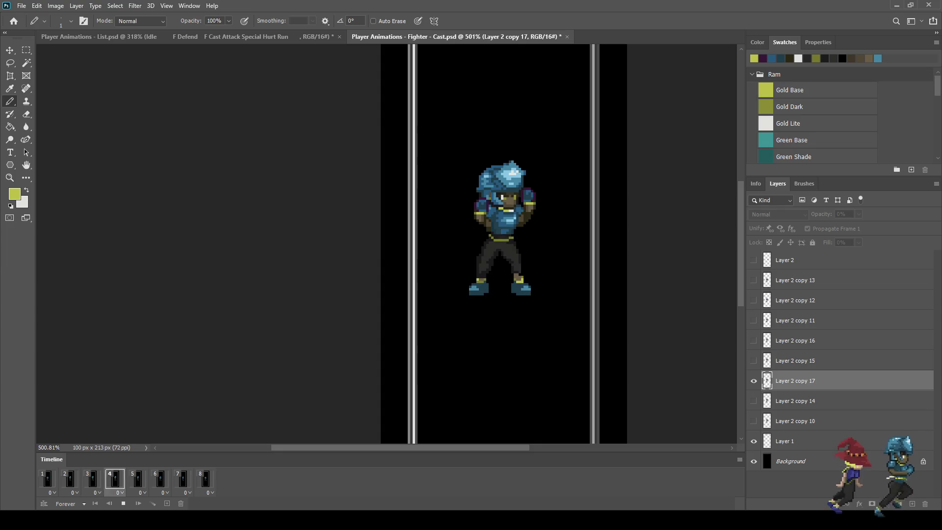
Stop the preview, sample the dark purple, and select Layer 2 copy 10.
key(space)
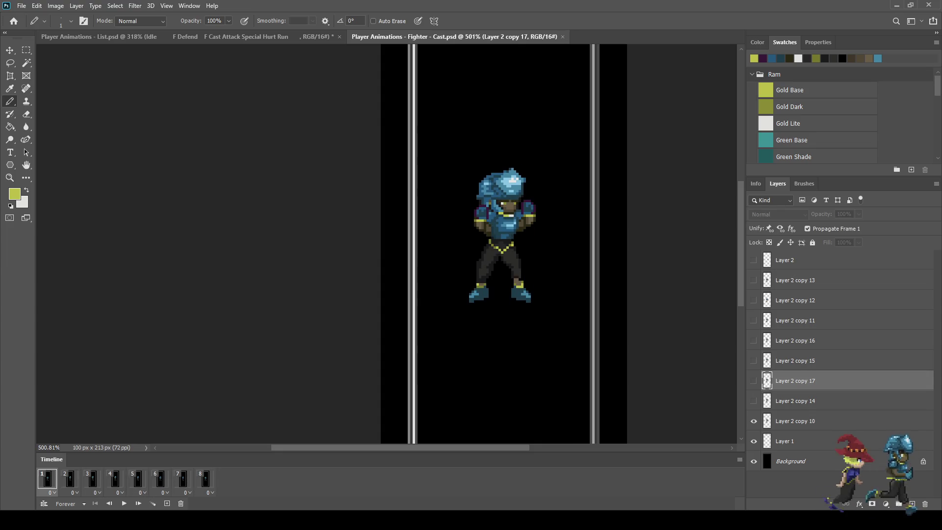
scroll(522, 217, up, 10)
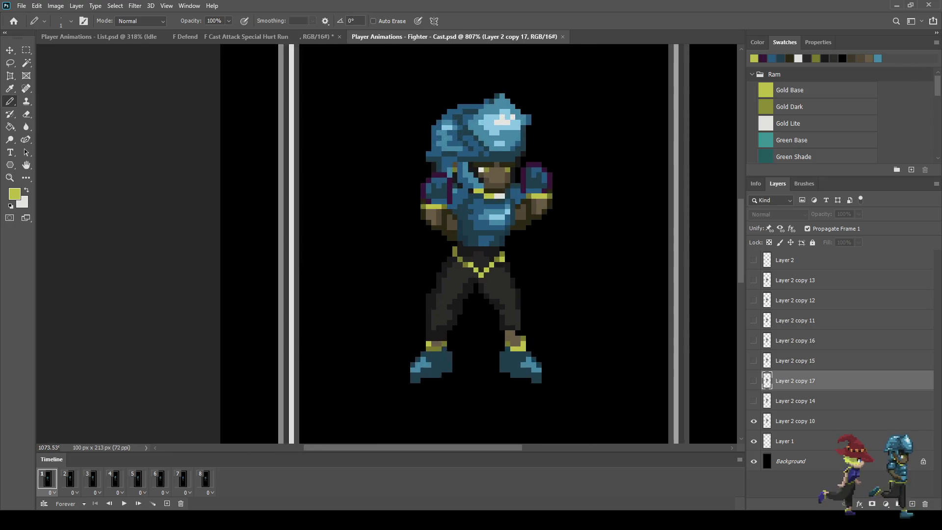
alt+click(515, 182)
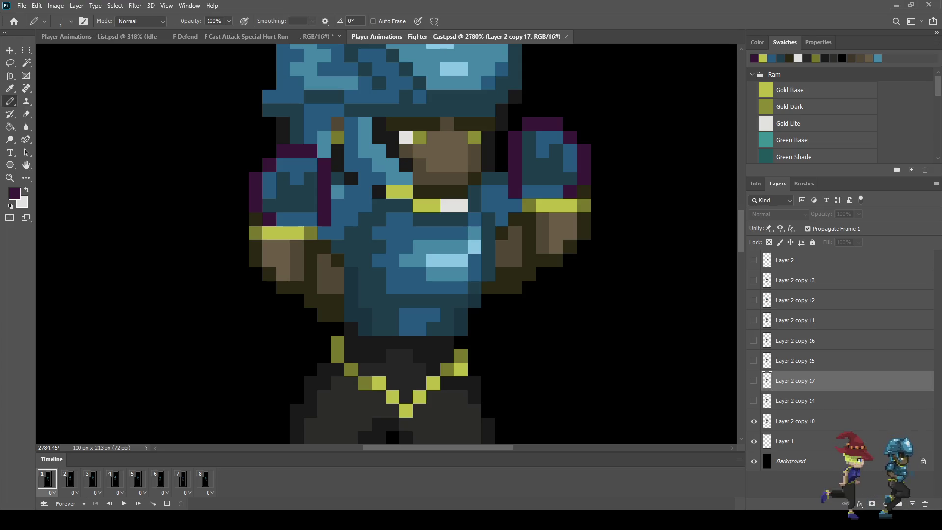
click(795, 421)
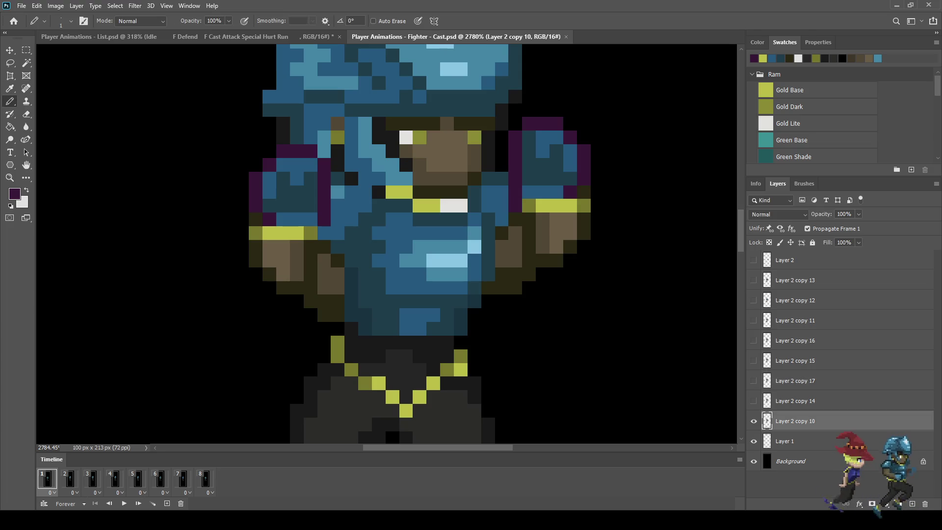
scroll(506, 245, down, 8)
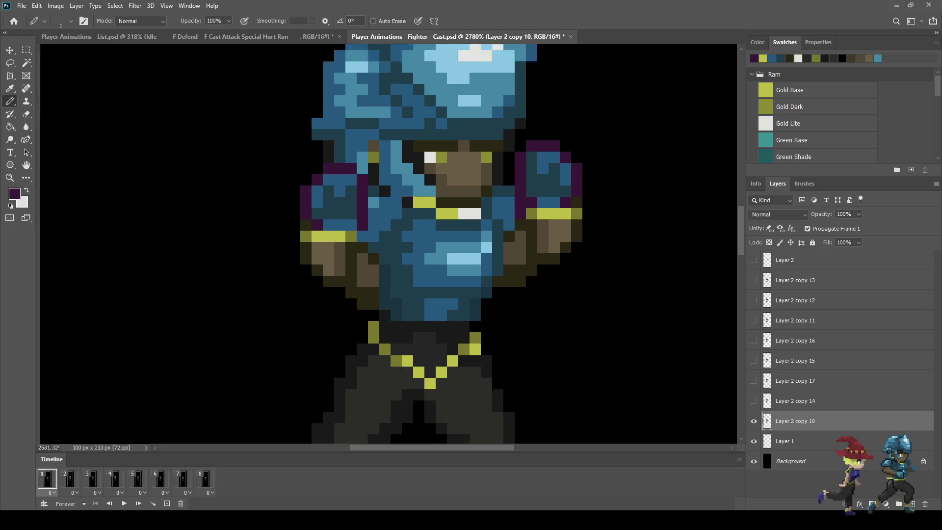
scroll(480, 263, up, 8)
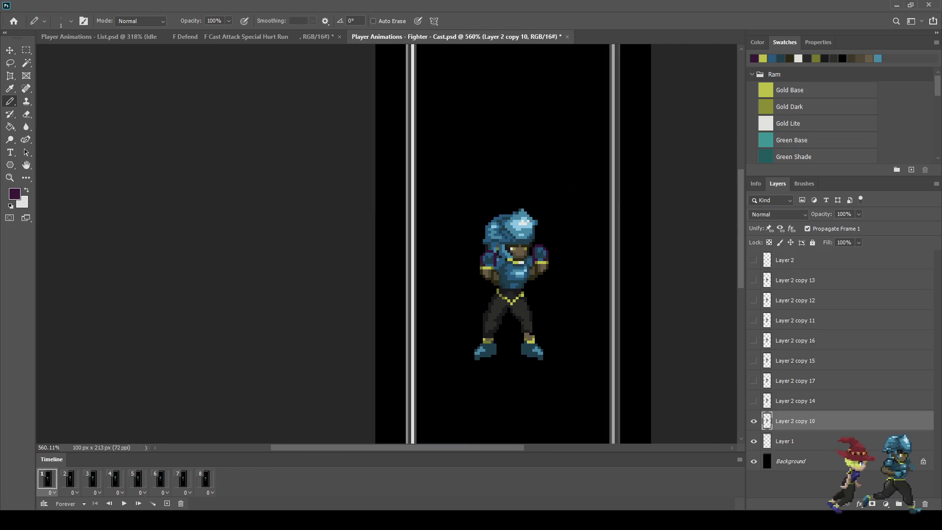
scroll(439, 287, down, 2)
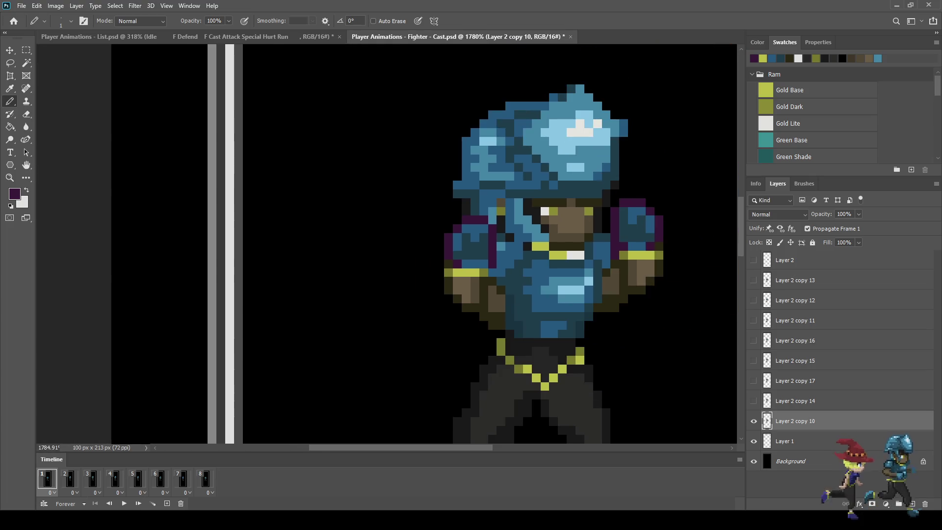
On frame 3, paint two dark-purple pixels on the right shoulder.
click(70, 478)
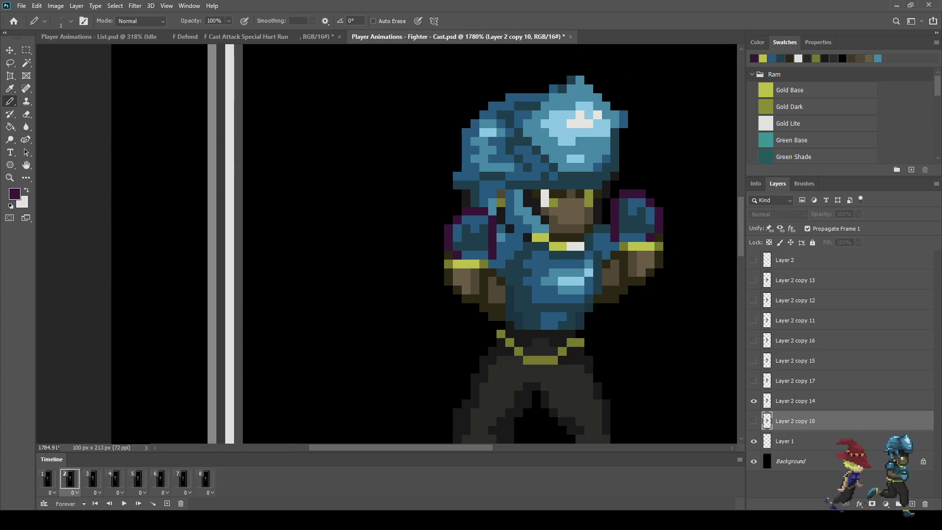
scroll(636, 226, up, 5)
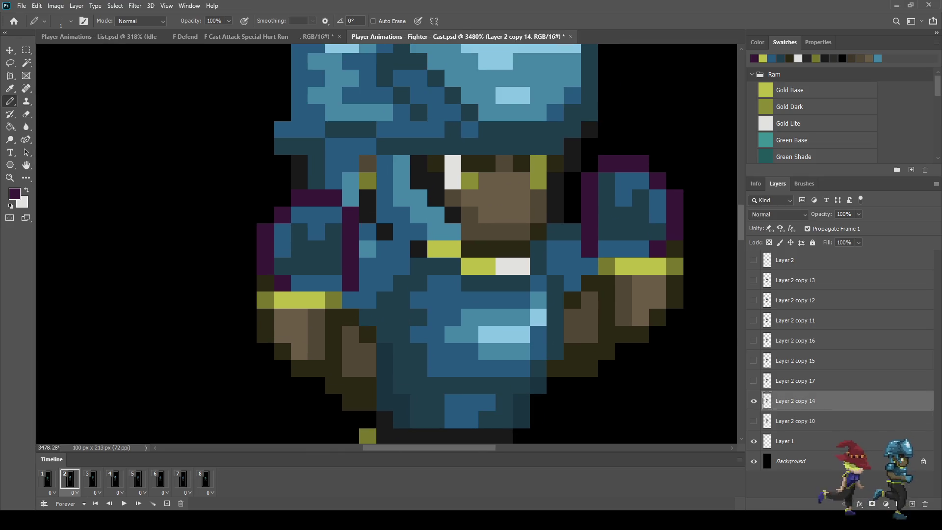
click(93, 478)
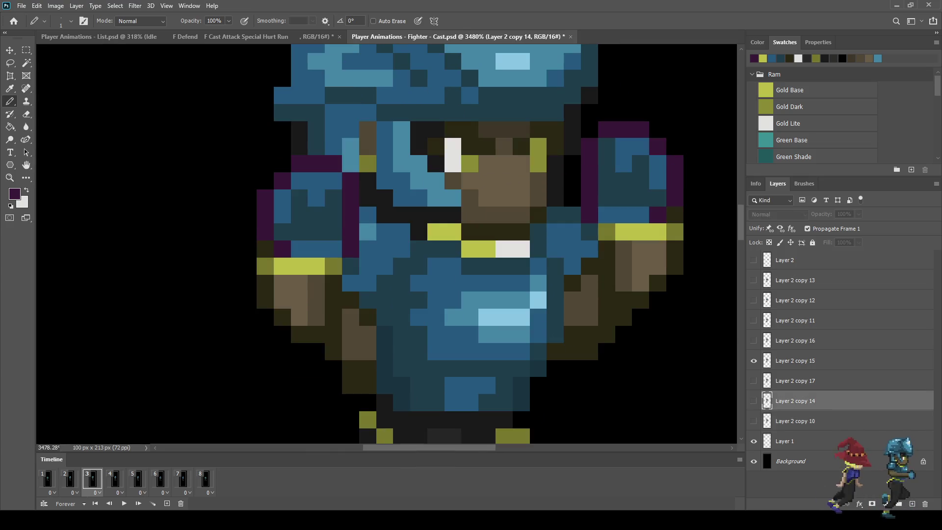
click(606, 215)
click(589, 232)
Step through frames 4 to 8, selecting Layer 2 copies 11, 12 and 13.
click(115, 478)
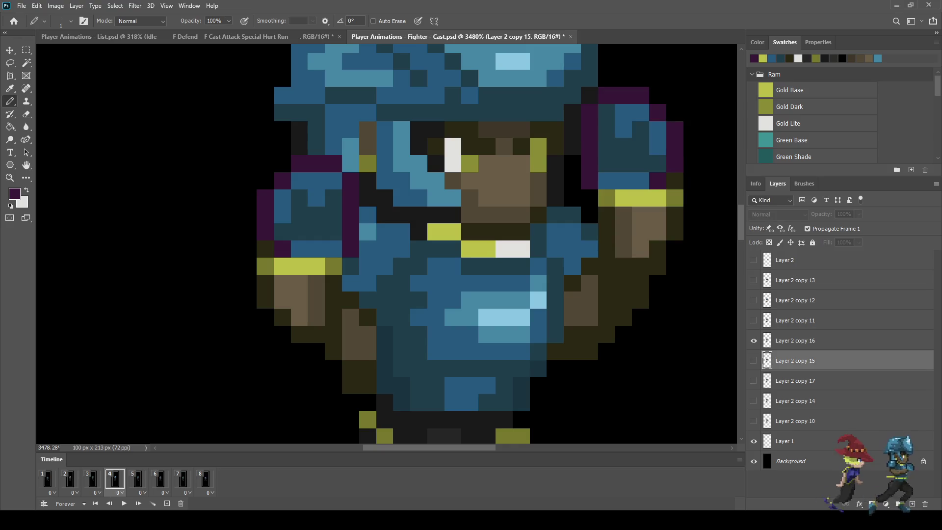
click(138, 480)
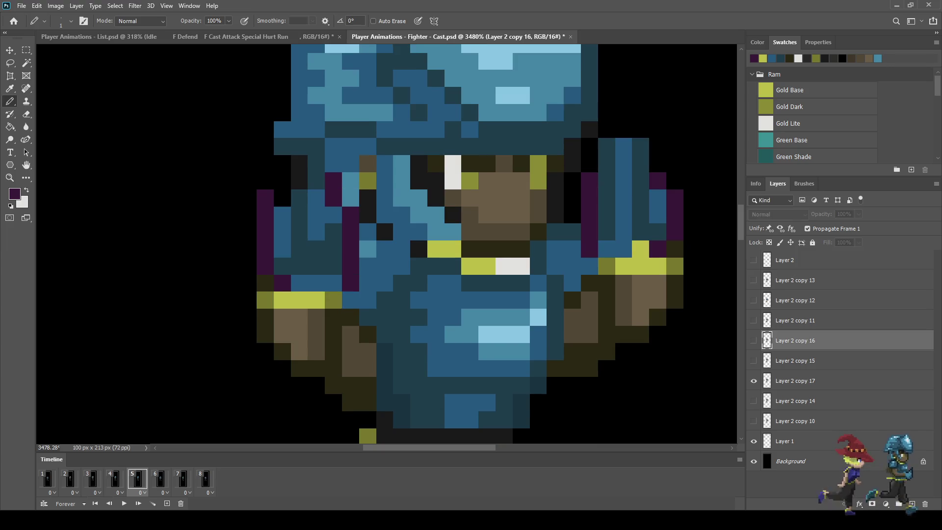
click(160, 480)
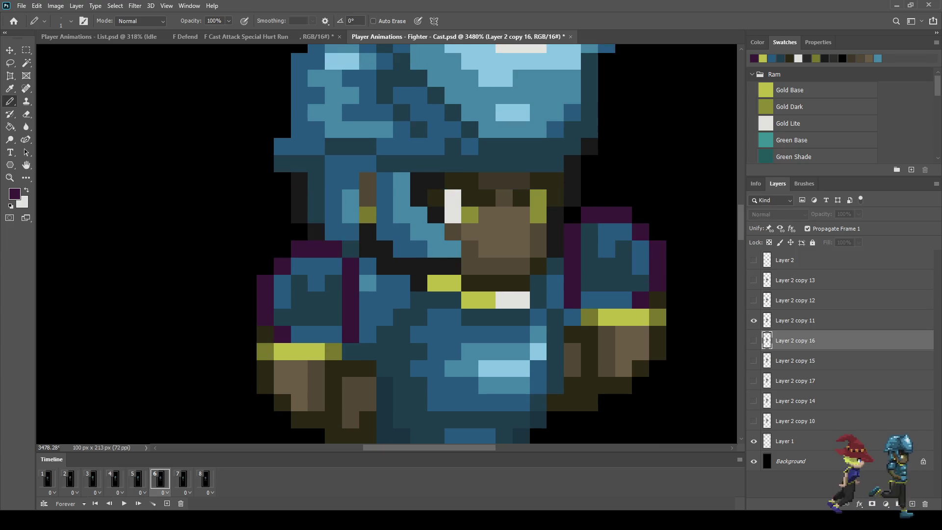
click(795, 320)
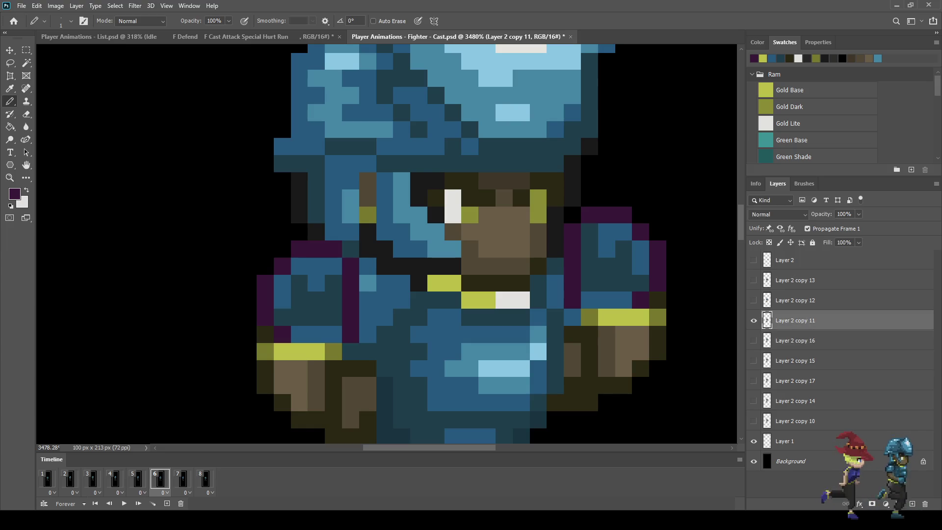
click(183, 480)
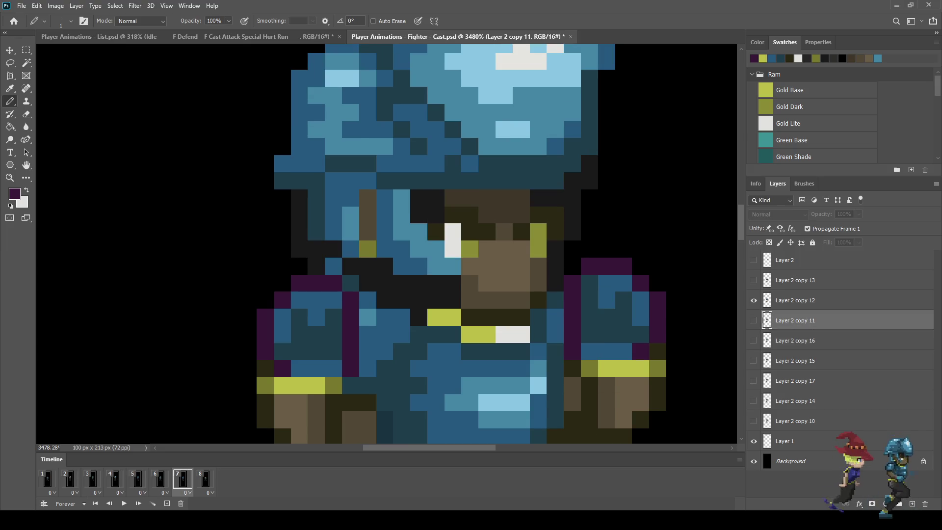
click(795, 300)
scroll(599, 326, down, 10)
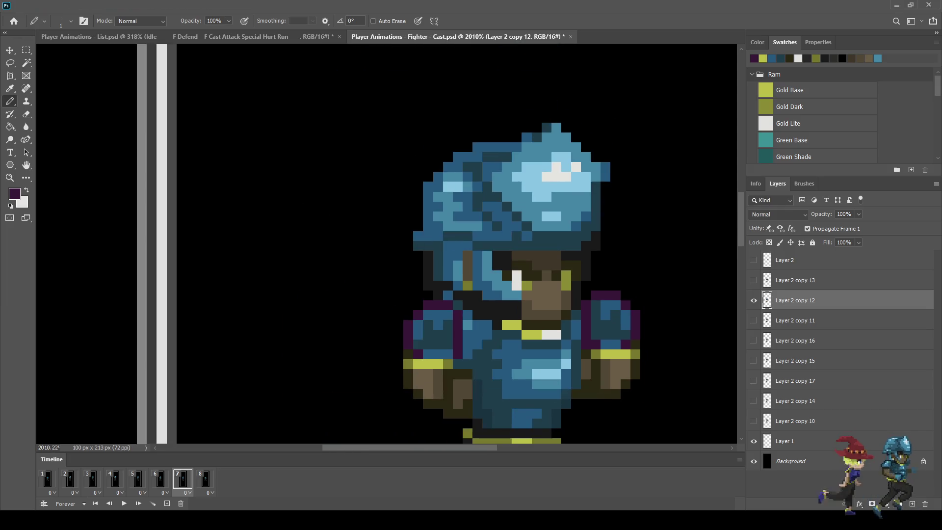
click(205, 480)
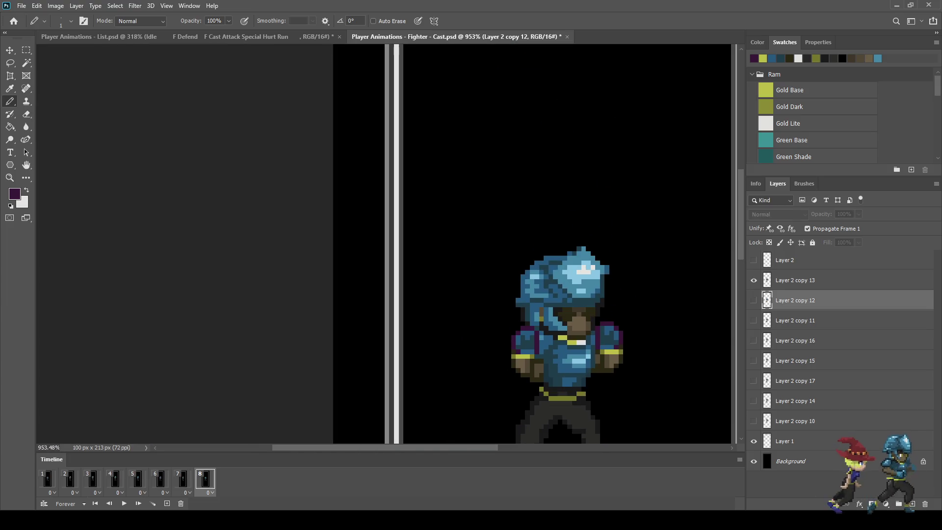
click(795, 280)
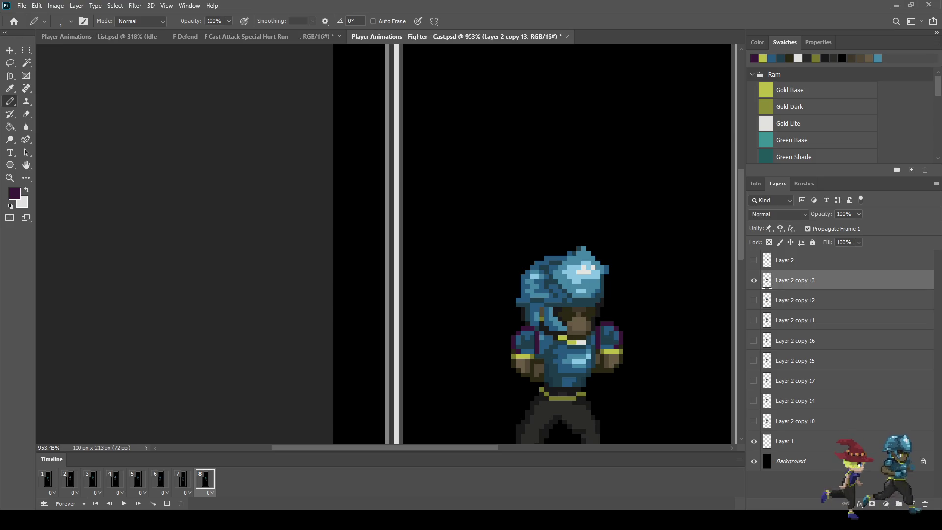
scroll(594, 354, up, 6)
scroll(638, 339, down, 6)
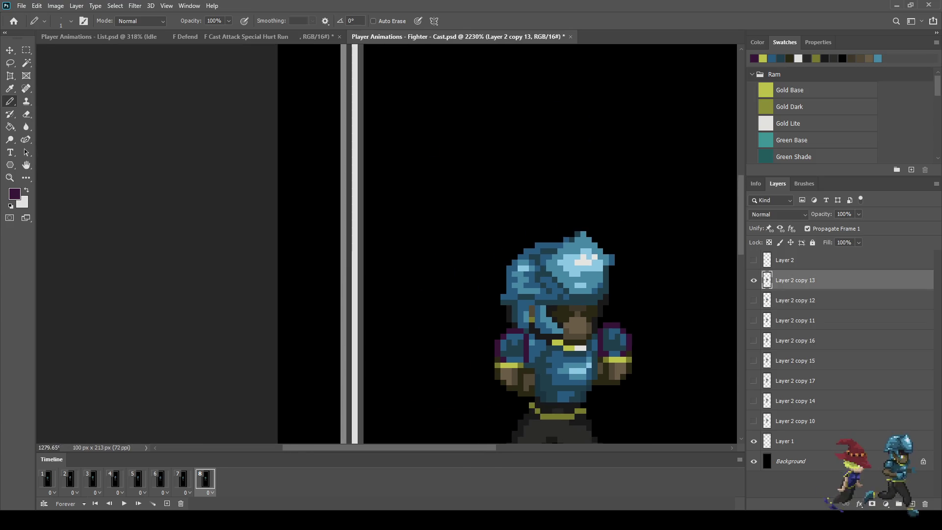
Play the idle animation from frame 2, then stop it.
click(70, 480)
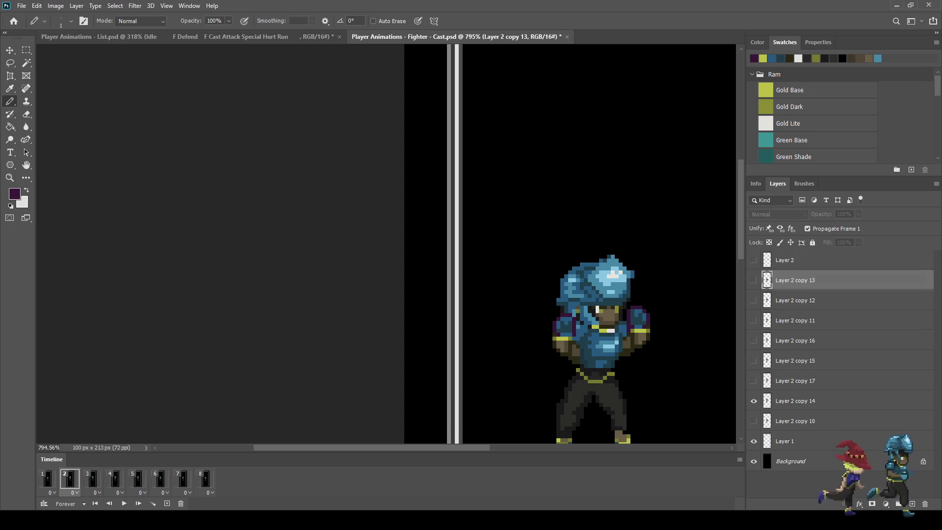
key(space)
scroll(687, 350, down, 2)
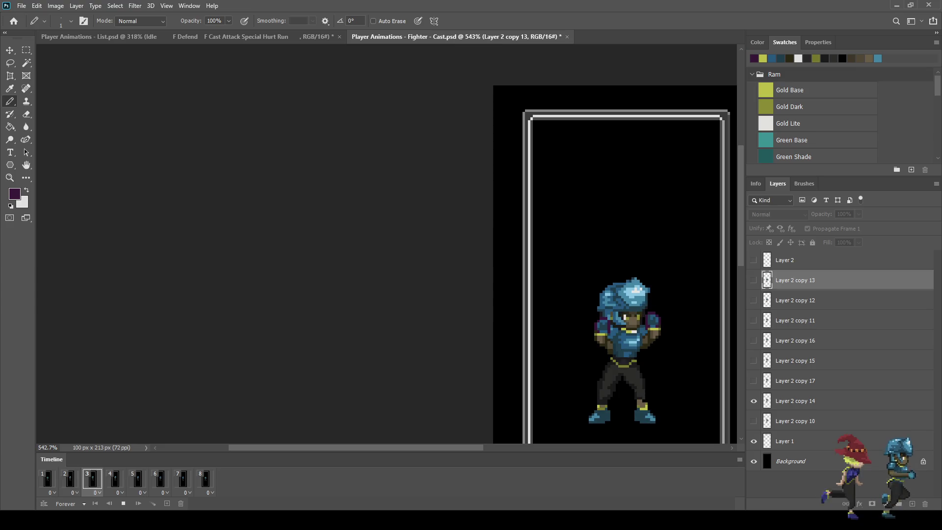
scroll(687, 350, down, 2)
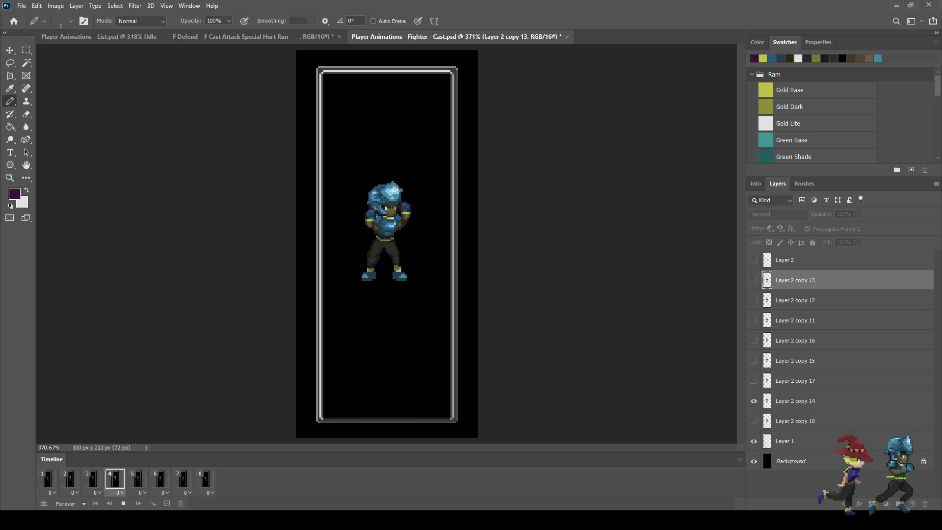
scroll(353, 209, up, 2)
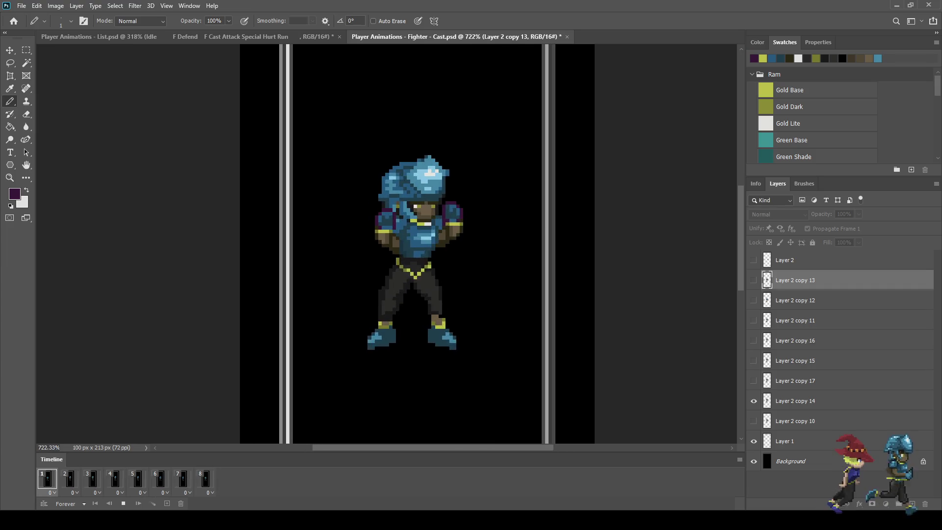
key(space)
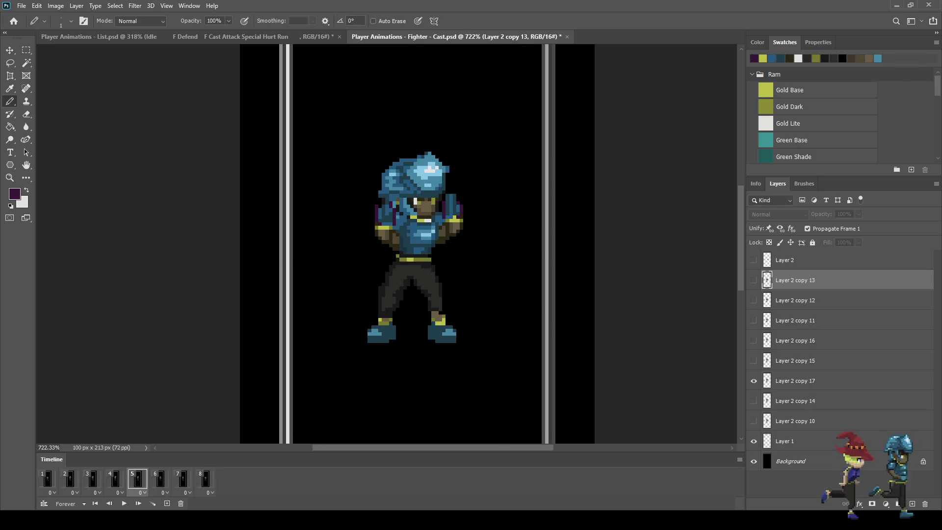
scroll(357, 200, up, 3)
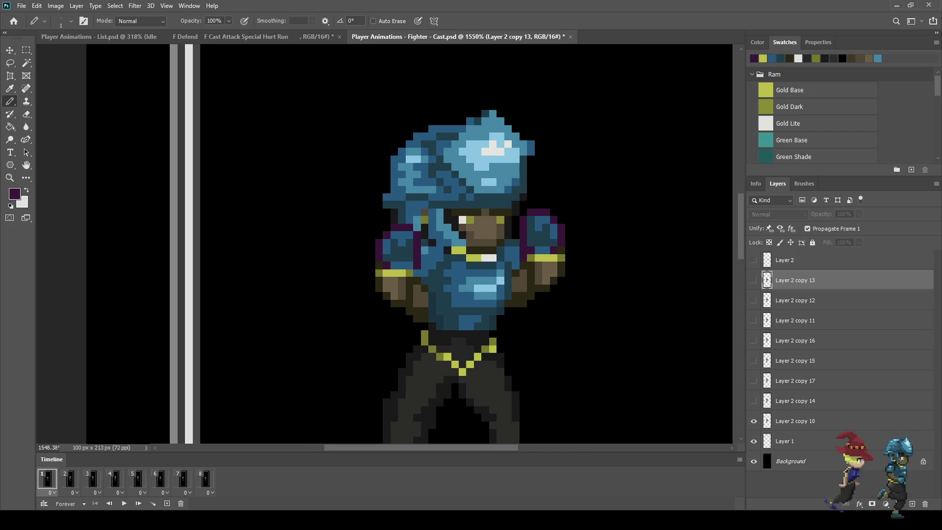
Sample the armour's dark and light blues, making light blue the paint colour.
key(i)
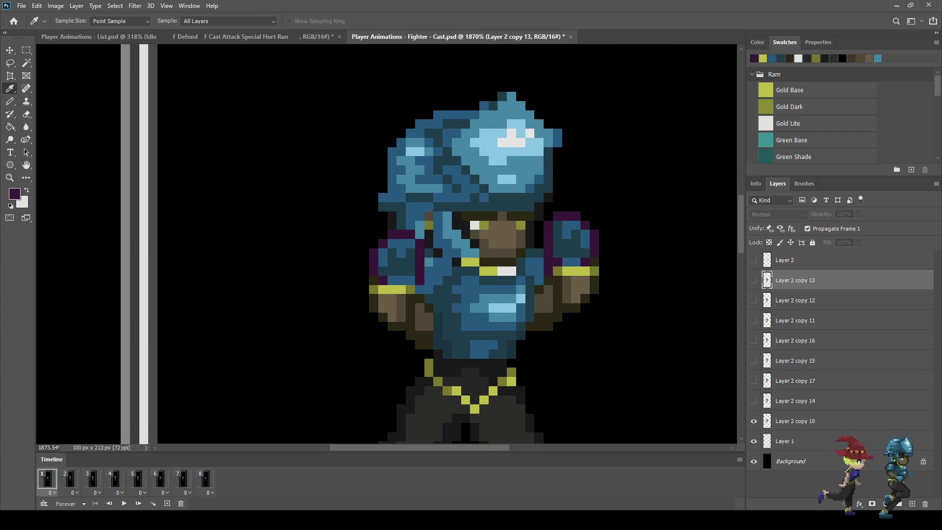
click(496, 324)
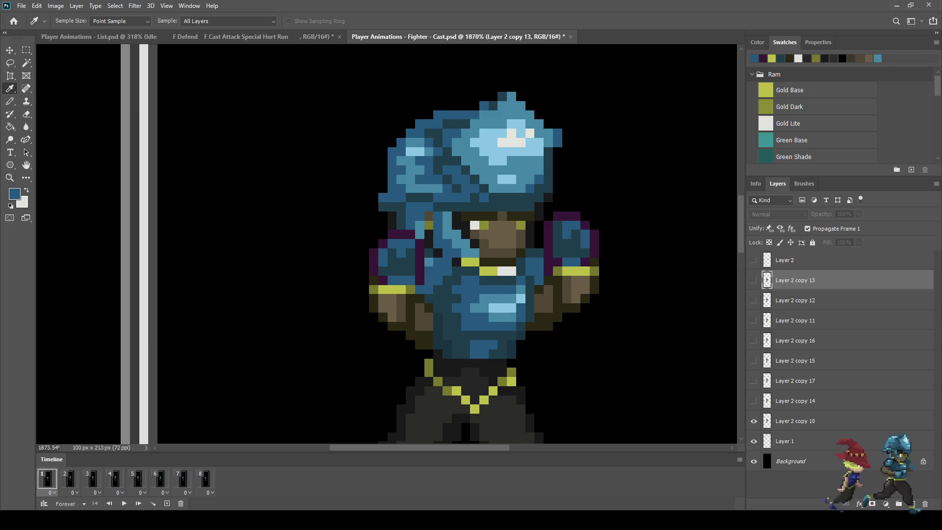
click(471, 162)
click(496, 324)
key(x)
click(471, 162)
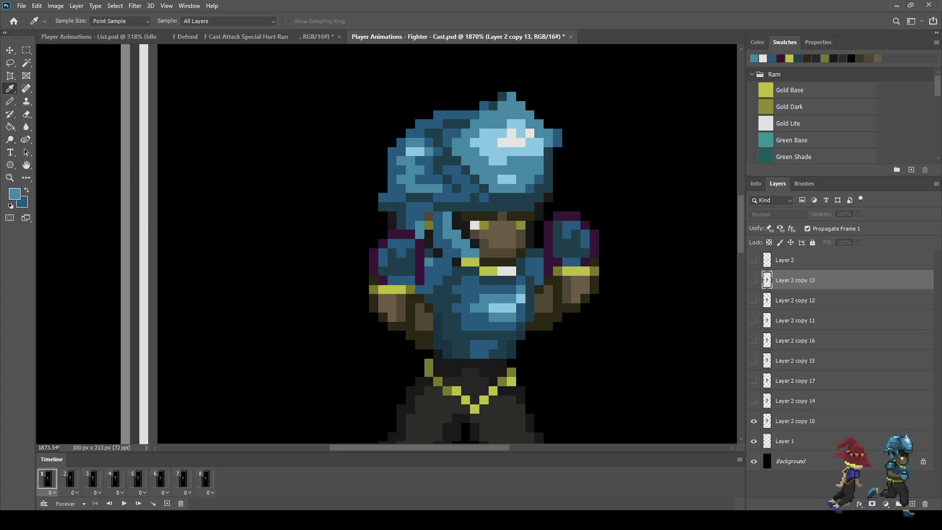
Set up the Paint Bucket with Contiguous on Layer 2 copy 10, painting dark blue.
key(g)
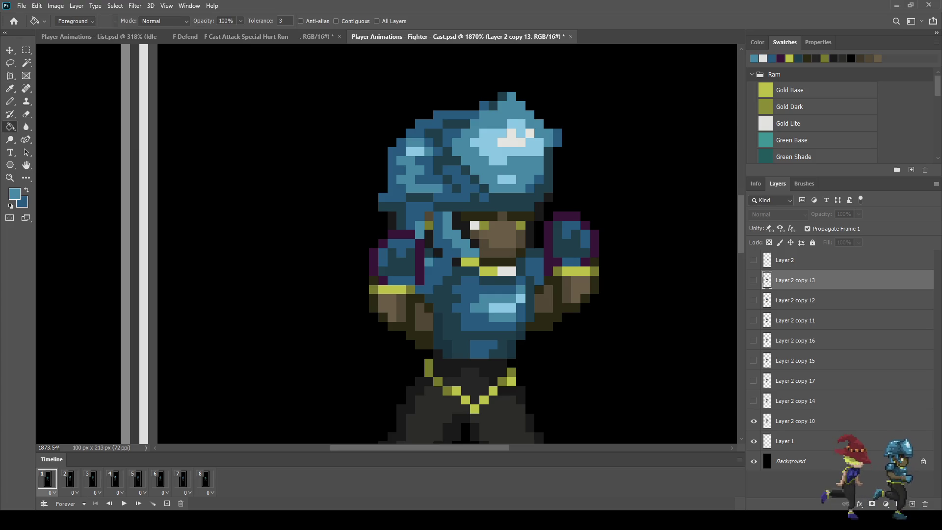
click(795, 421)
click(336, 21)
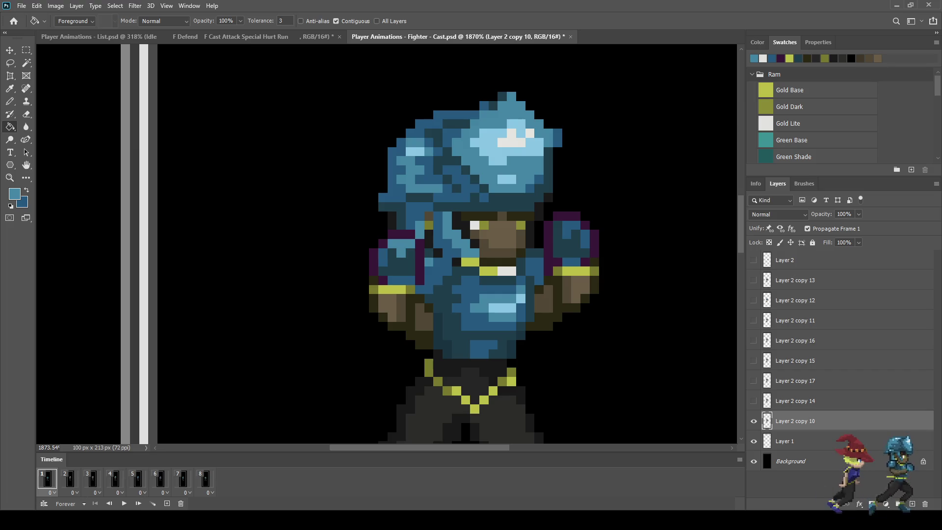
key(x)
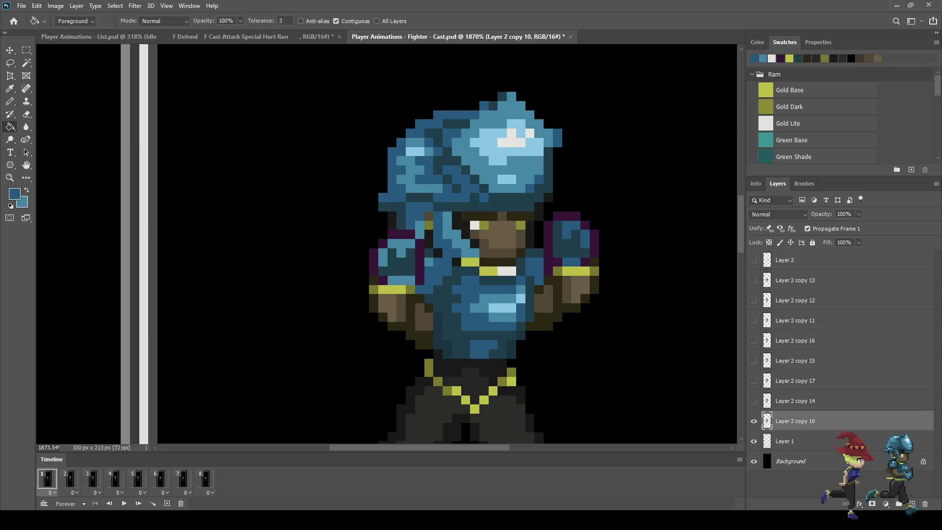
scroll(516, 244, down, 6)
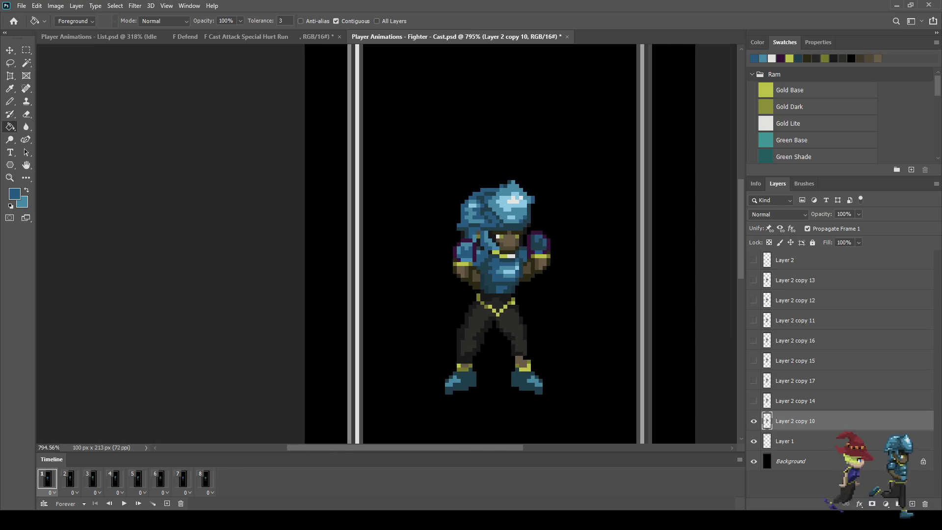
scroll(527, 248, up, 3)
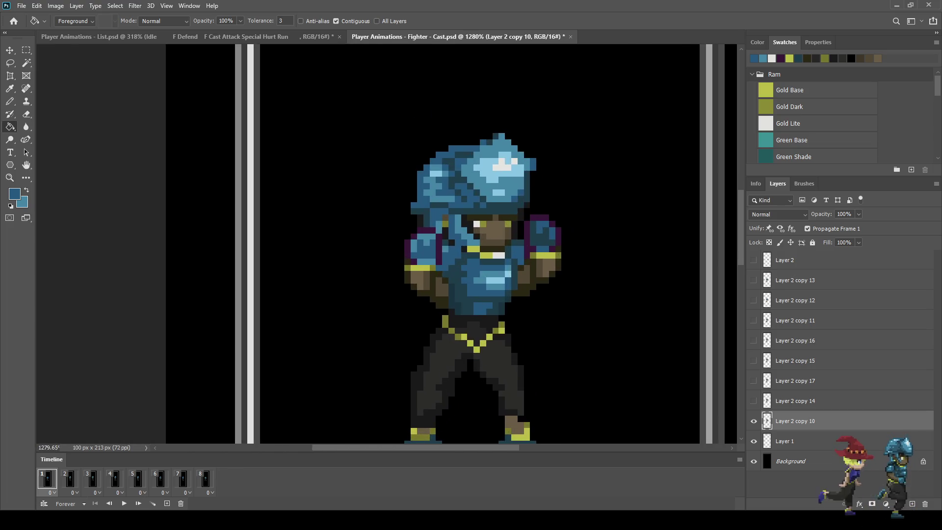
scroll(493, 201, up, 2)
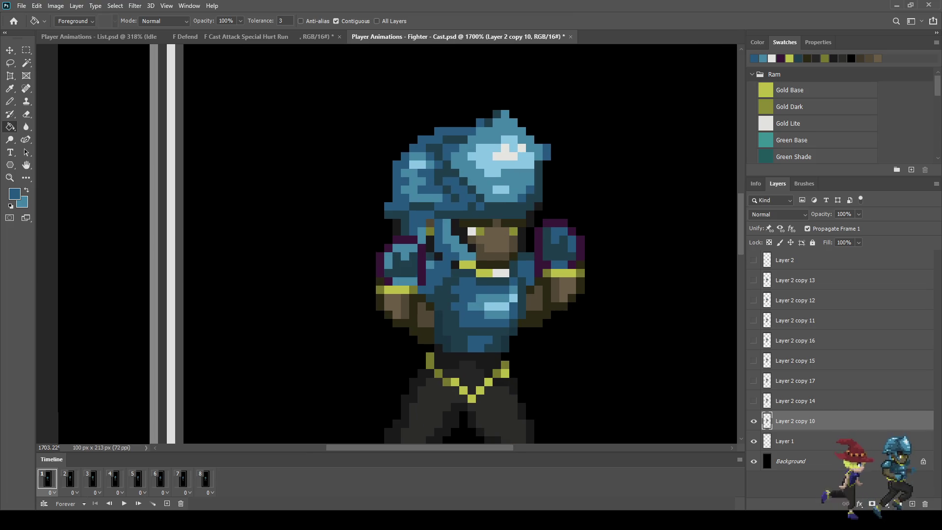
Return to frame 1, resample the armour's light blue and swap colours.
key(comma)
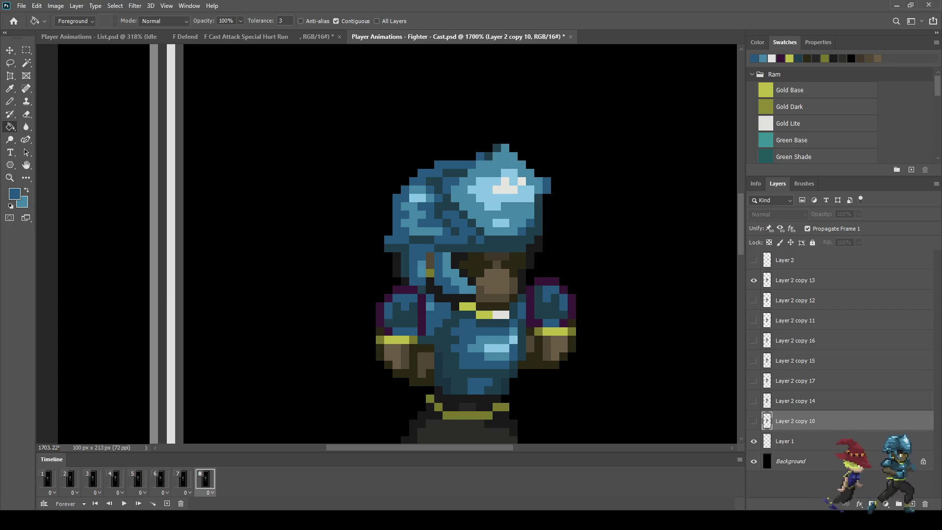
key(period)
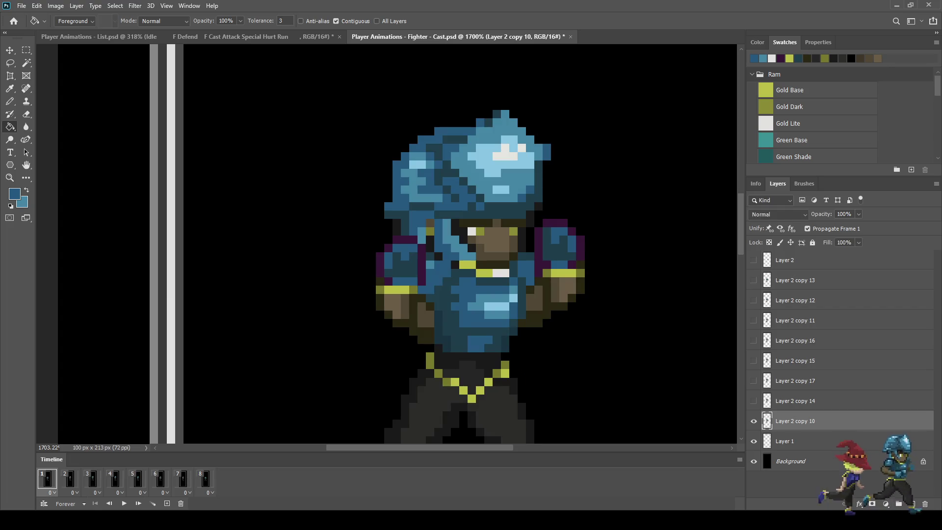
key(i)
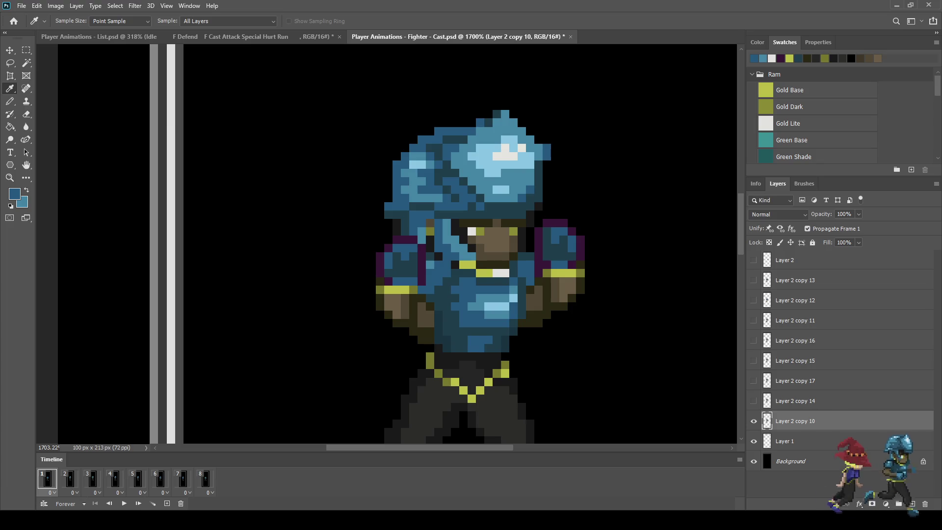
click(525, 164)
key(x)
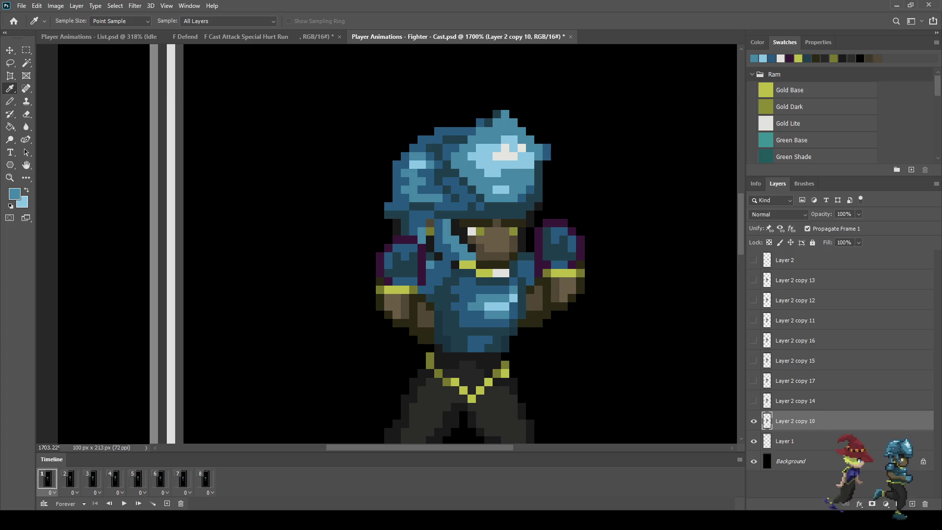
On frame 1, fill the left shoulder and arm patches with light blue.
key(g)
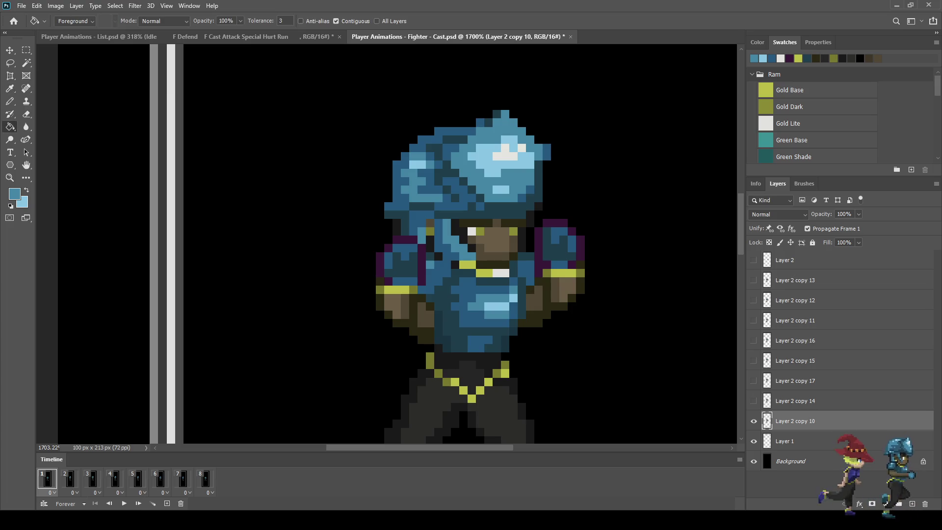
click(403, 265)
key(x)
click(404, 252)
click(405, 282)
click(389, 261)
scroll(487, 275, down, 5)
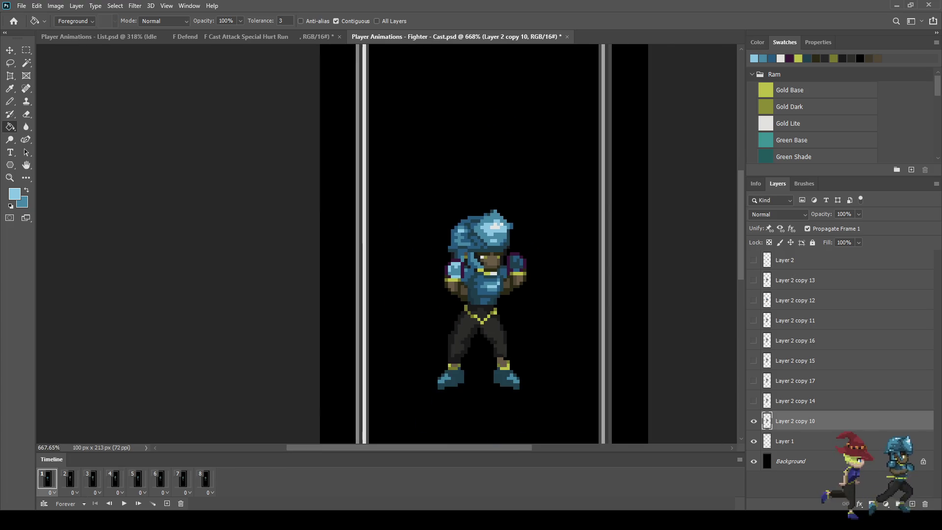
scroll(514, 261, down, 2)
scroll(517, 264, up, 5)
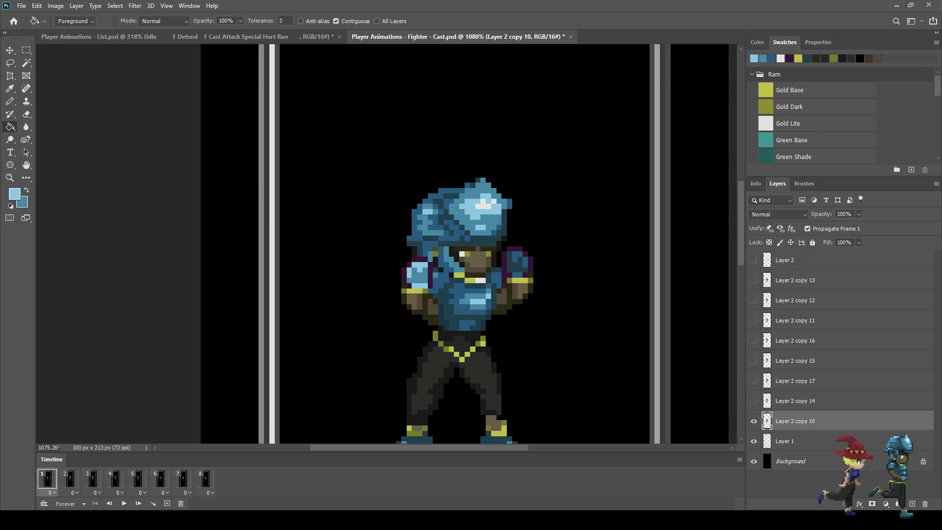
On frame 2's Layer 2 copy 14, recolour the left shoulder patches light blue.
click(70, 478)
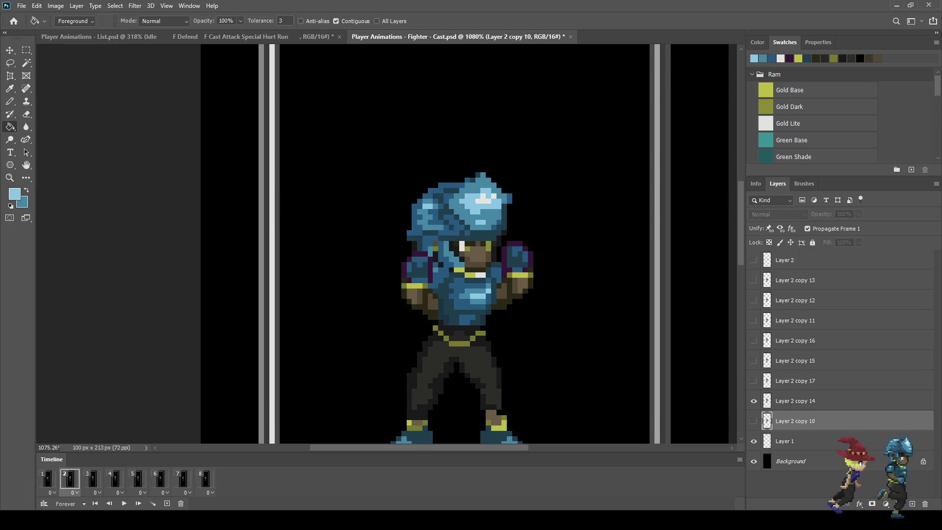
click(795, 401)
scroll(410, 276, up, 3)
click(424, 254)
click(407, 263)
click(423, 284)
key(x)
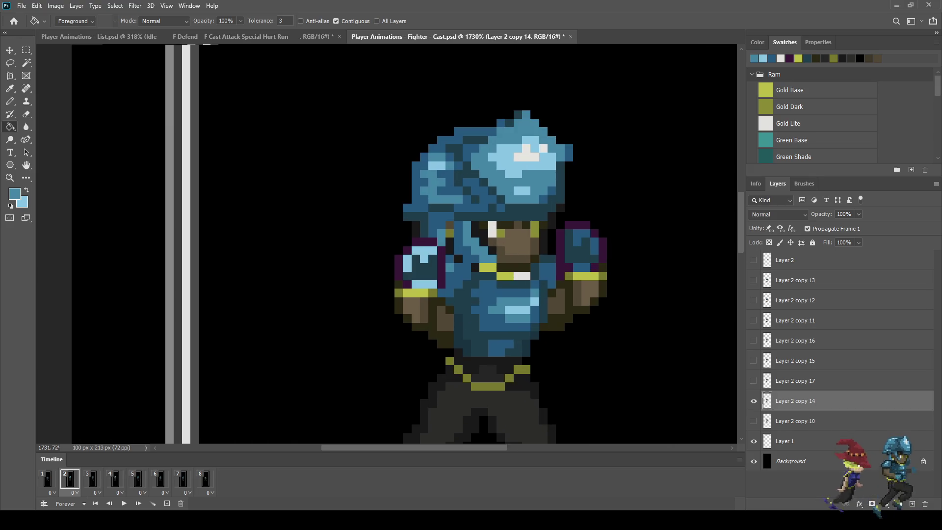
click(420, 267)
On frame 3's Layer 2 copy 15, recolour the left shoulder patches light blue.
click(93, 478)
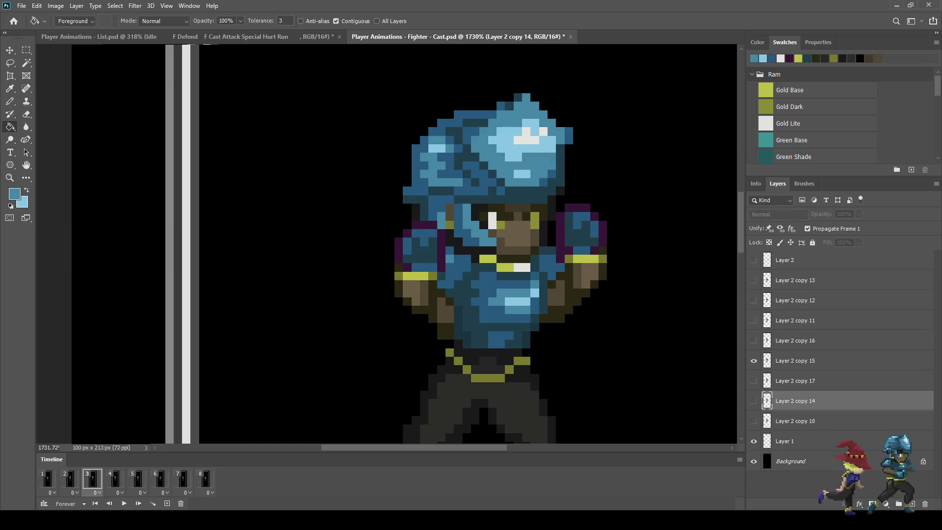
click(795, 361)
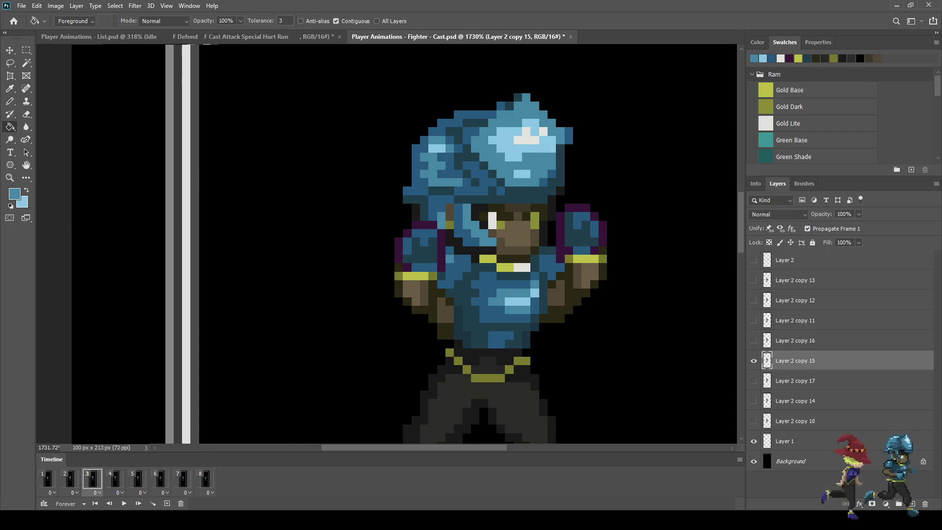
click(419, 251)
key(x)
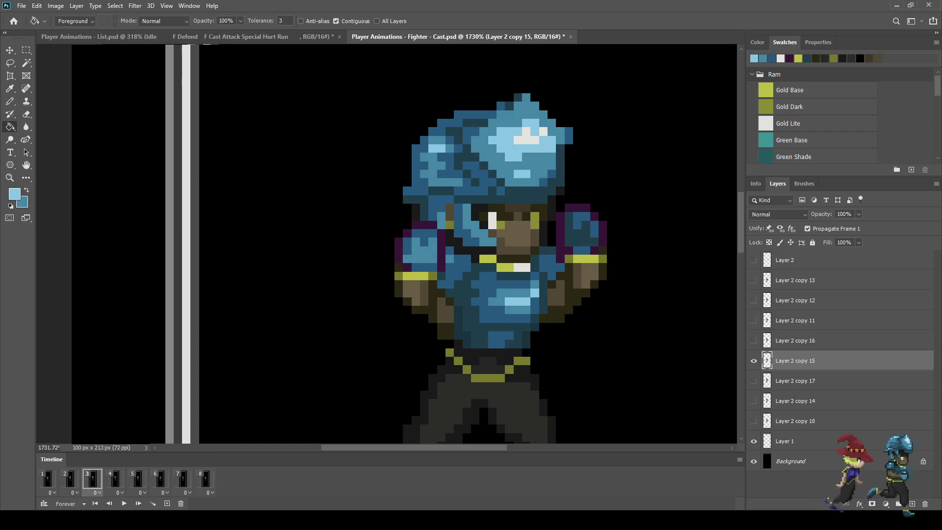
click(424, 238)
click(407, 245)
click(424, 268)
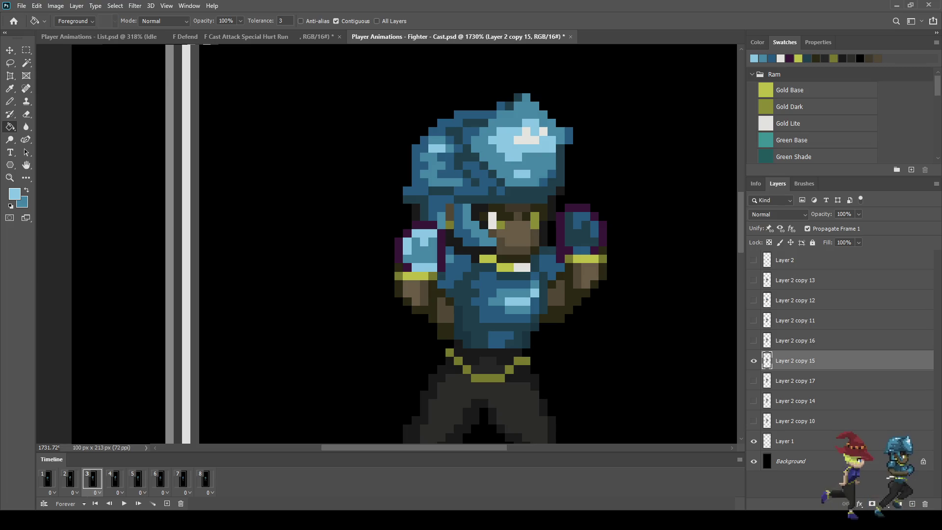
Play the animation zoomed out to review the recolouring, then stop it.
key(ctrl+minus)
key(x)
key(space)
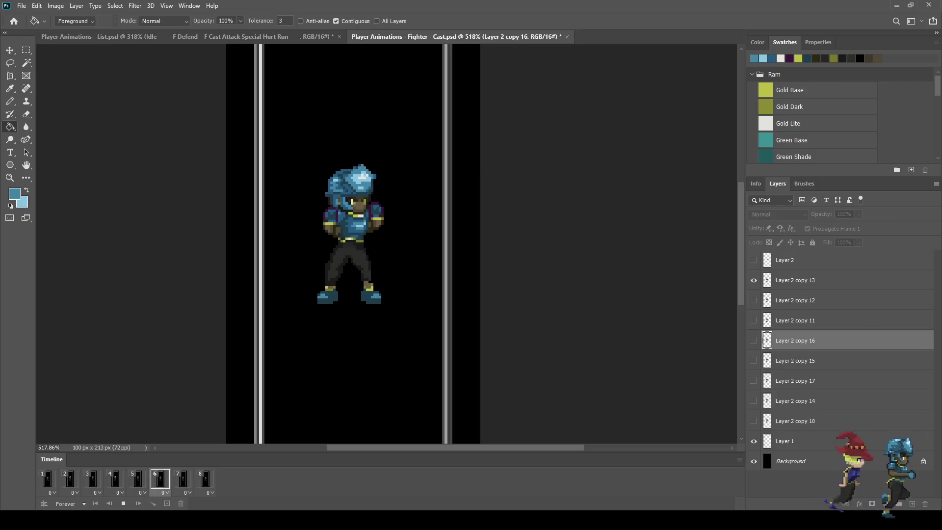
key(ctrl+minus)
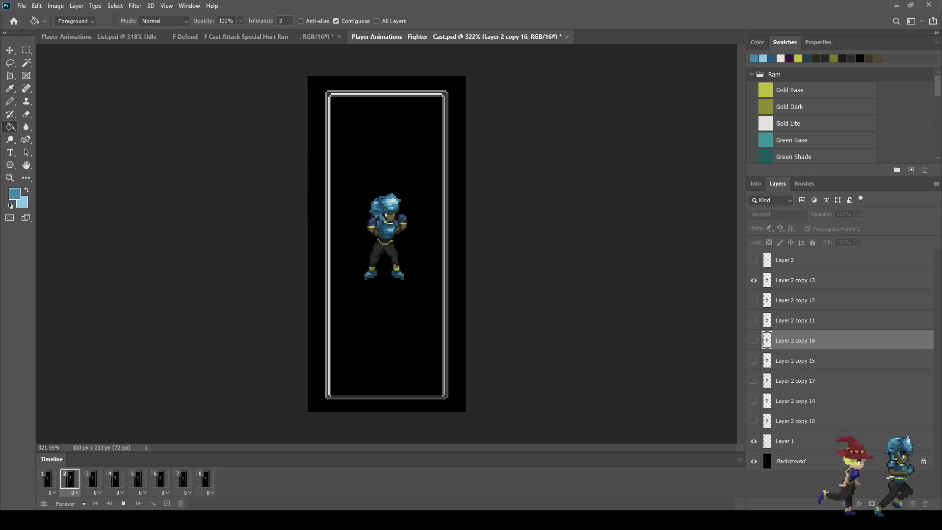
key(ctrl+plus)
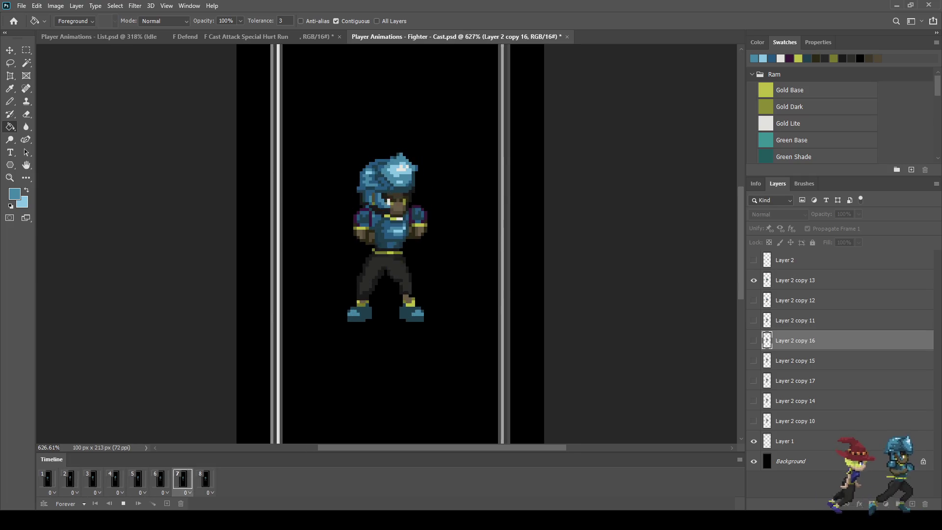
key(space)
Save, return to frame 1 with Layer 2 copy 10 active, and save again.
key(ctrl+s)
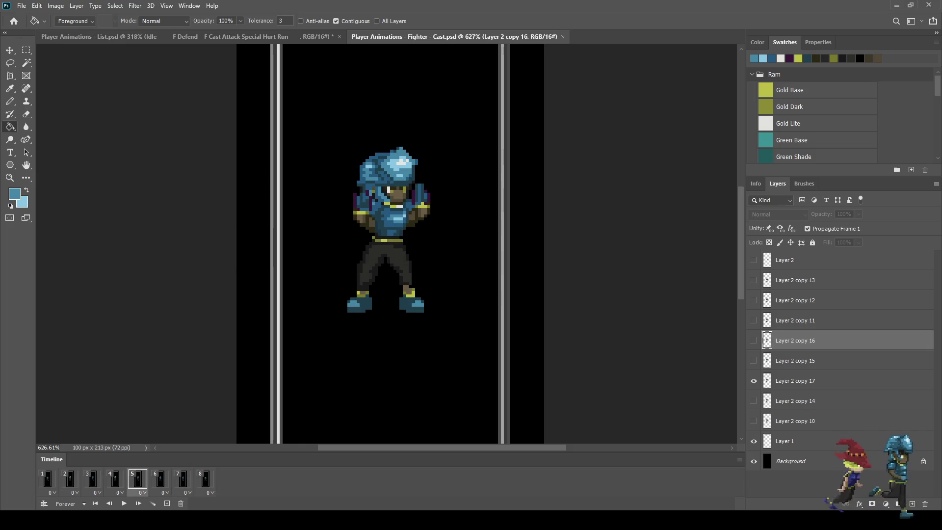
click(47, 478)
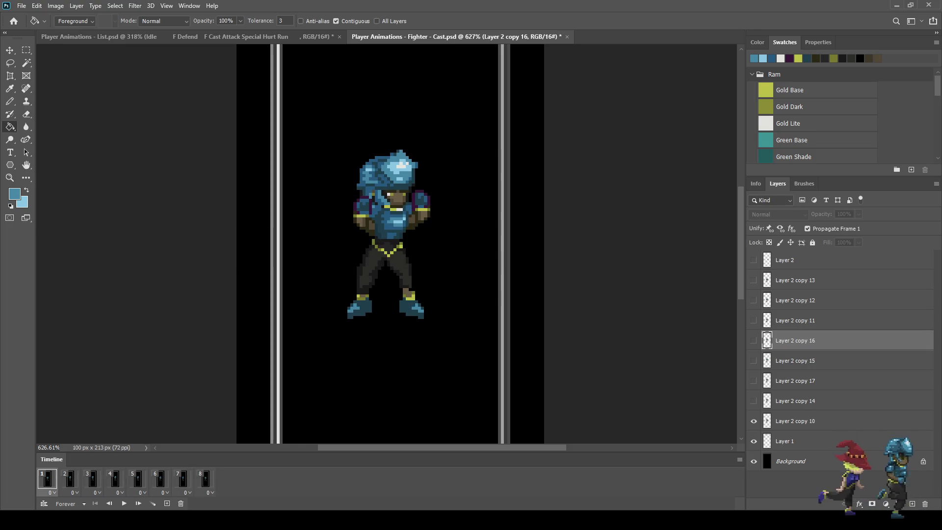
click(795, 421)
key(ctrl+s)
Lasso the left shoulder and arm and shift them two pixels right with Free Transform.
key(l)
scroll(364, 201, up, 10)
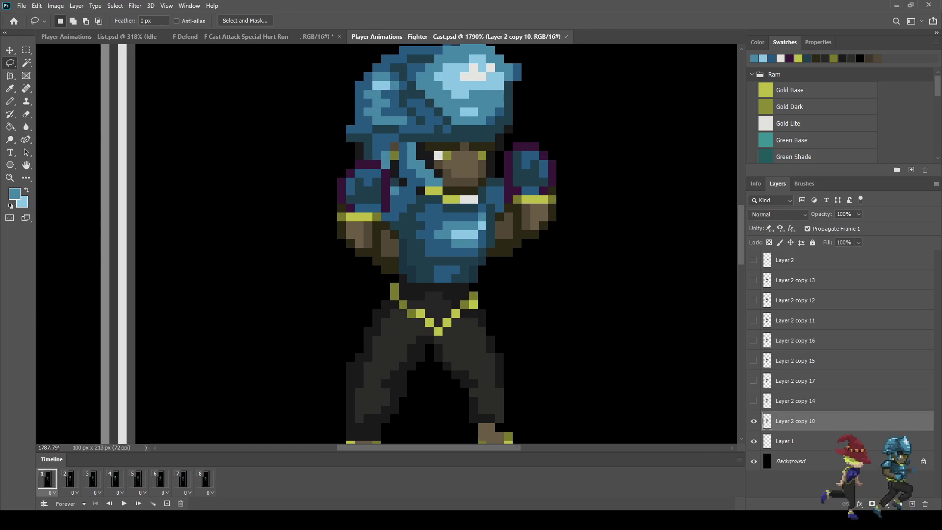
drag(387, 153, 361, 155)
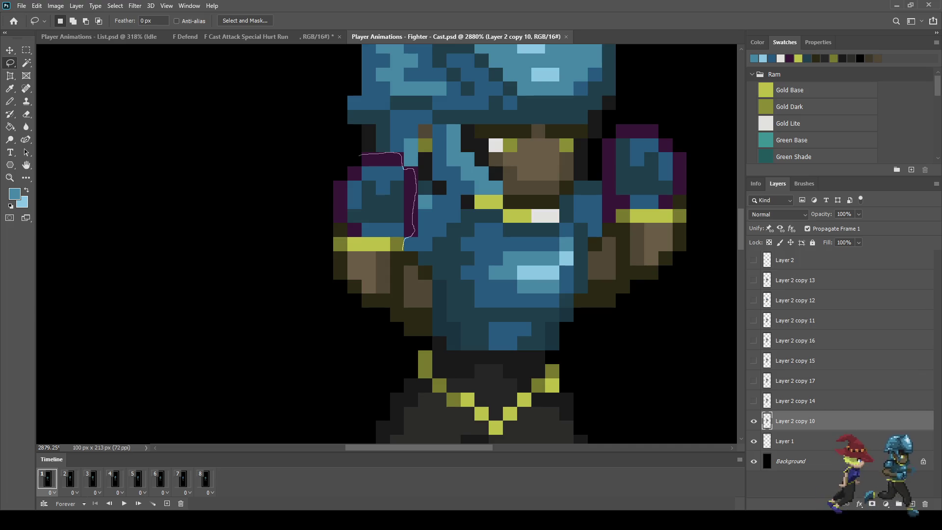
mouse_move(403, 301)
mouse_down()
mouse_move(372, 310)
mouse_move(321, 273)
mouse_move(338, 169)
mouse_move(359, 156)
mouse_up()
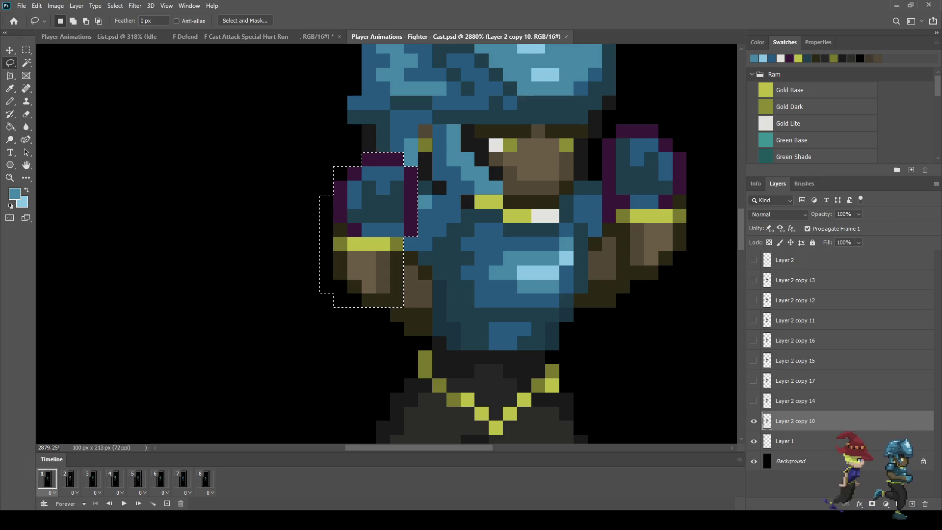
key(ctrl+t)
key(Right)
key(Right)
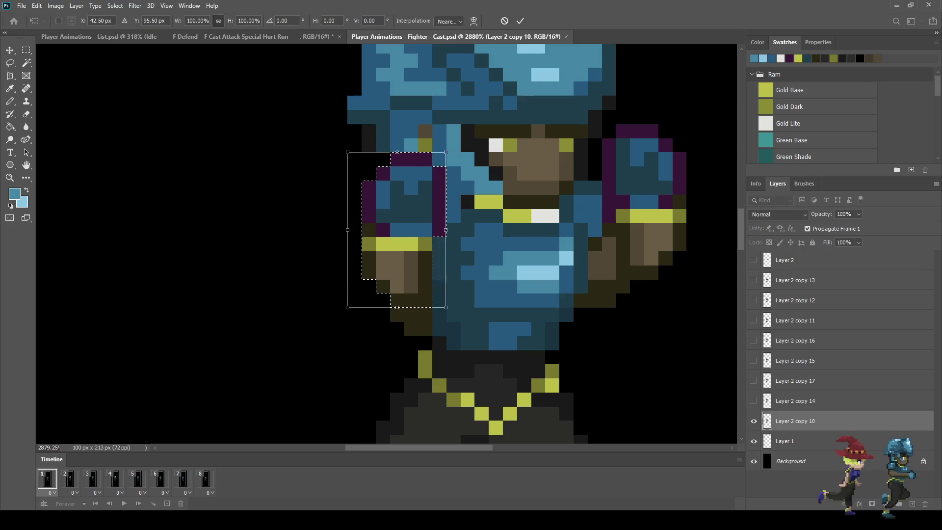
key(Return)
scroll(545, 204, down, 5)
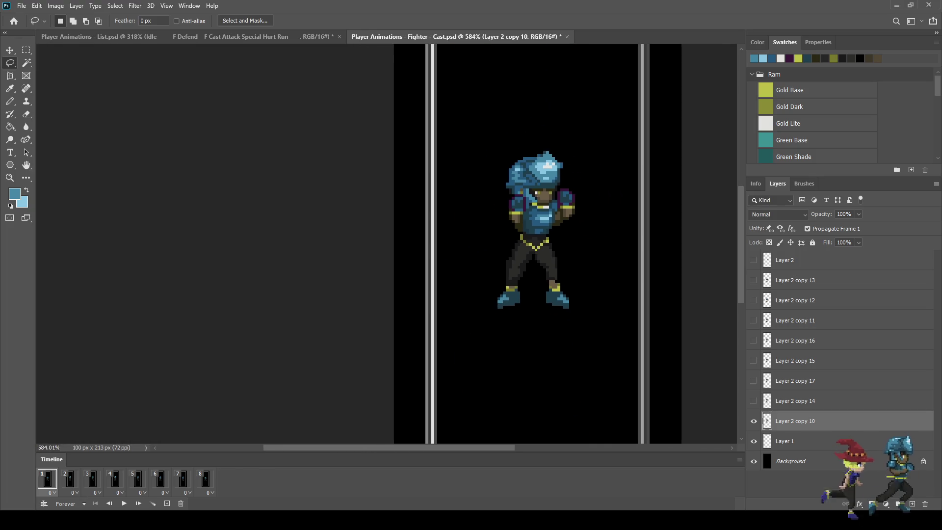
Play, stop and replay the idle loop to check the shifted shoulder.
key(space)
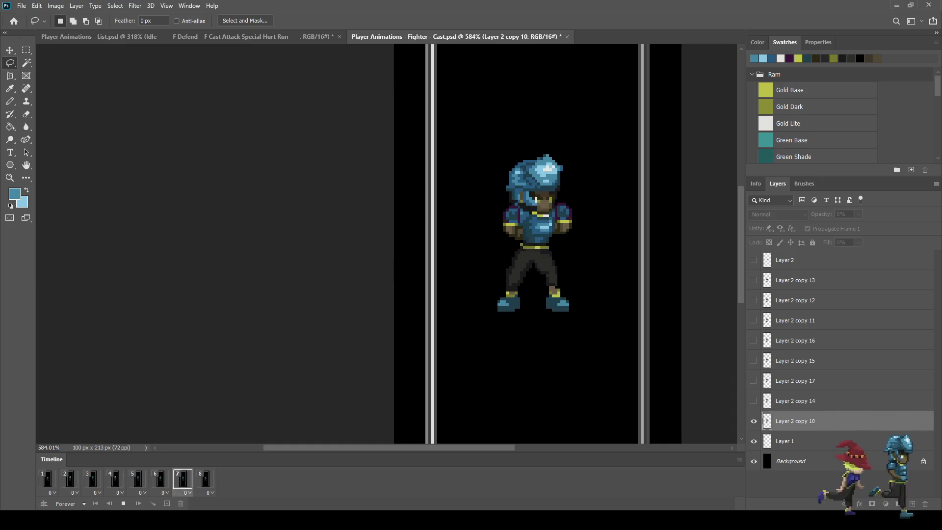
key(space)
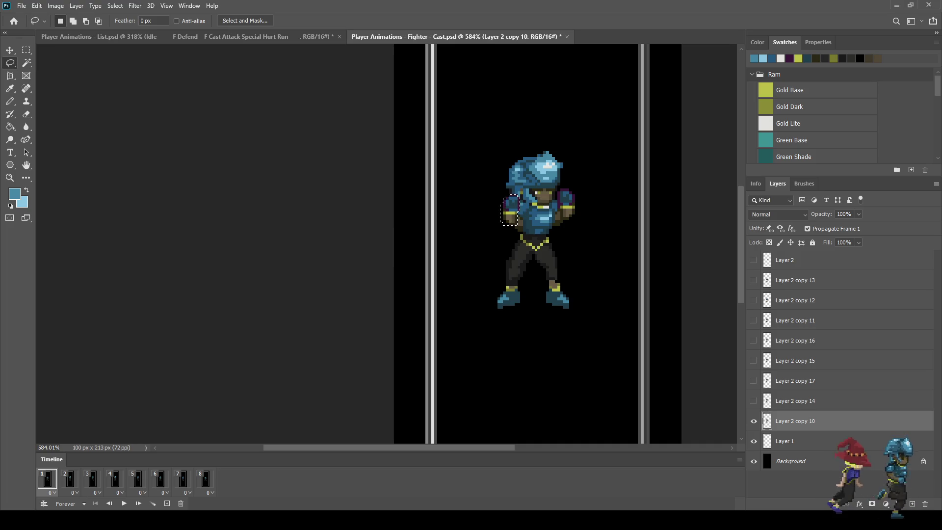
key(space)
key(space)
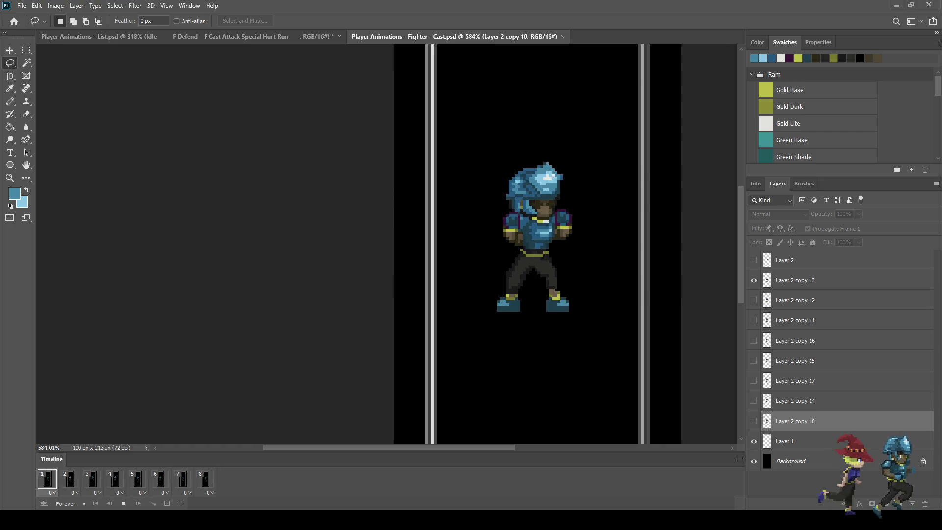
Stop playback on frame 1 and sample the shoulder outline's dark purple for the Pencil.
scroll(544, 168, up, 5)
key(space)
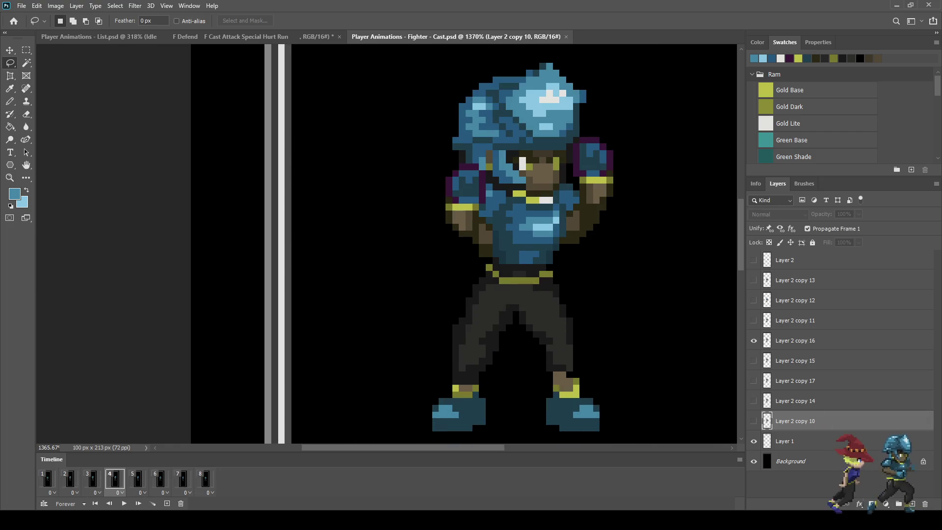
click(48, 479)
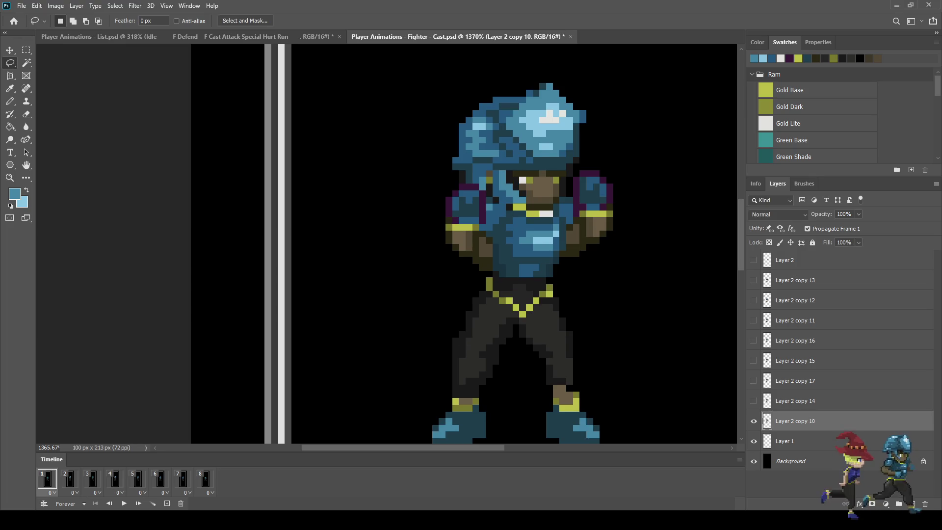
key(i)
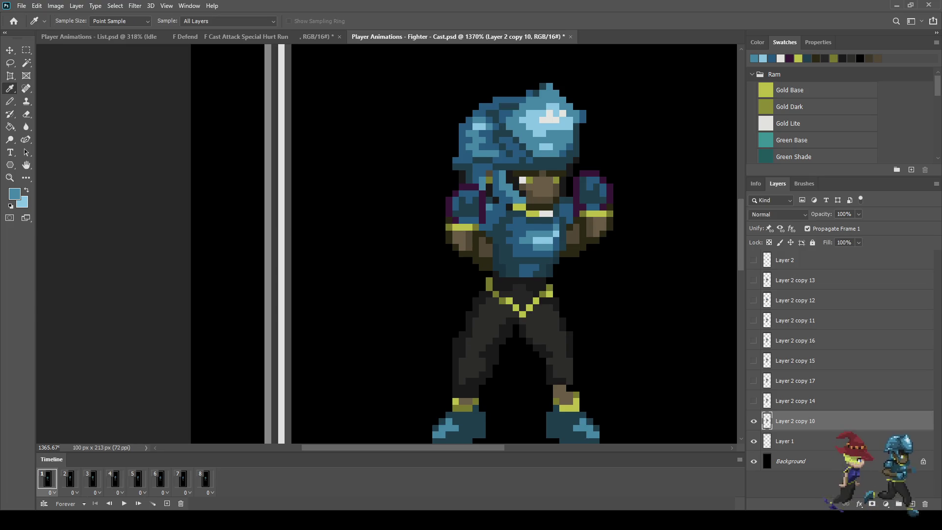
click(464, 183)
key(b)
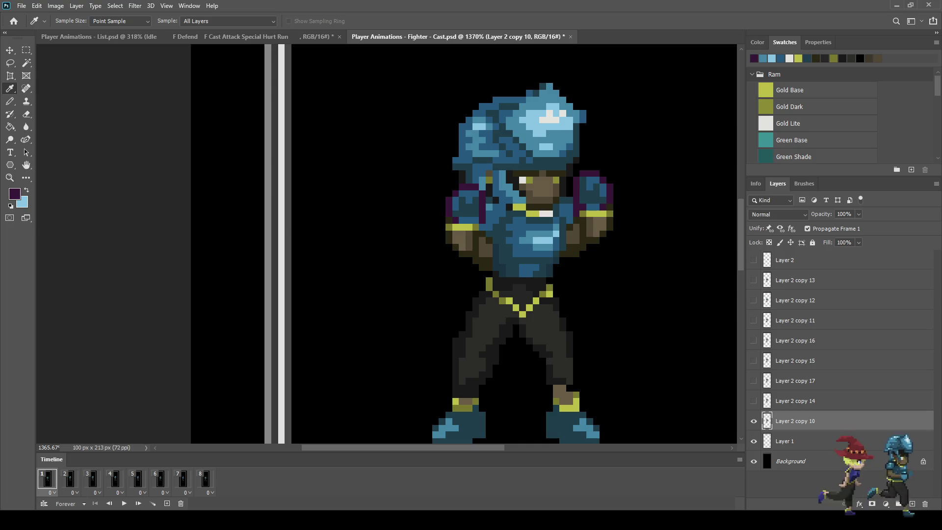
Paint four dark purple pixels into the left shoulder outline.
scroll(464, 182, up, 3)
click(474, 164)
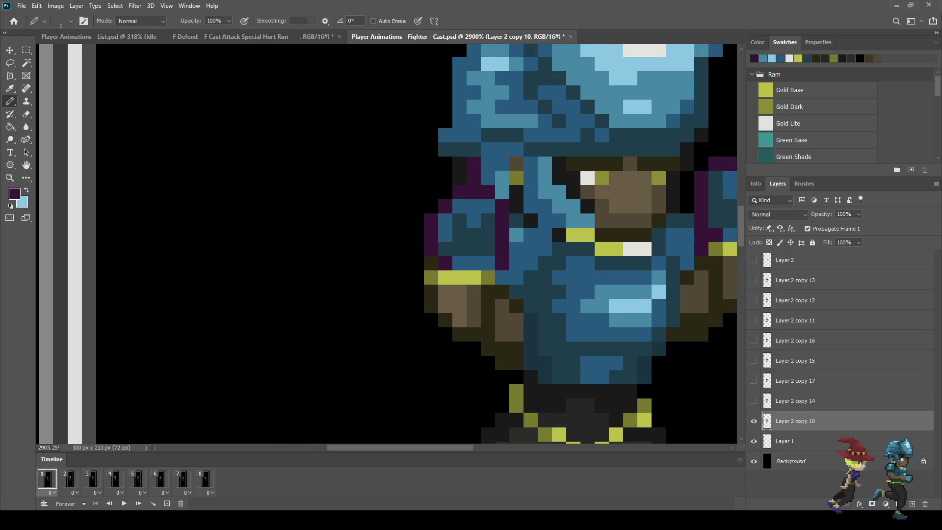
click(446, 192)
click(502, 192)
click(488, 178)
scroll(521, 283, down, 5)
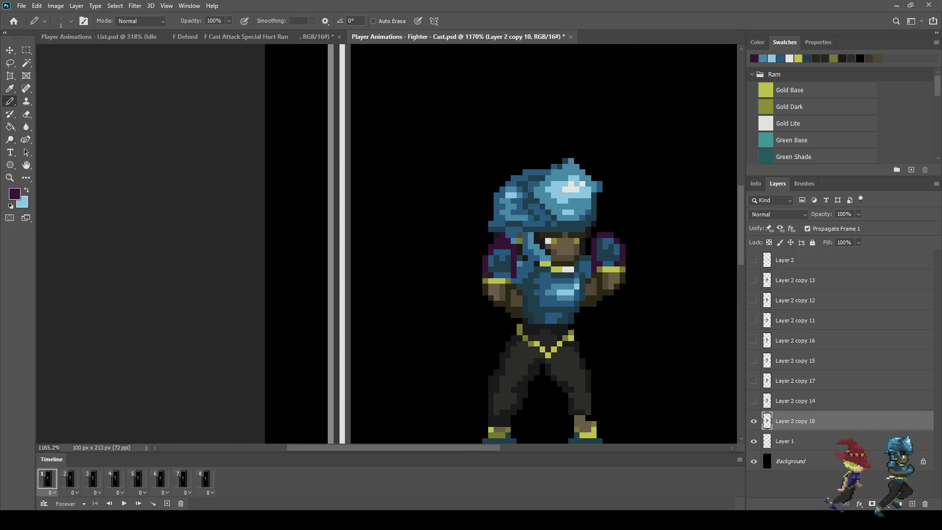
scroll(521, 283, down, 2)
Preview the fix, compare the first and last frames, then loop the animation again.
key(space)
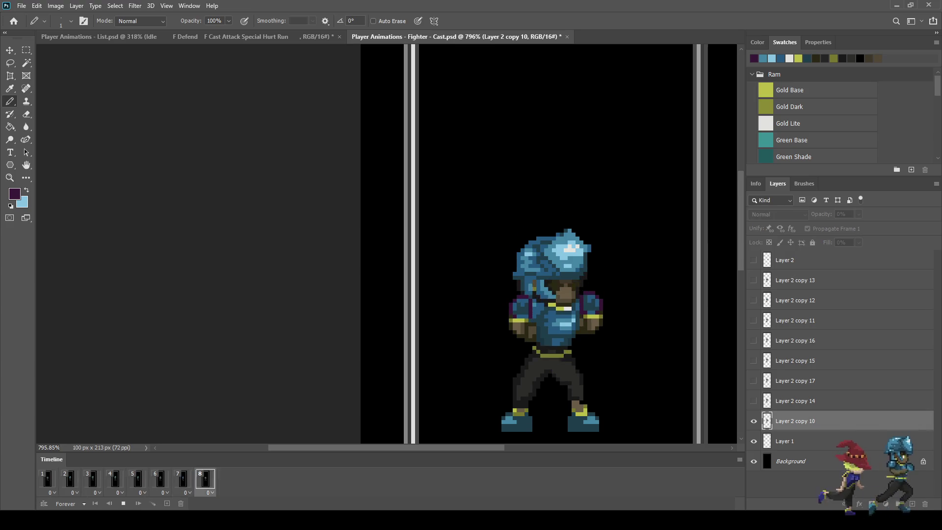
key(space)
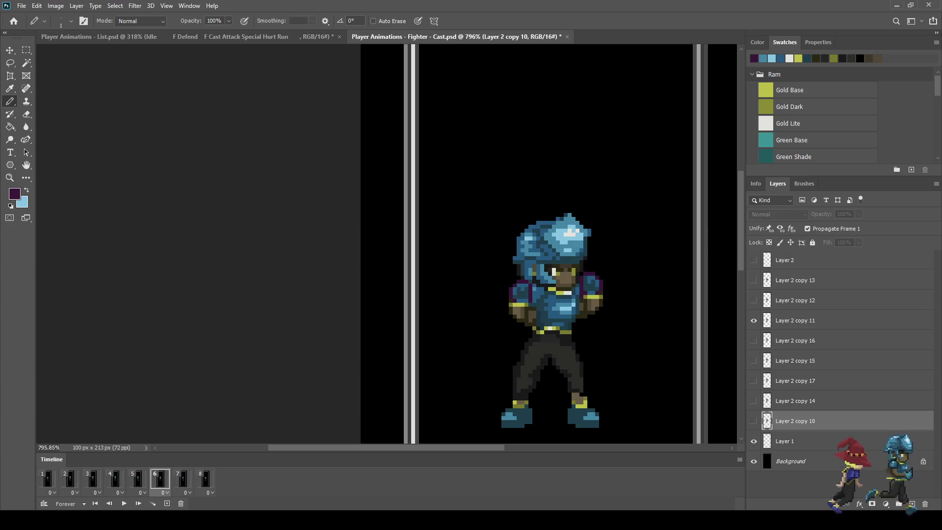
scroll(563, 319, up, 3)
click(47, 479)
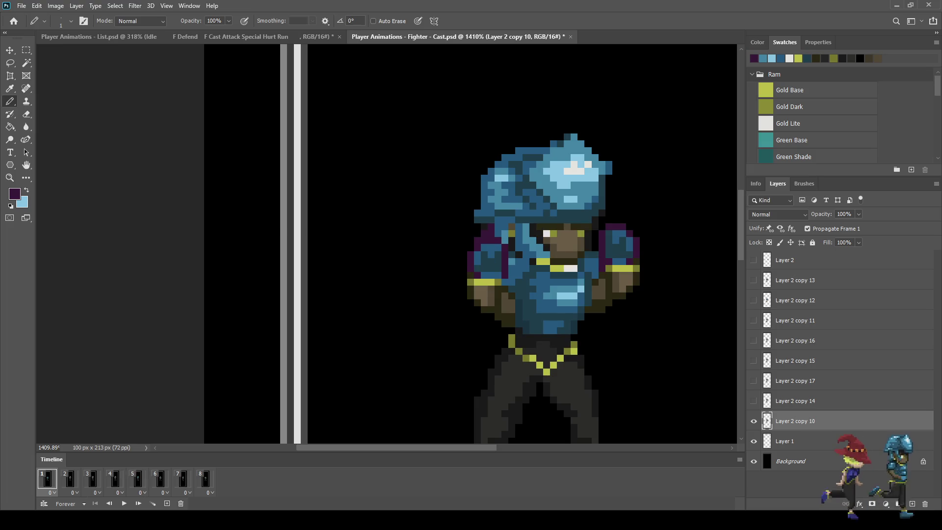
click(205, 479)
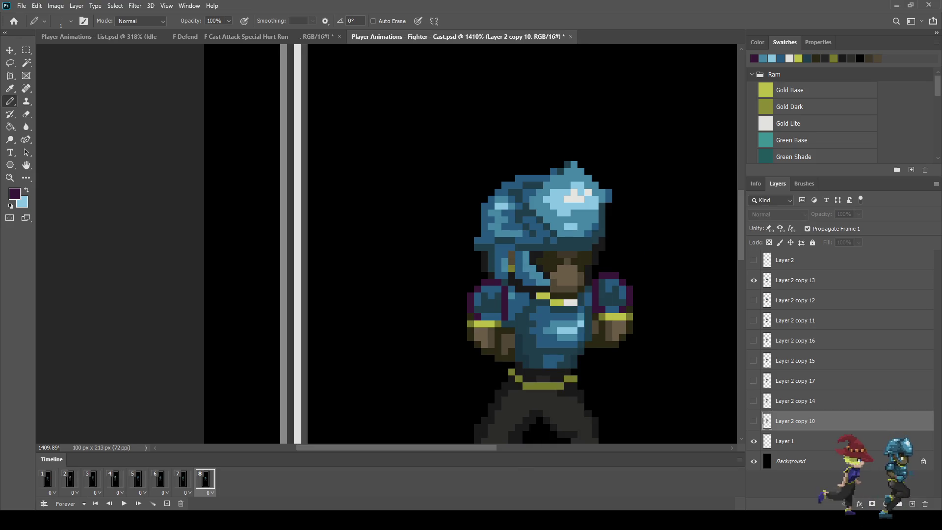
key(space)
scroll(606, 261, down, 6)
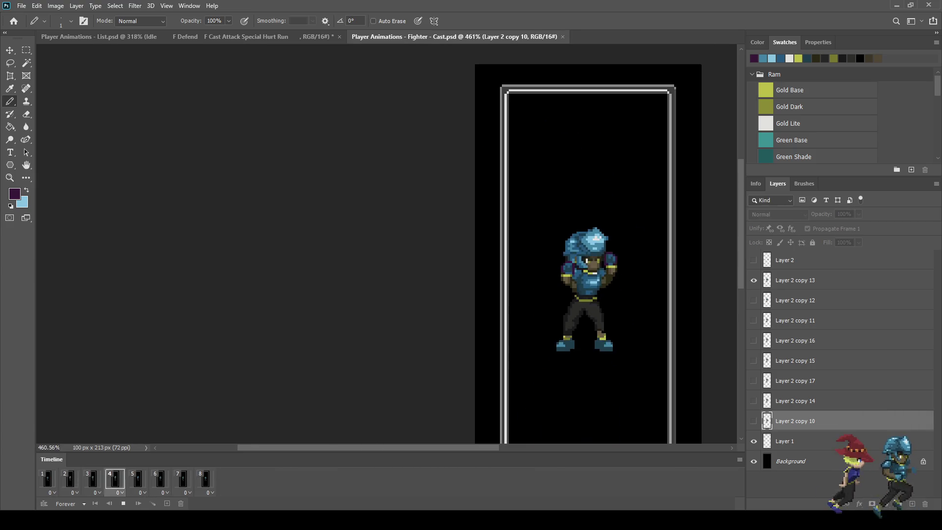
Zoom around the looping sprite, then stop playback back on frame 1.
scroll(388, 245, down, 3)
scroll(388, 245, up, 5)
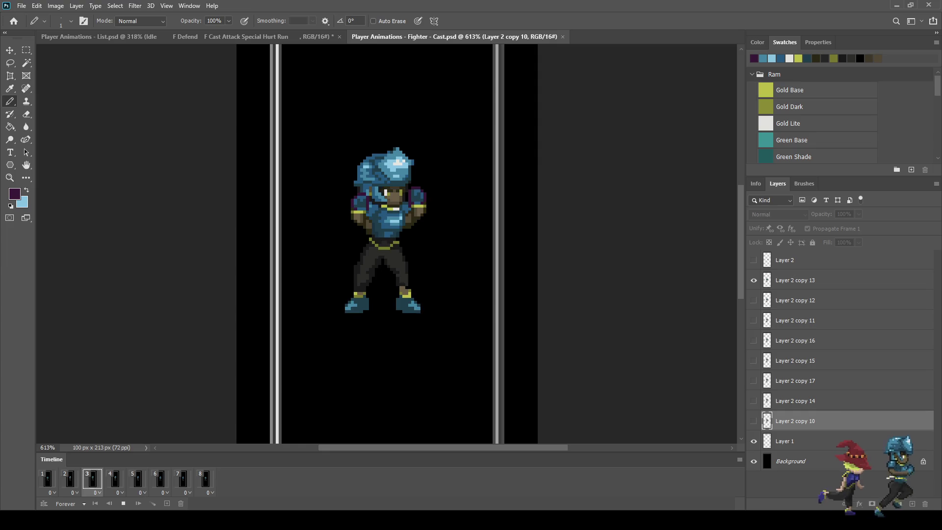
scroll(440, 237, down, 2)
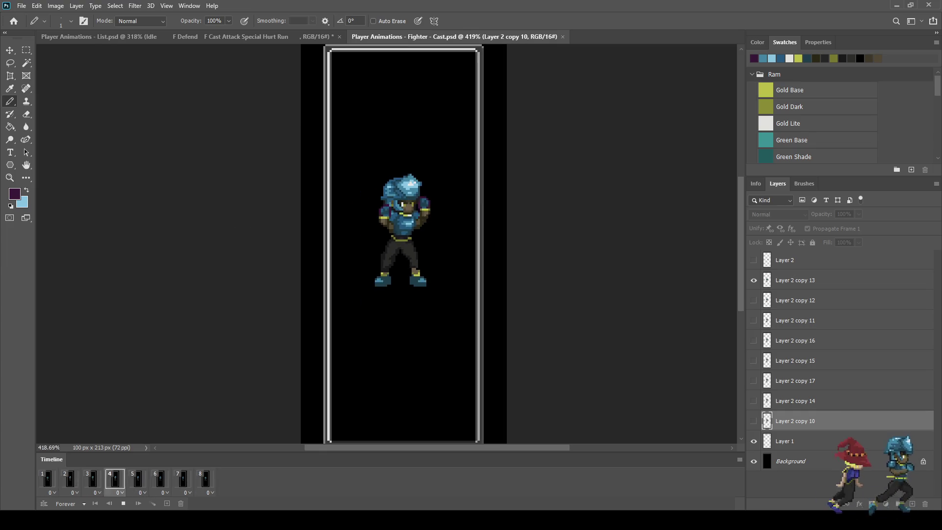
key(space)
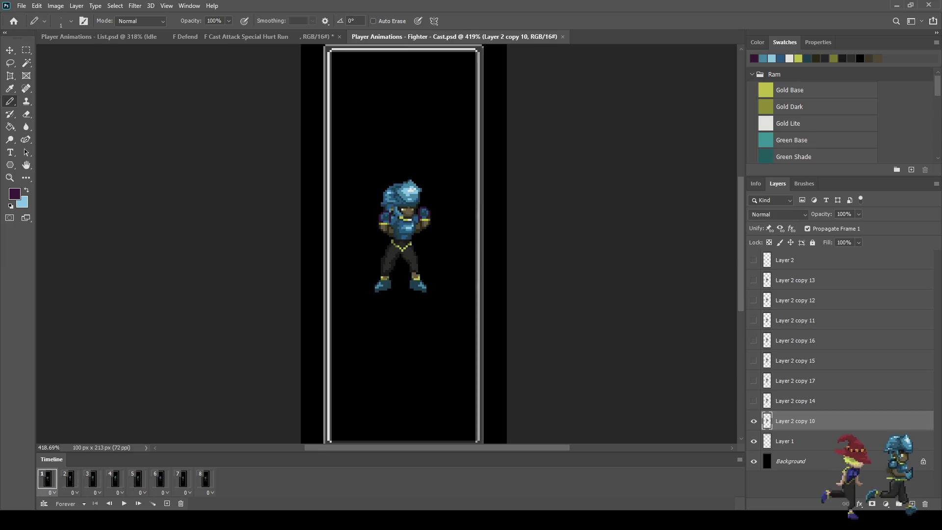
scroll(379, 295, up, 5)
scroll(375, 290, up, 1)
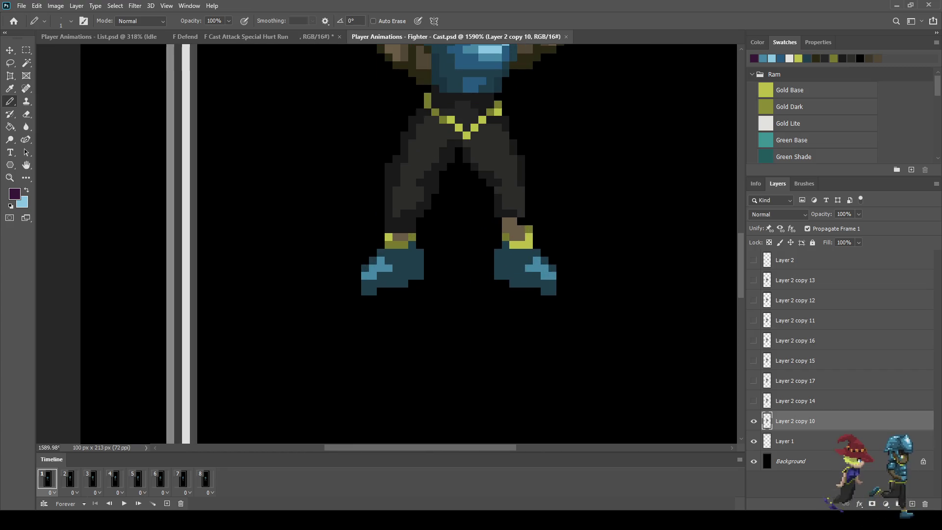
alt+click(375, 290)
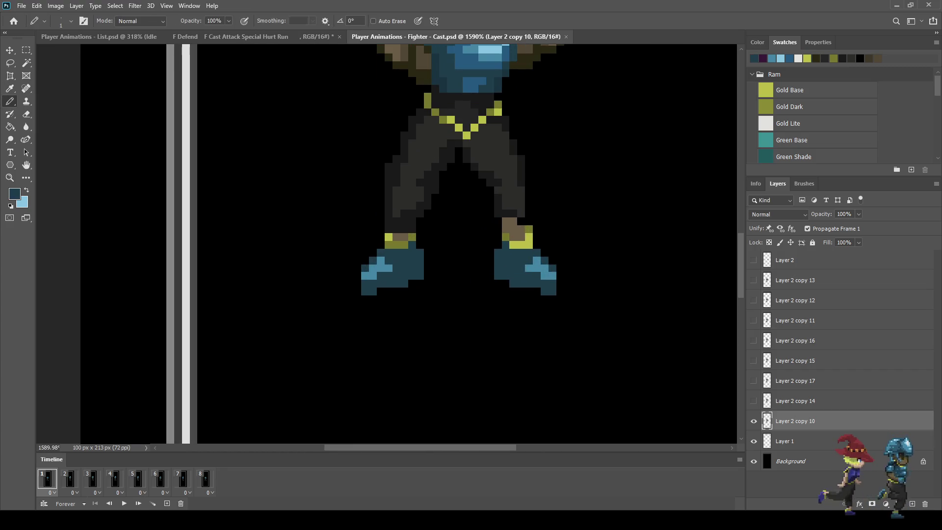
key(e)
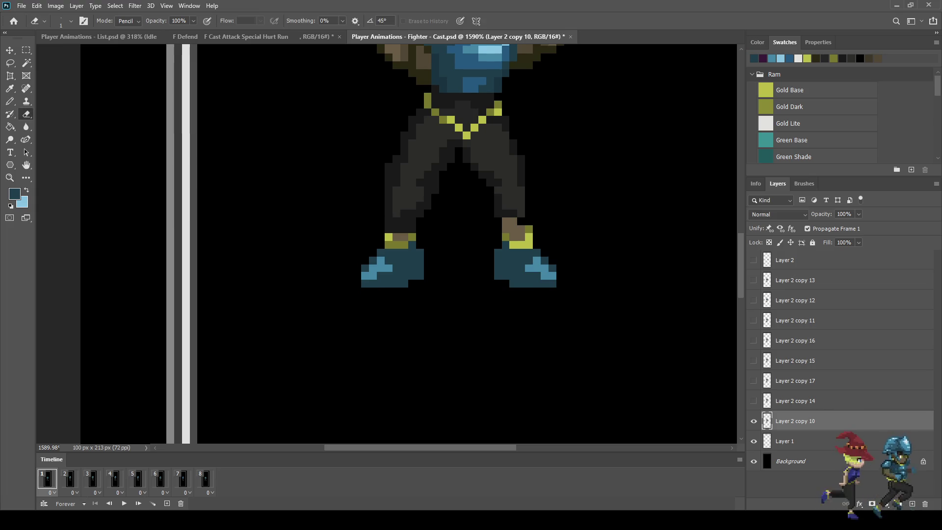
click(69, 479)
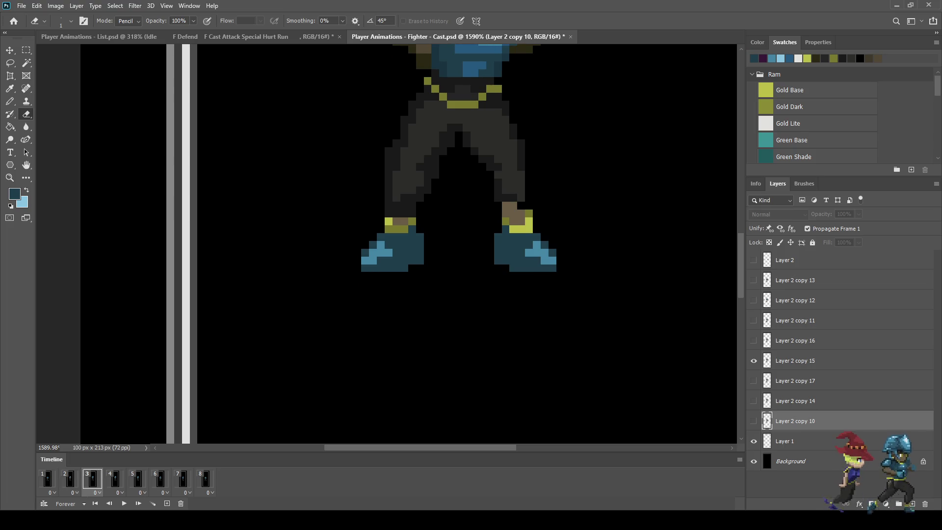
click(182, 478)
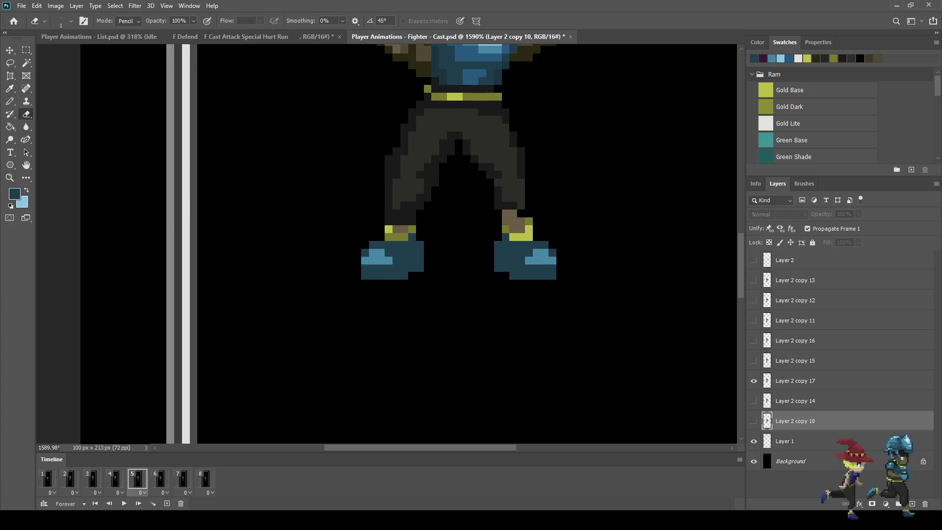
scroll(471, 245, down, 5)
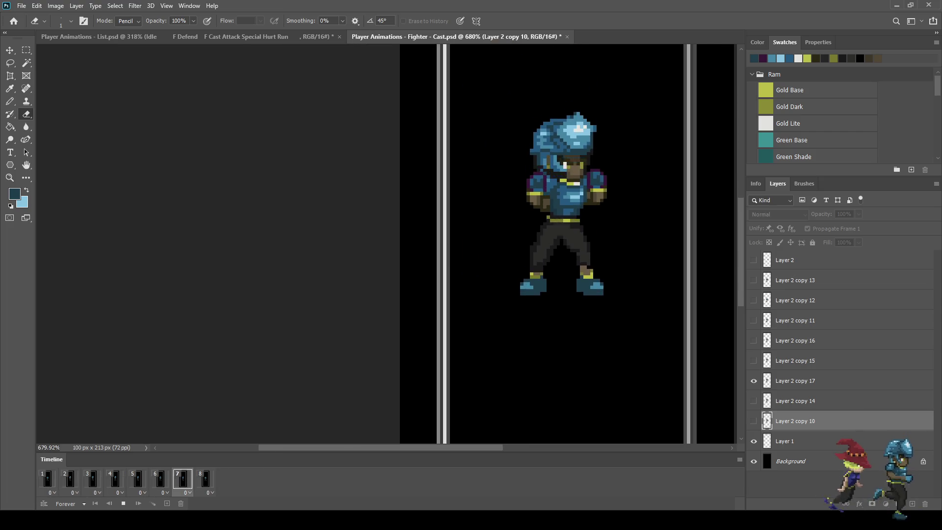
scroll(644, 270, down, 2)
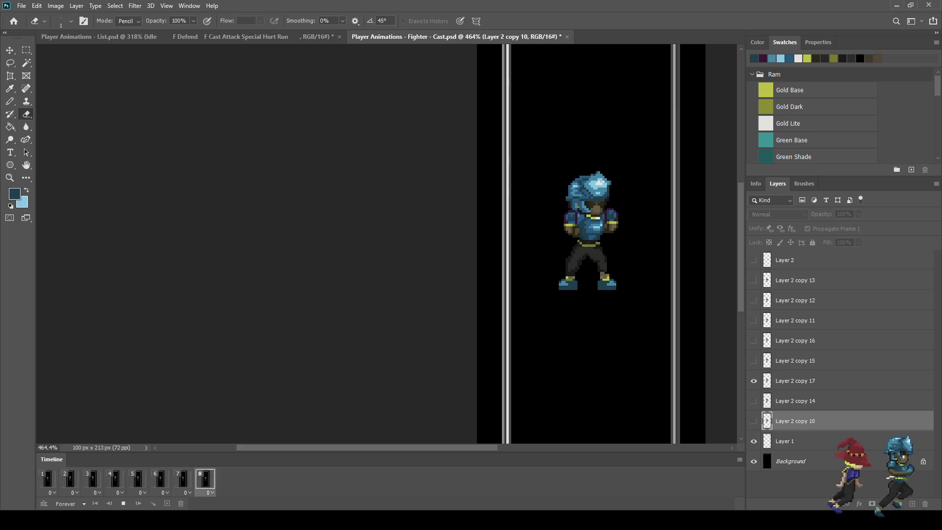
scroll(471, 245, down, 1)
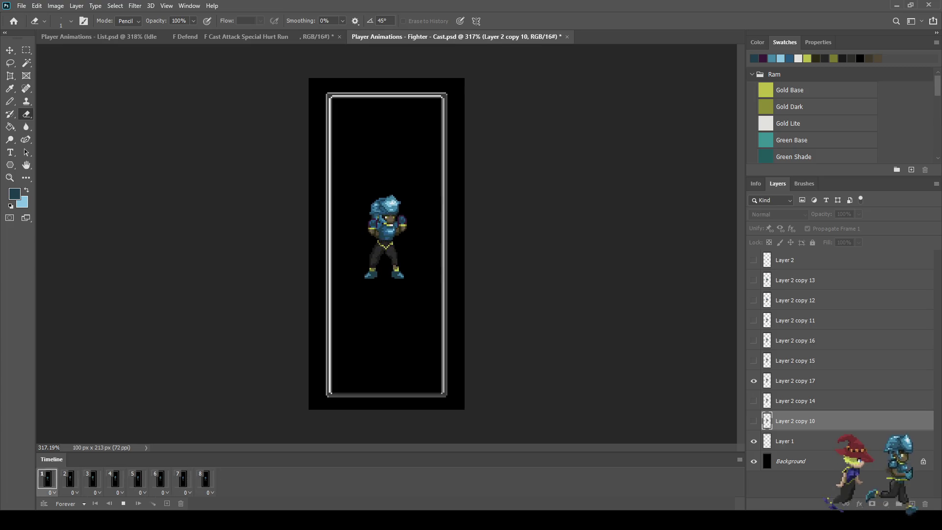
key(space)
scroll(385, 243, up, 1)
click(70, 478)
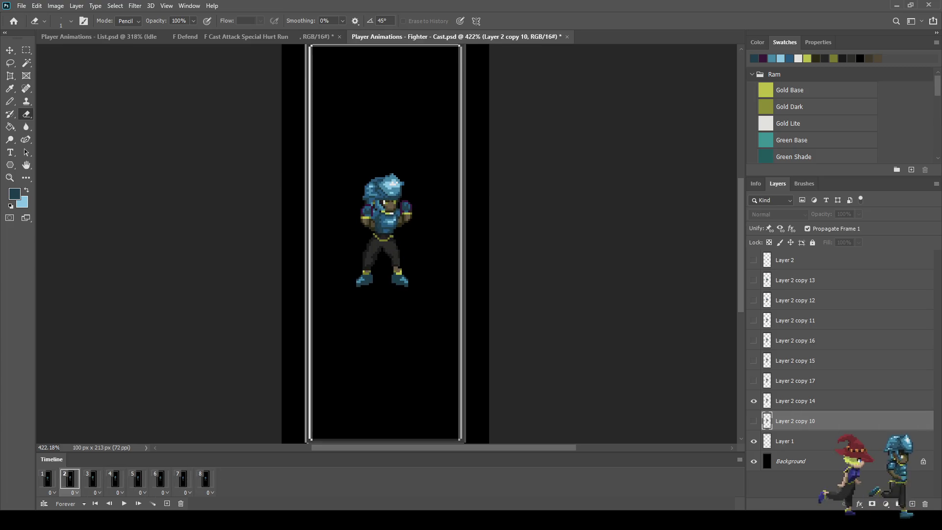
key(alt+bracketright)
scroll(353, 287, up, 5)
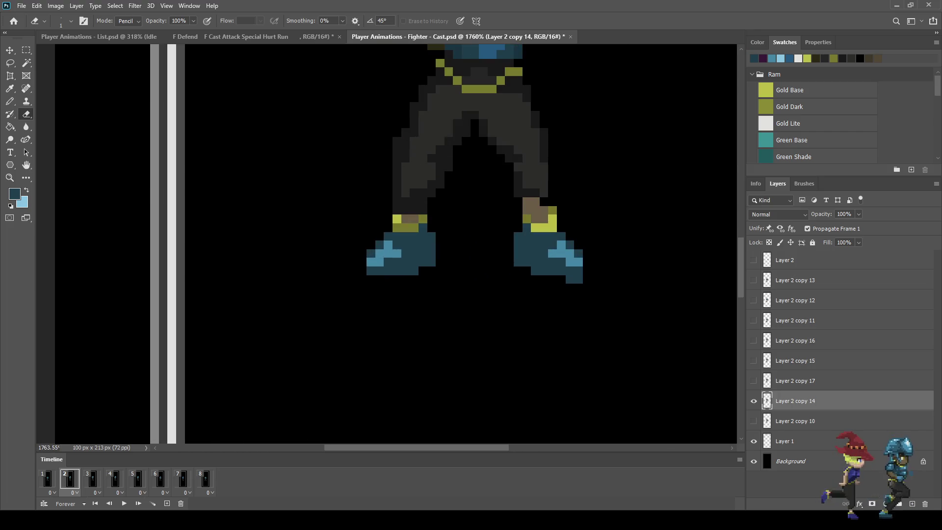
key(space)
scroll(634, 296, down, 4)
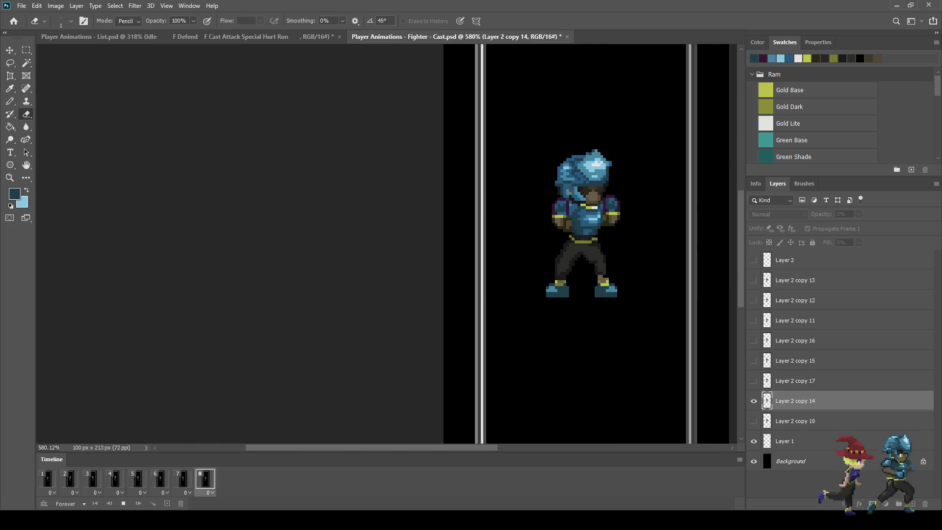
scroll(584, 246, down, 2)
key(space)
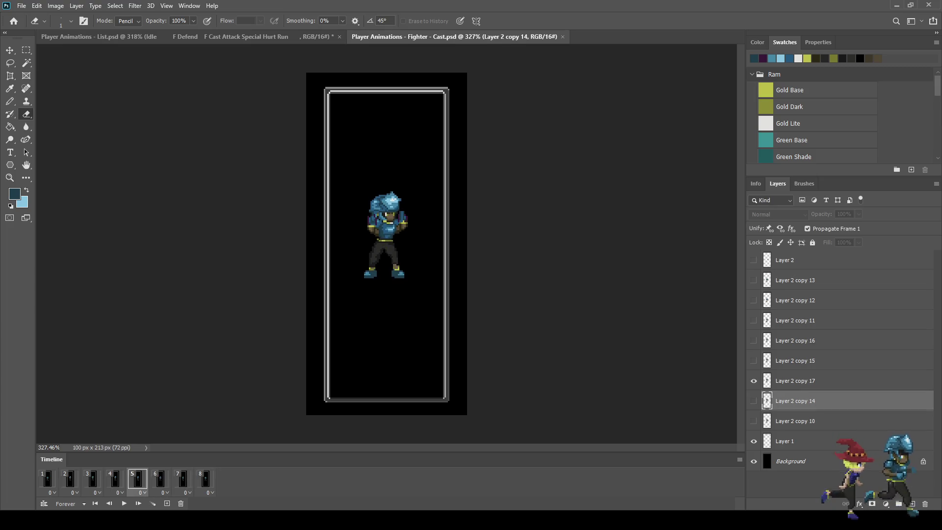
Replay and stop on frame 1, then add a new empty Layer 3 above Layer 1.
key(space)
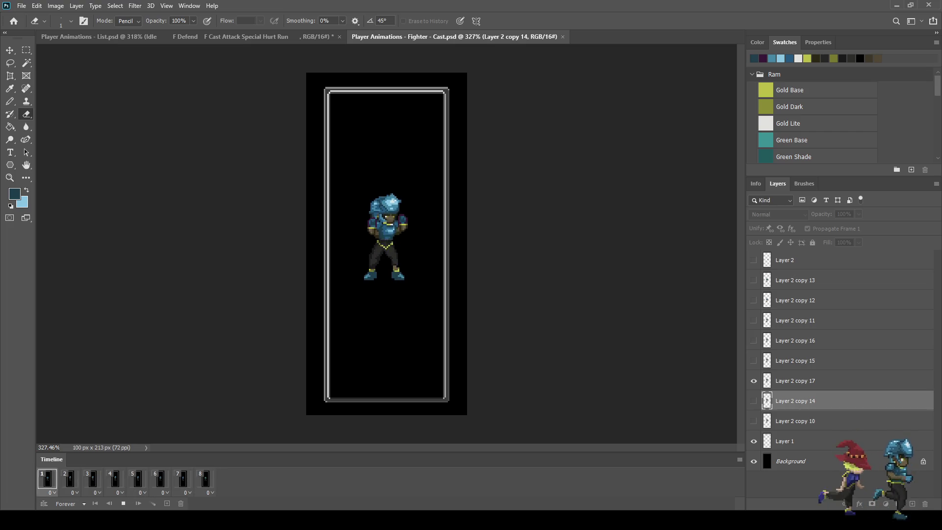
scroll(407, 254, up, 2)
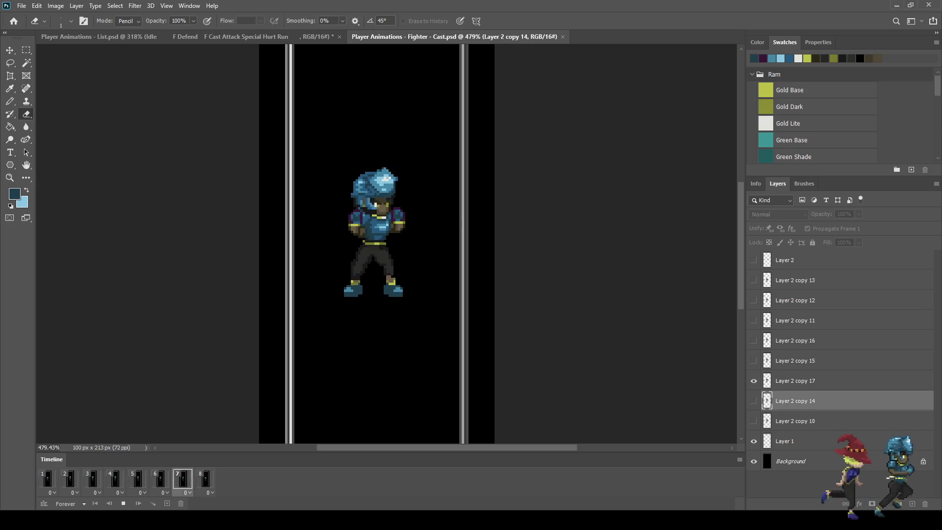
key(space)
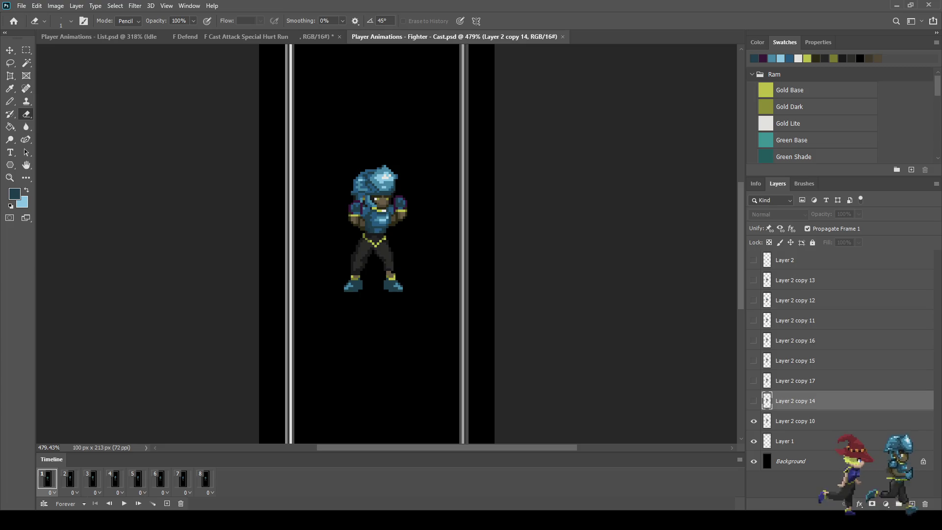
click(796, 421)
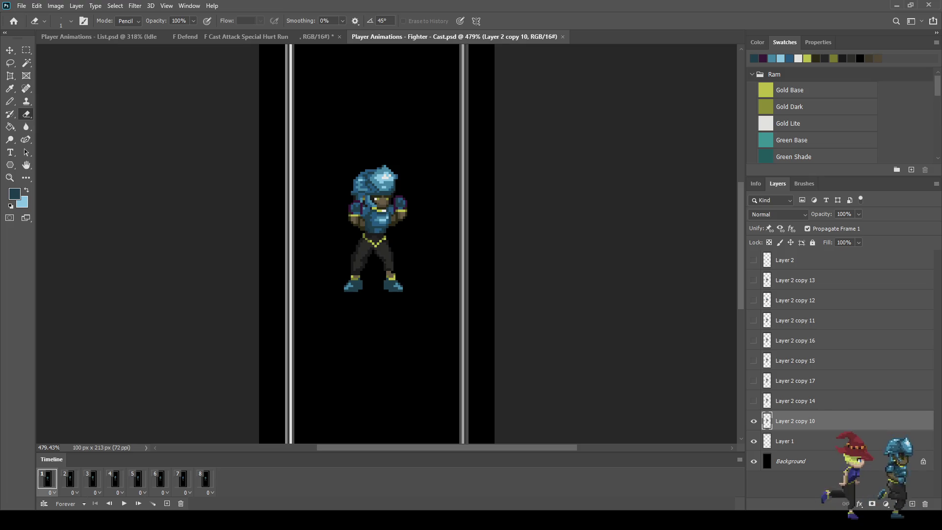
click(785, 442)
key(ctrl+shift+alt+n)
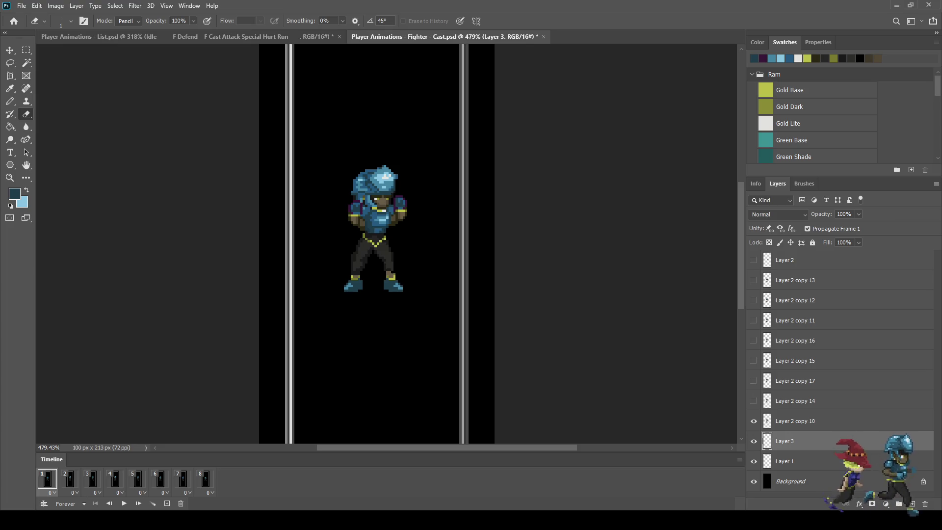
Switch to the Eyedropper to pick up the armour's light blue.
key(i)
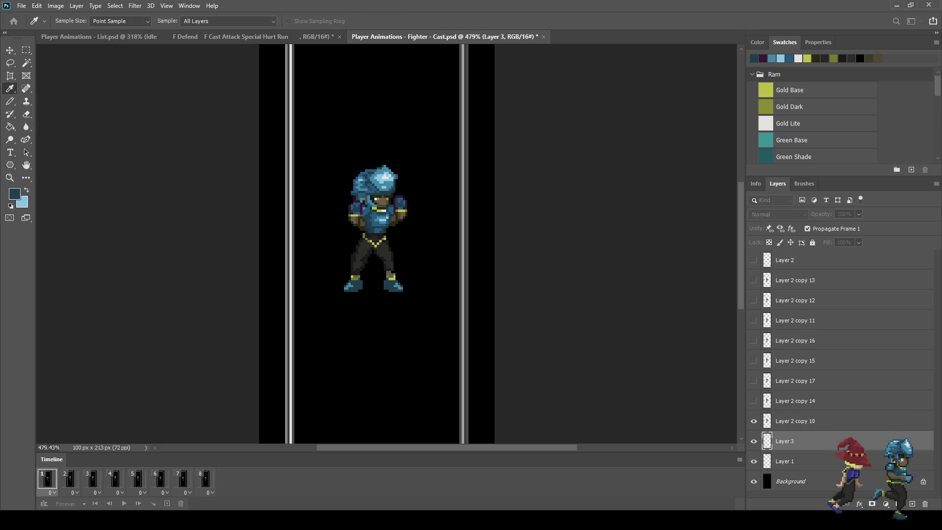
Draw jagged light-blue flame outlines on the left and right of the fighter.
key(e)
key(b)
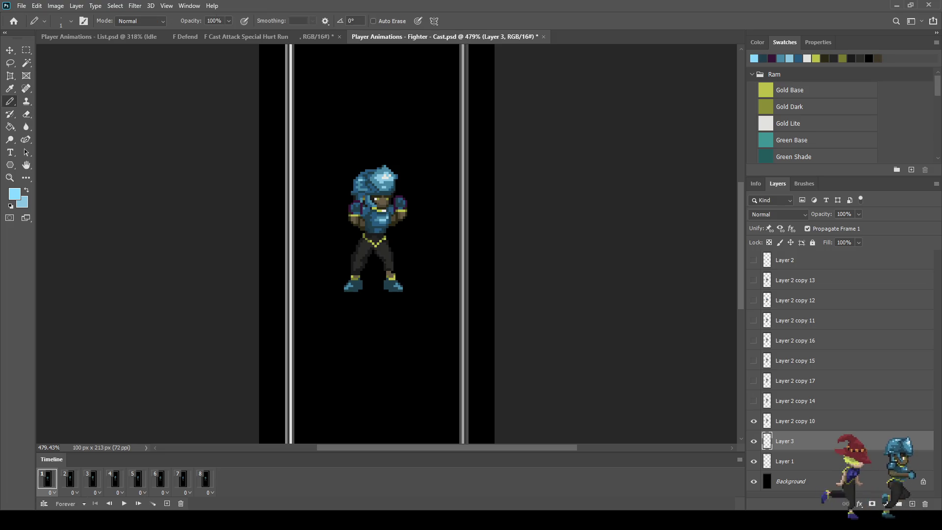
scroll(385, 252, up, 3)
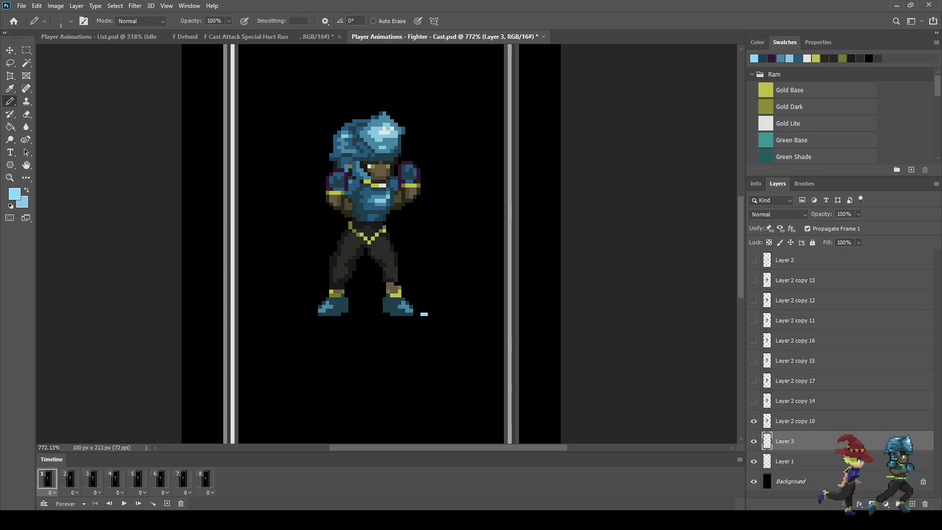
mouse_move(301, 269)
mouse_down()
mouse_move(320, 130)
mouse_move(354, 114)
mouse_up()
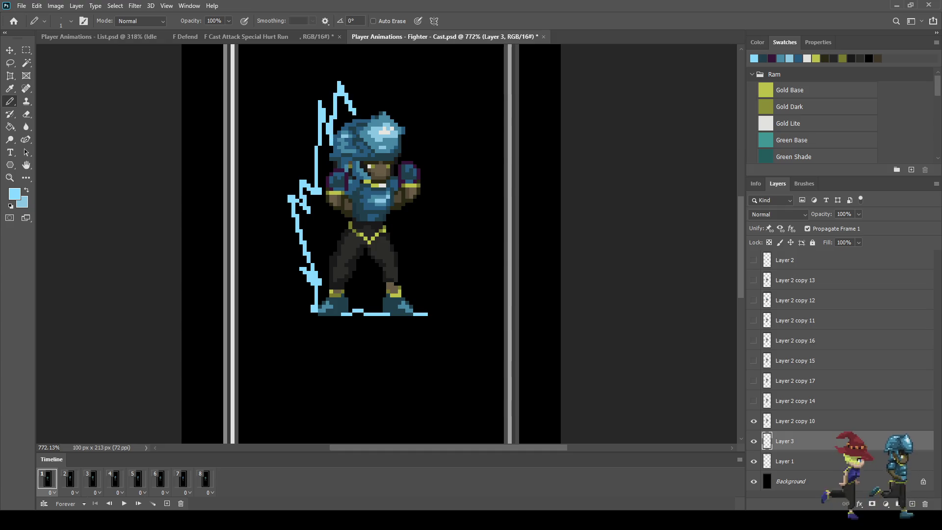
mouse_move(423, 171)
mouse_down()
mouse_move(461, 203)
mouse_move(442, 277)
mouse_up()
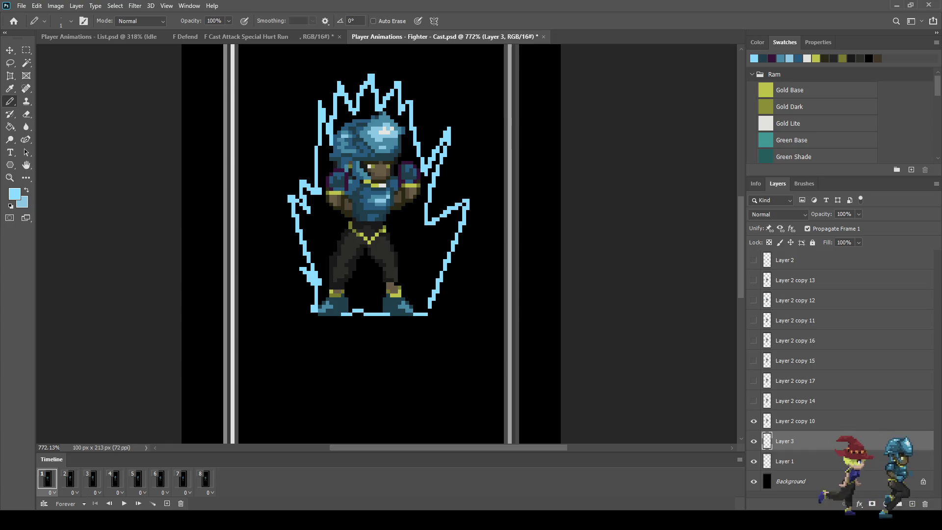
Fill the inside of the flame outline with solid light blue.
key(g)
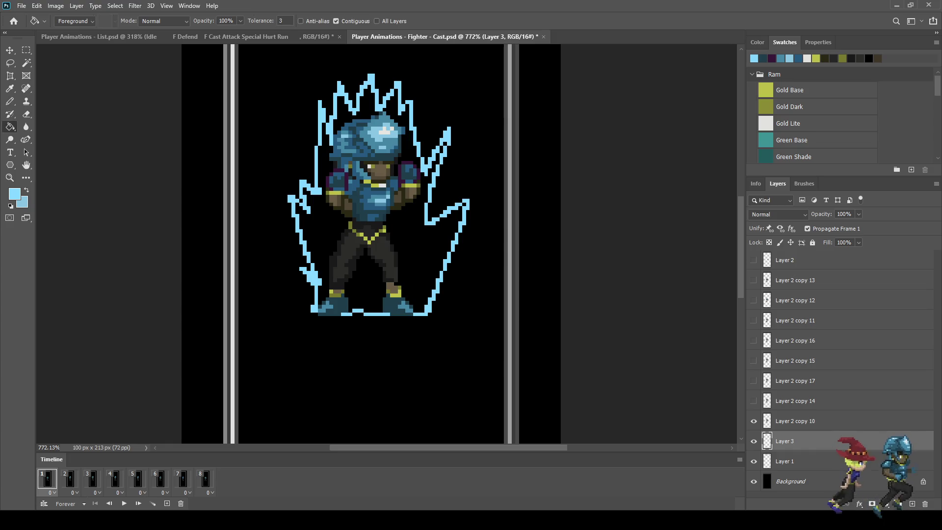
click(434, 236)
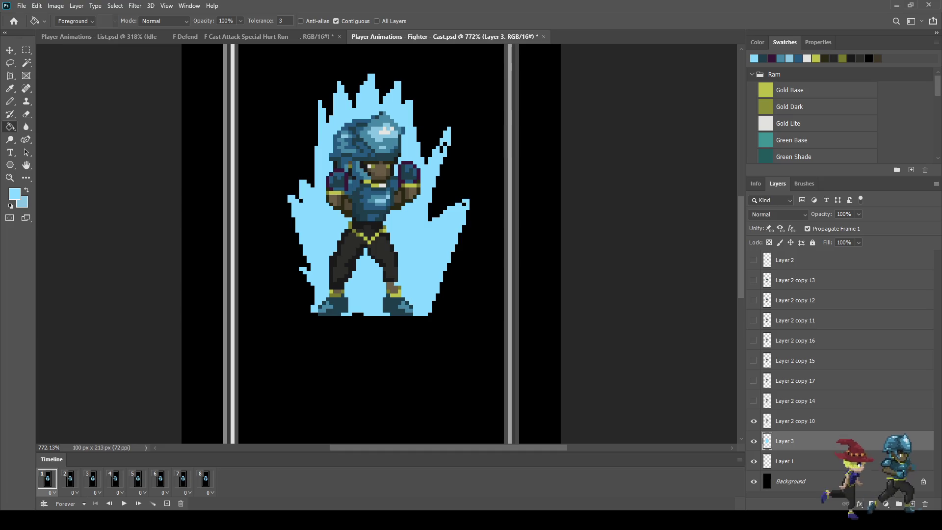
key(b)
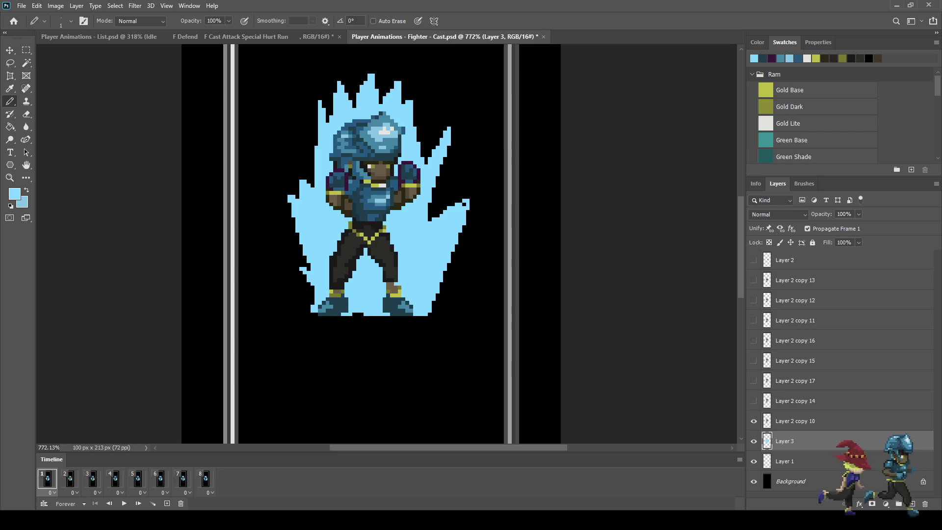
scroll(393, 250, down, 5)
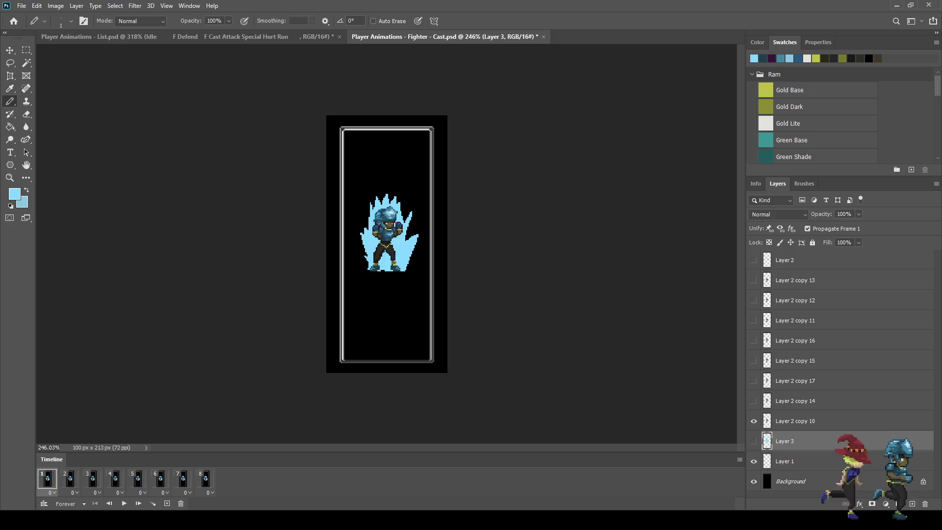
Toggle the aura layer's visibility and check the aura across frames 2 to 7.
key(ctrl+comma)
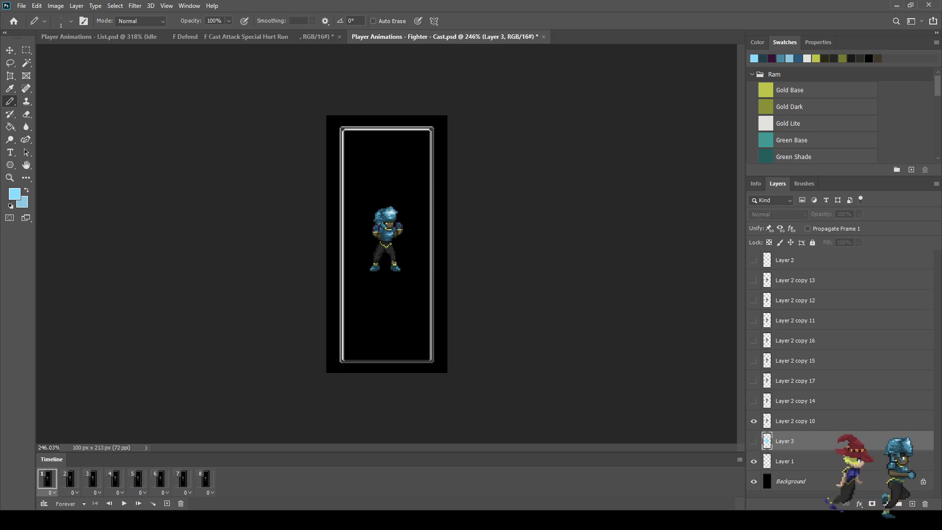
key(ctrl+comma)
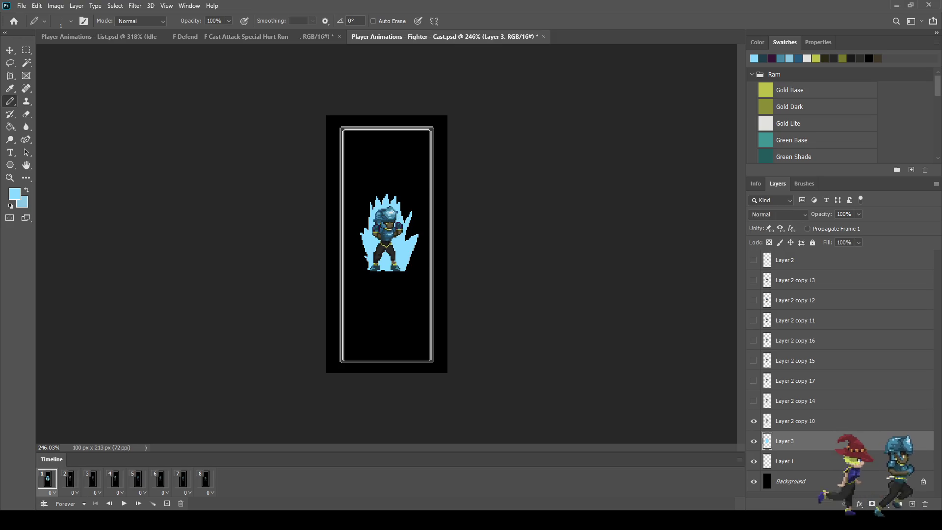
click(69, 478)
click(92, 479)
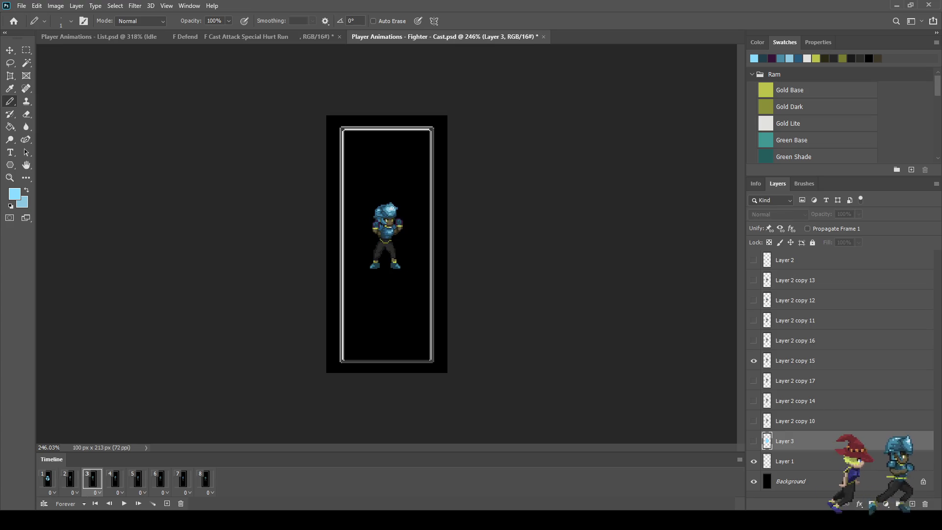
click(115, 479)
click(138, 478)
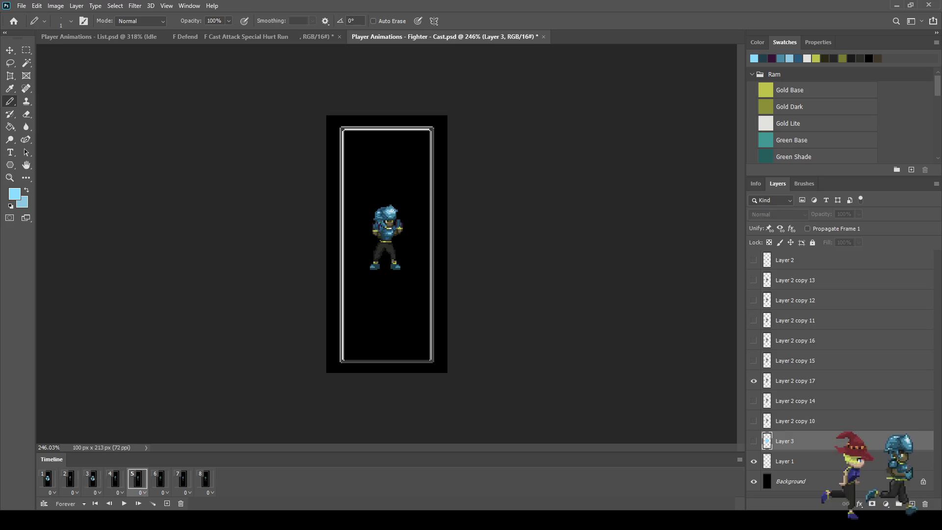
click(160, 479)
click(182, 478)
Play the animation to preview the aura, stopping on frame 1.
key(space)
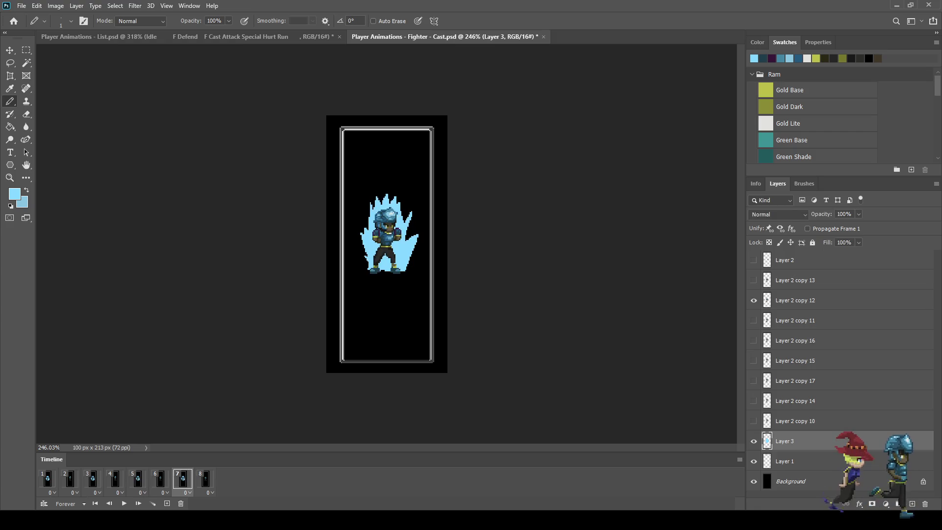
scroll(387, 244, down, 3)
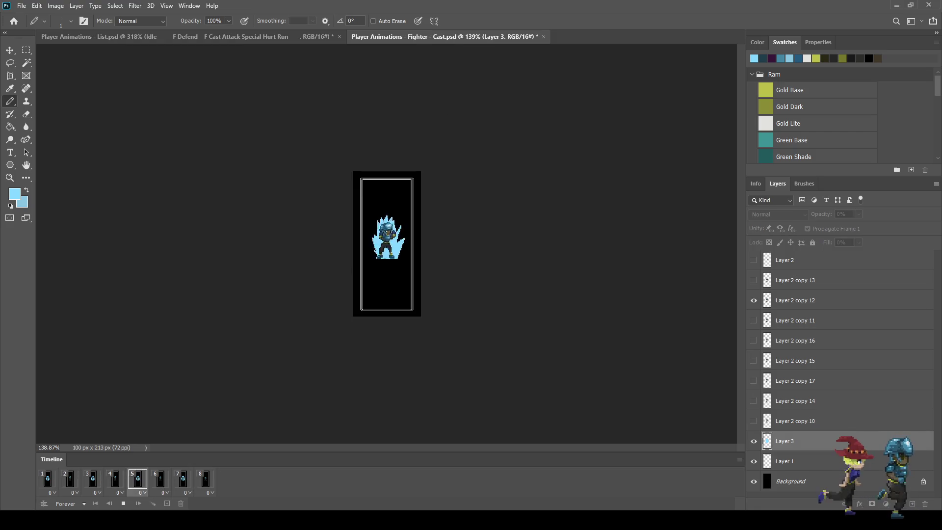
scroll(387, 244, up, 5)
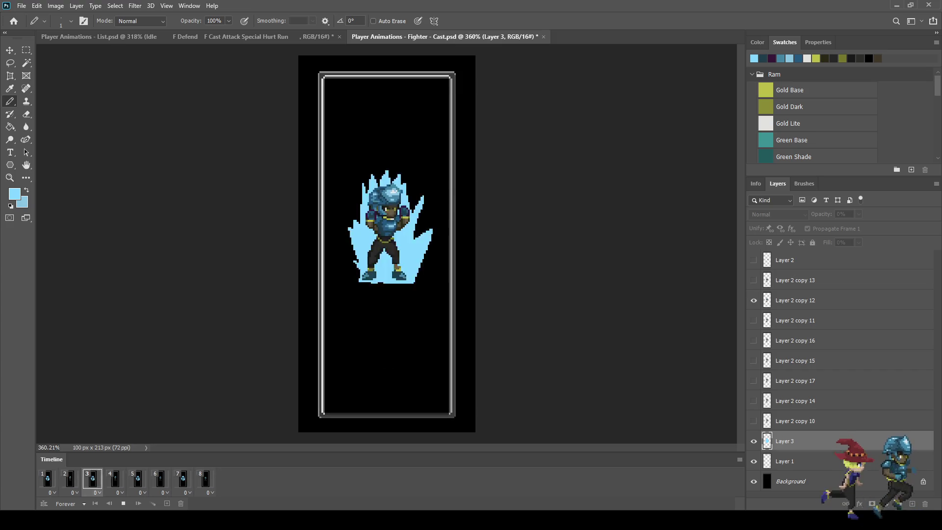
key(space)
key(w)
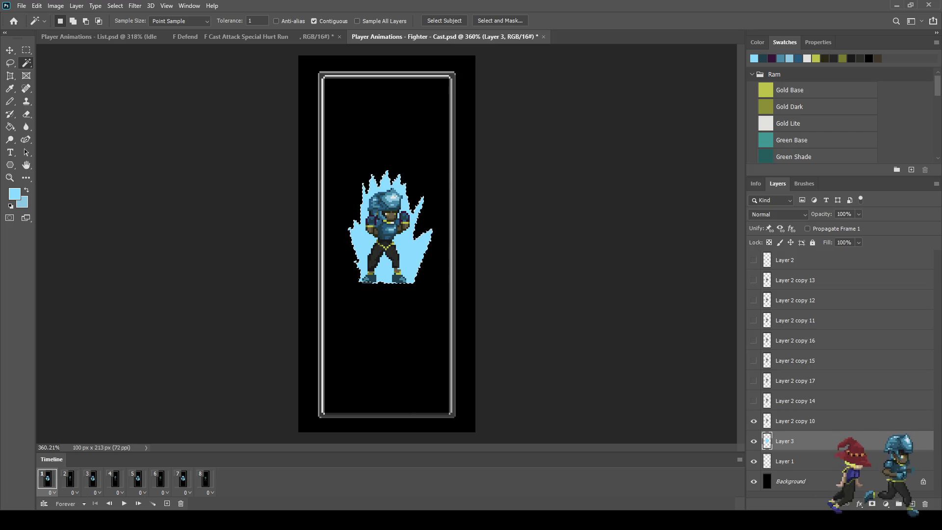
Recolour the aura a darker steel blue and preview the animation.
key(i)
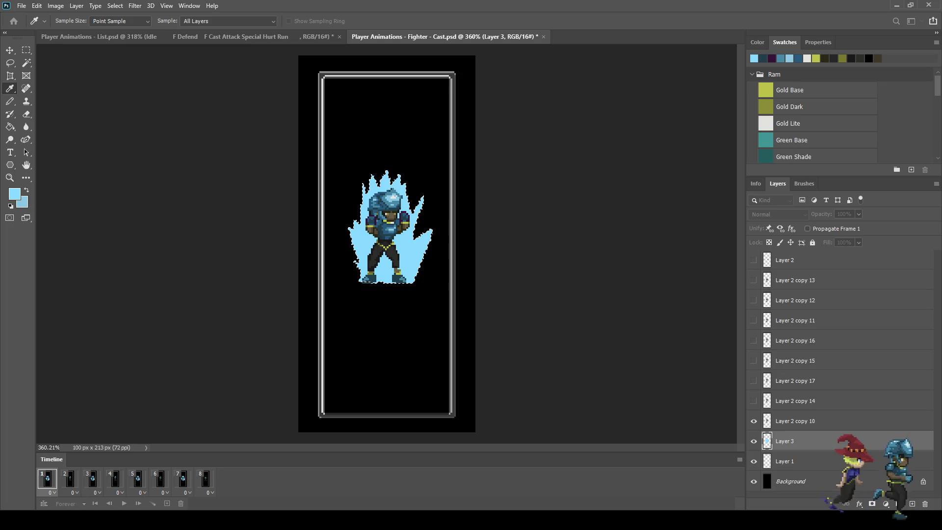
key(w)
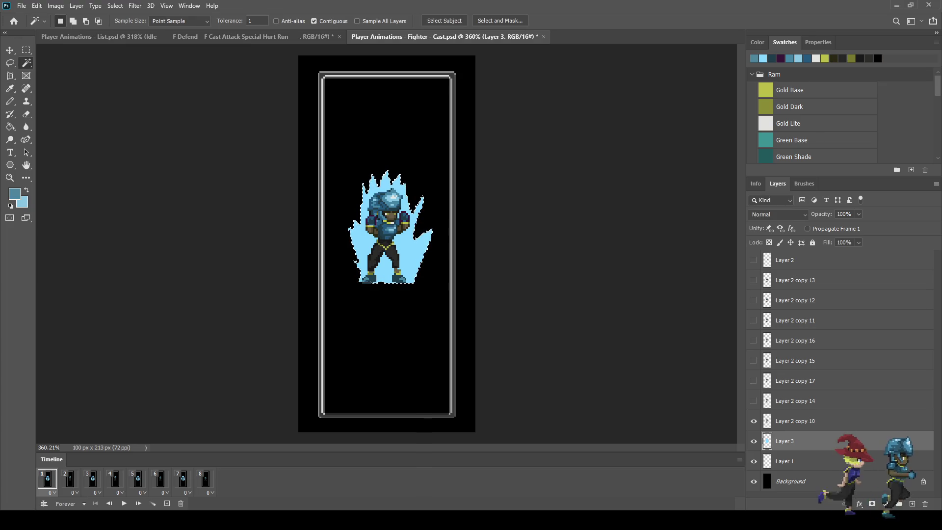
key(g)
key(space)
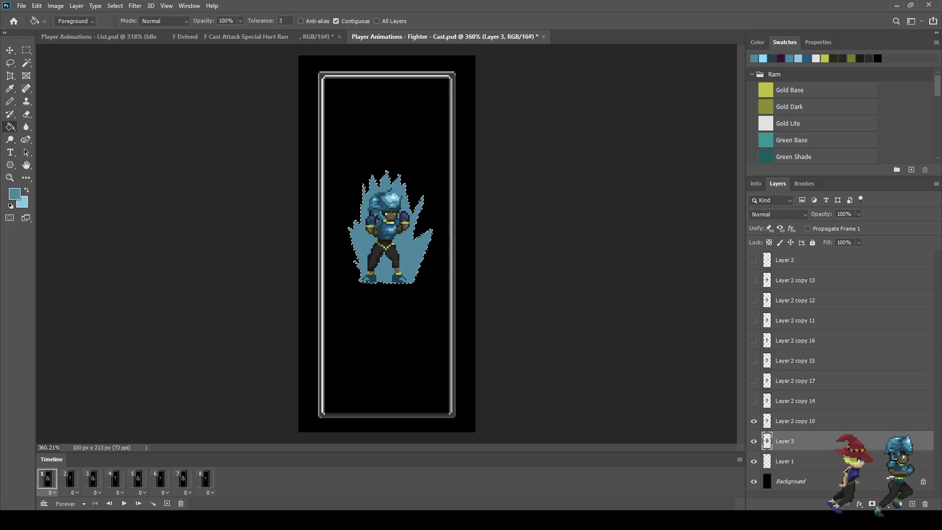
scroll(386, 244, down, 5)
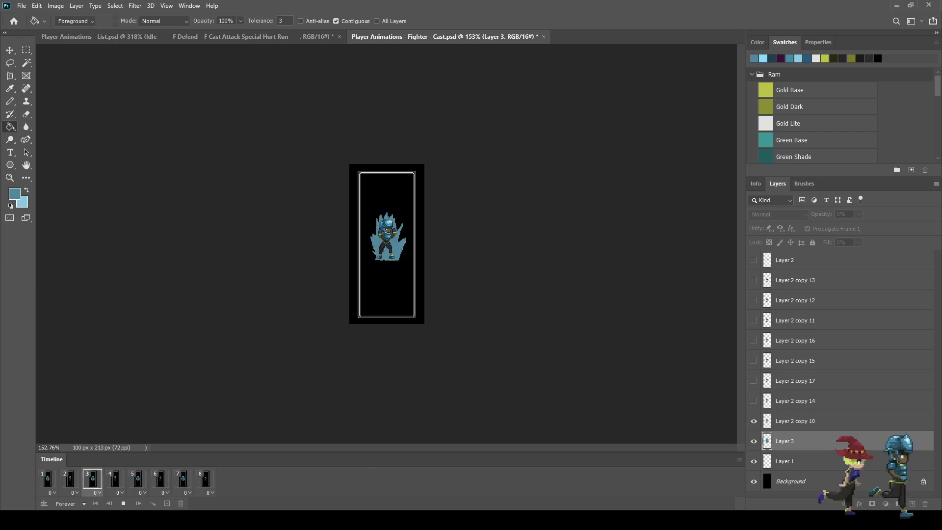
key(space)
On frame 3, hide Layer 3 and duplicate it as Layer 3 copy.
click(48, 479)
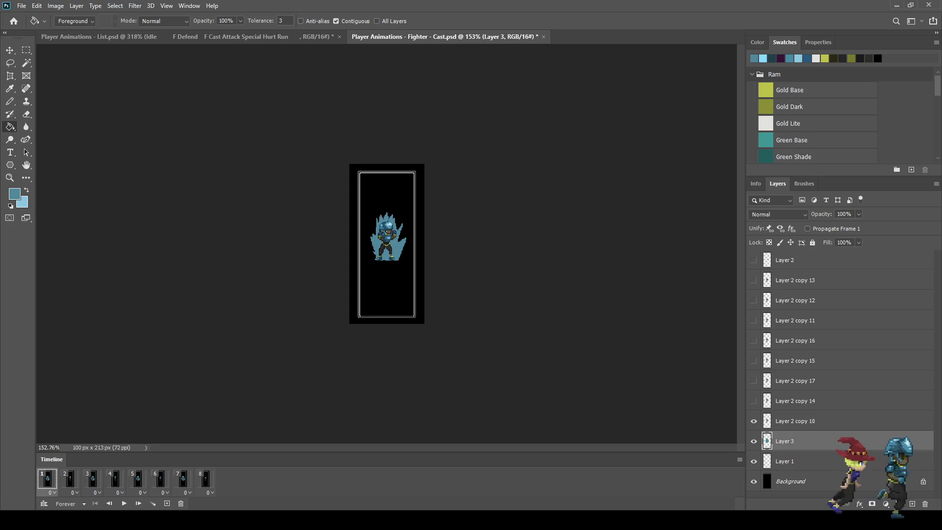
click(71, 479)
click(92, 479)
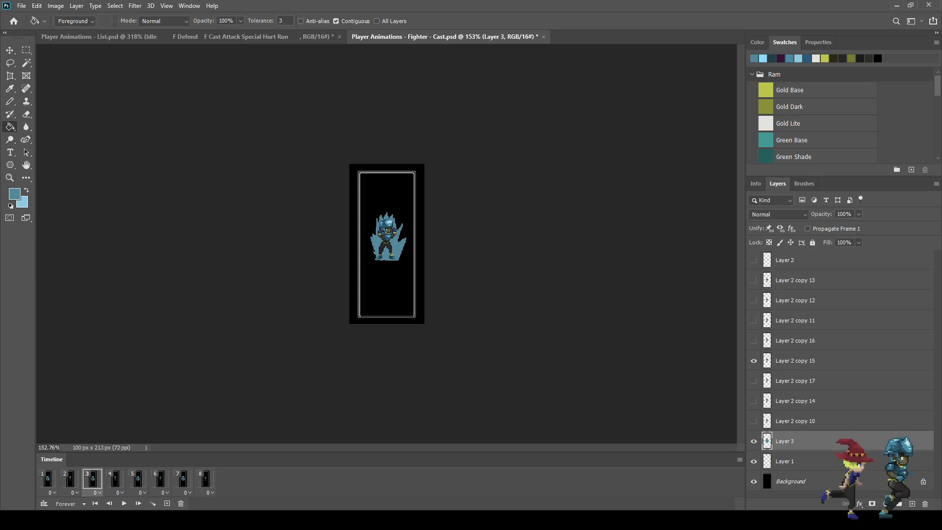
click(754, 441)
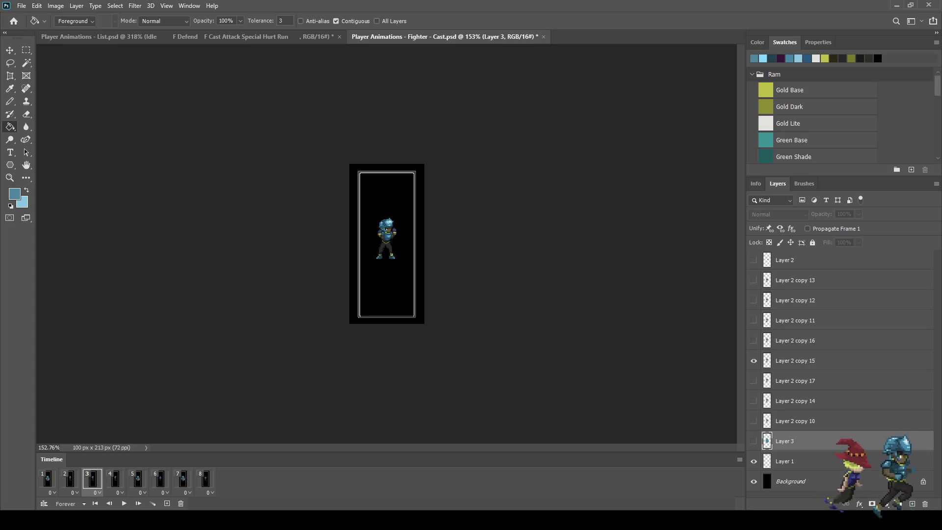
key(ctrl+j)
click(754, 441)
scroll(386, 230, up, 5)
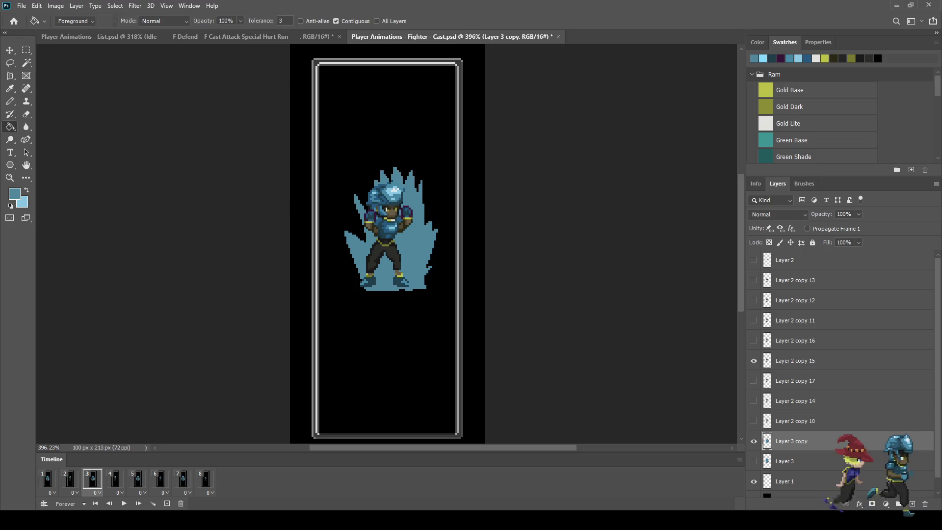
Nudge Layer 3 copy left and preview the shifted aura across frames 3 to 7.
key(ctrl+Left)
key(ctrl+Left)
key(ctrl+Left)
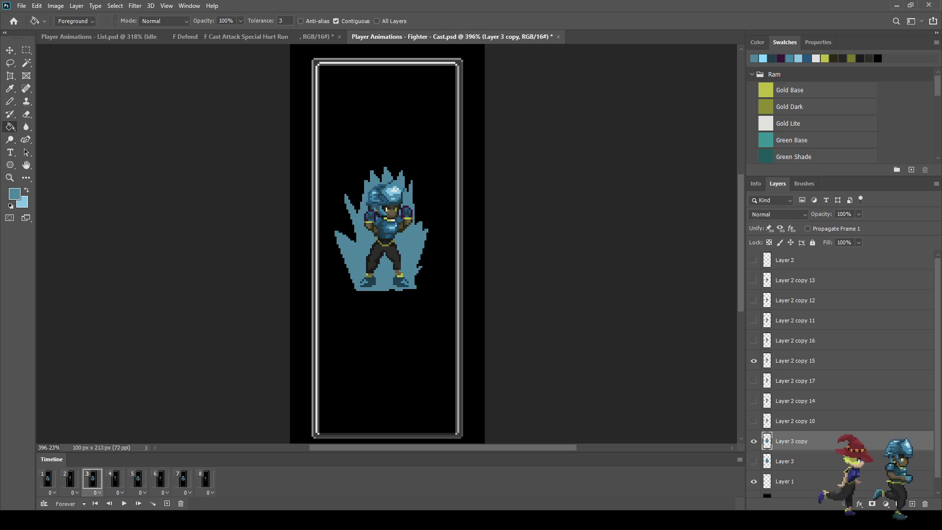
key(Right)
key(Right)
key(Right)
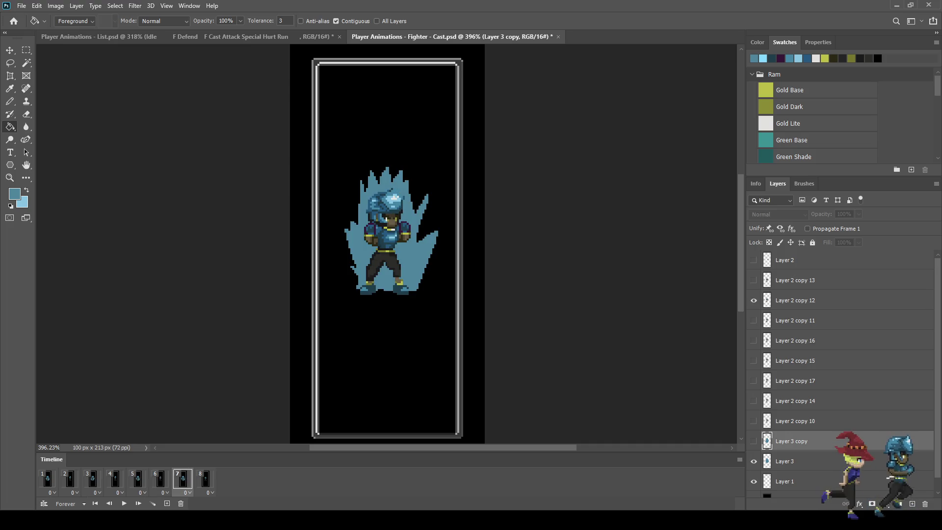
key(space)
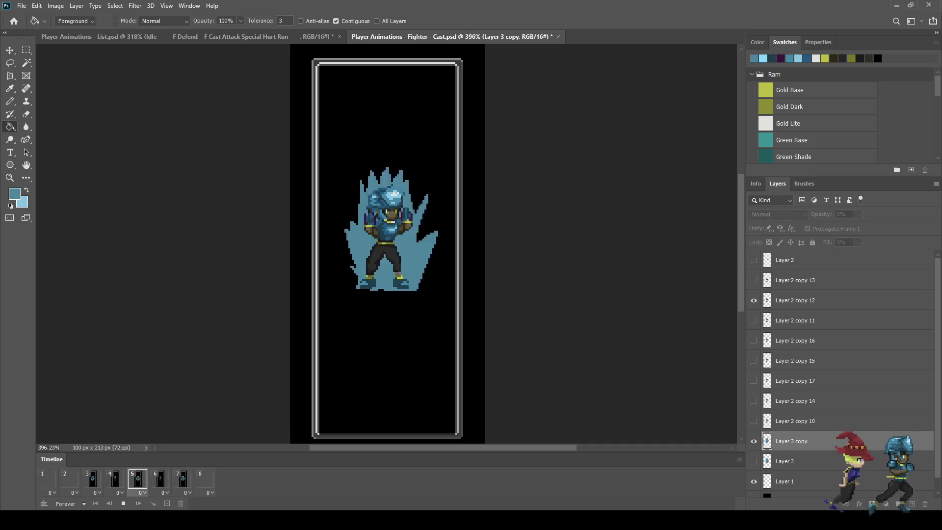
scroll(388, 239, down, 5)
scroll(386, 244, down, 3)
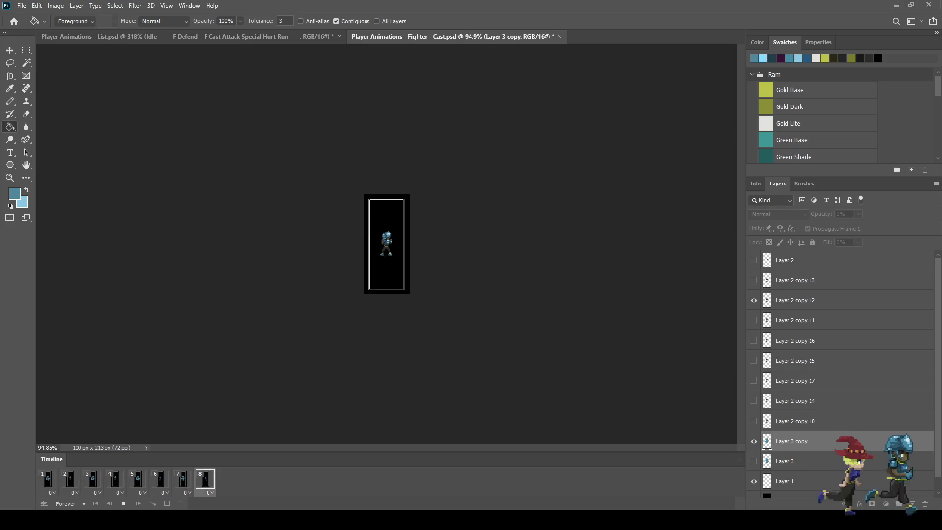
scroll(386, 244, up, 4)
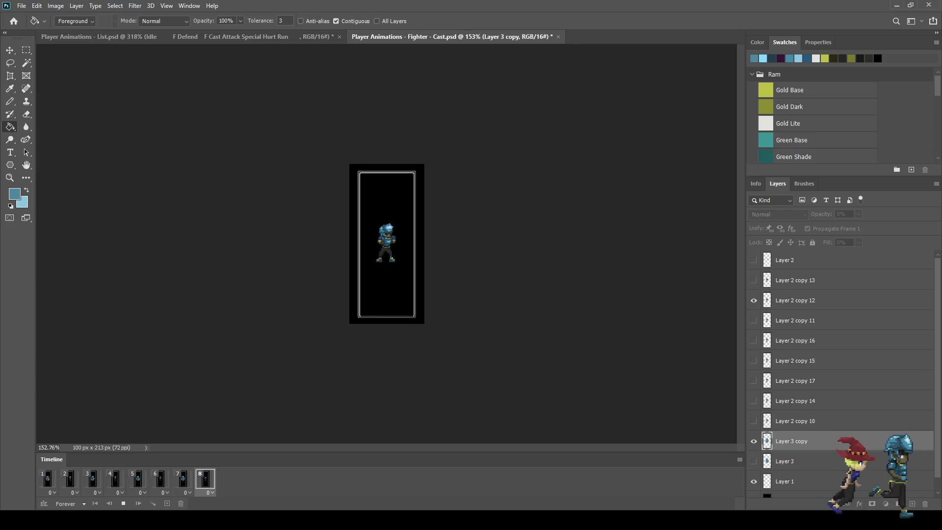
scroll(387, 243, up, 1)
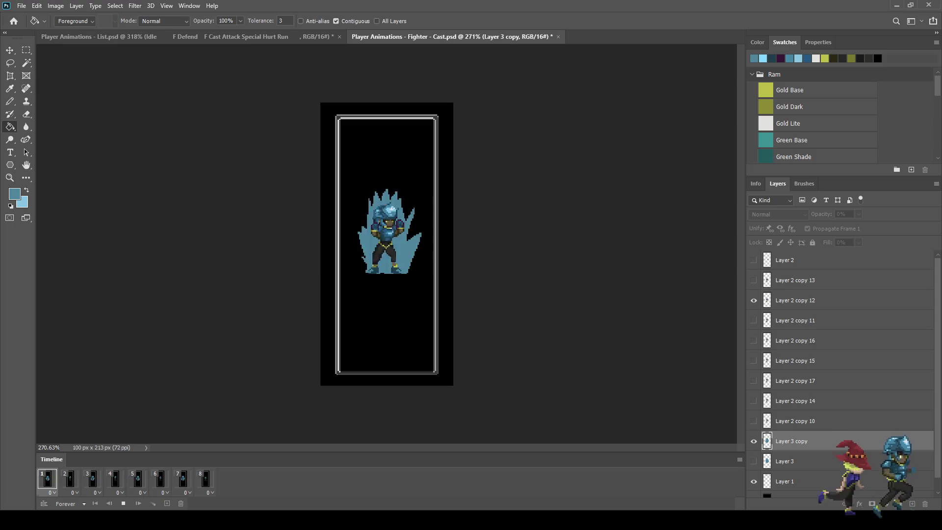
key(space)
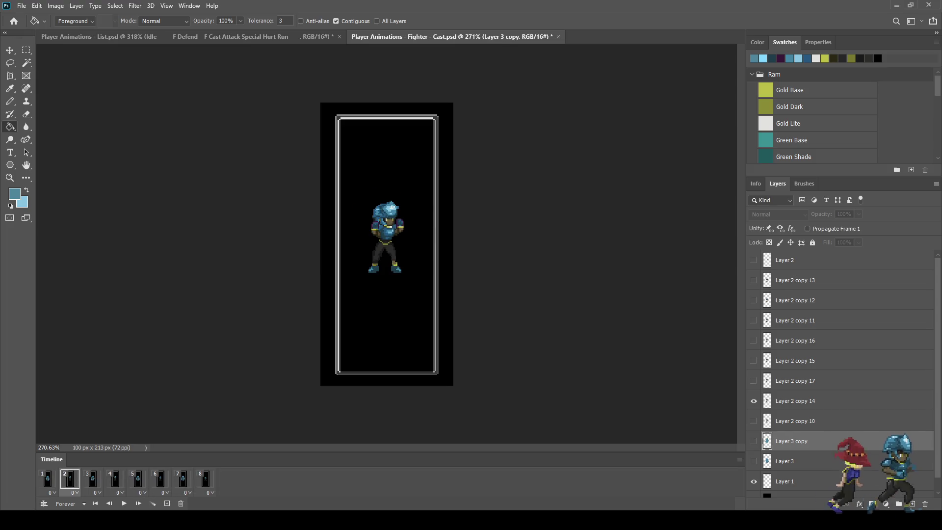
Free Transform both aura layers on frame 3 and replay the animation.
shift+click(784, 461)
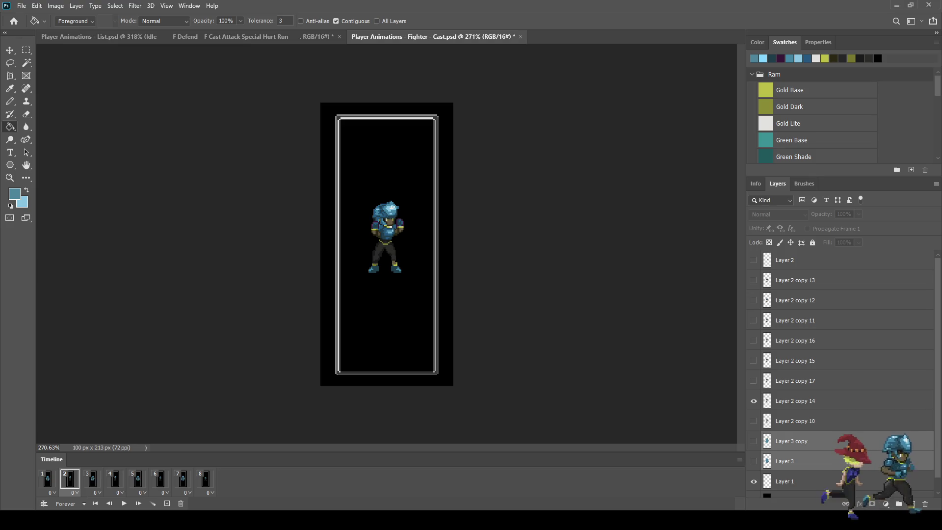
click(92, 479)
key(ctrl+t)
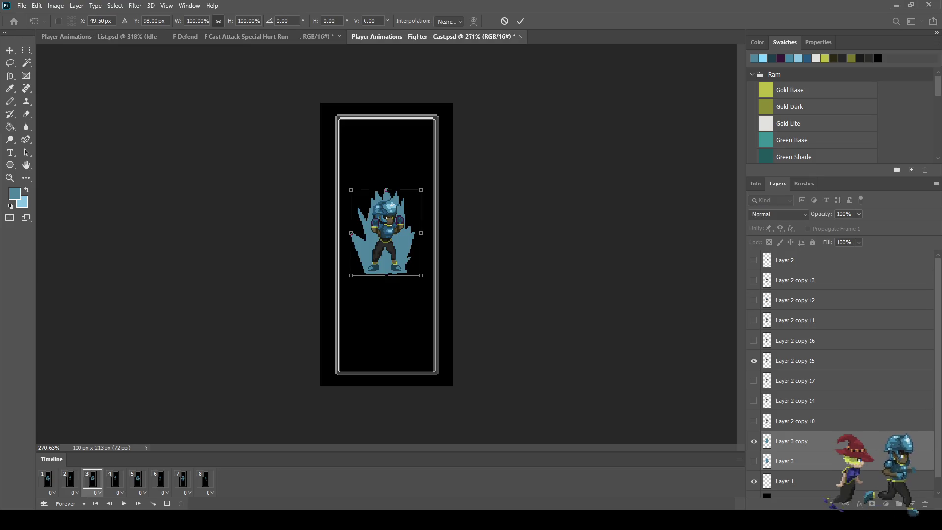
key(Return)
key(g)
key(space)
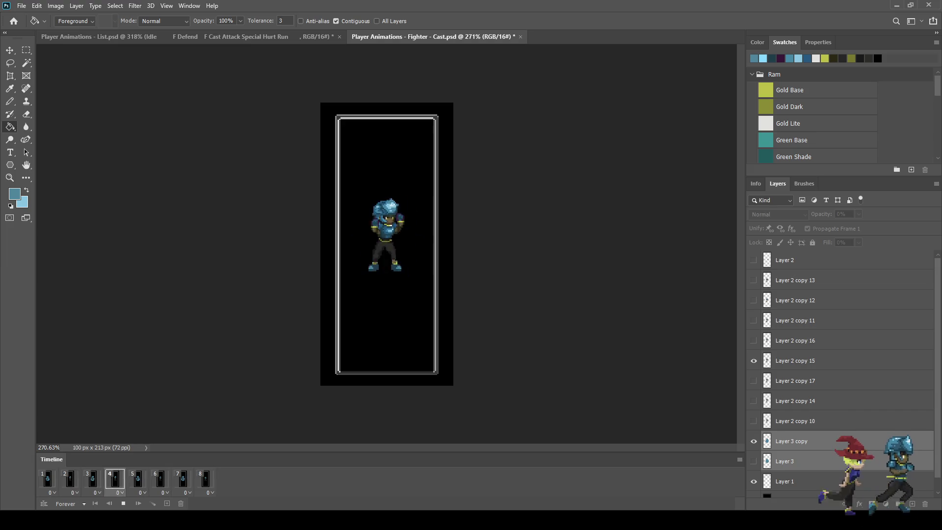
key(space)
key(space)
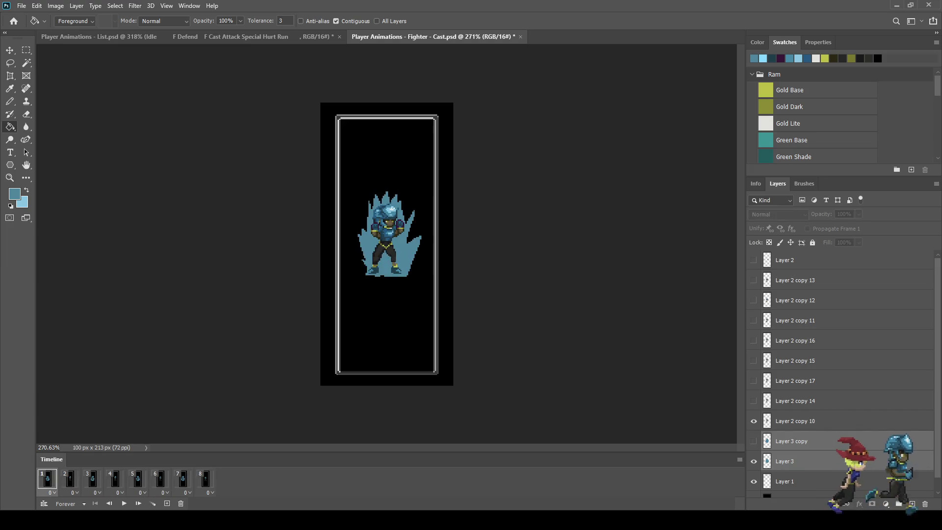
click(785, 461)
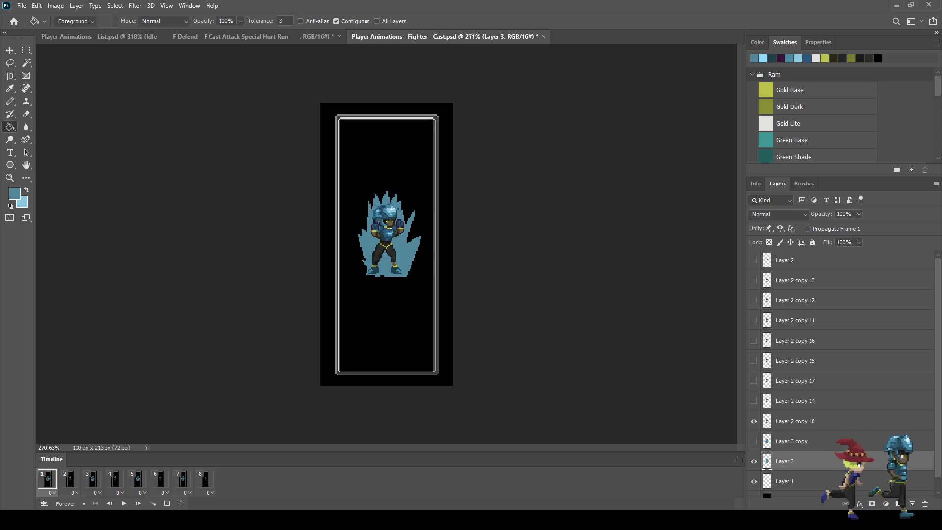
click(845, 215)
Set Layer 3 to 50% opacity and step through frames 2 to 7.
text(50)
key(Return)
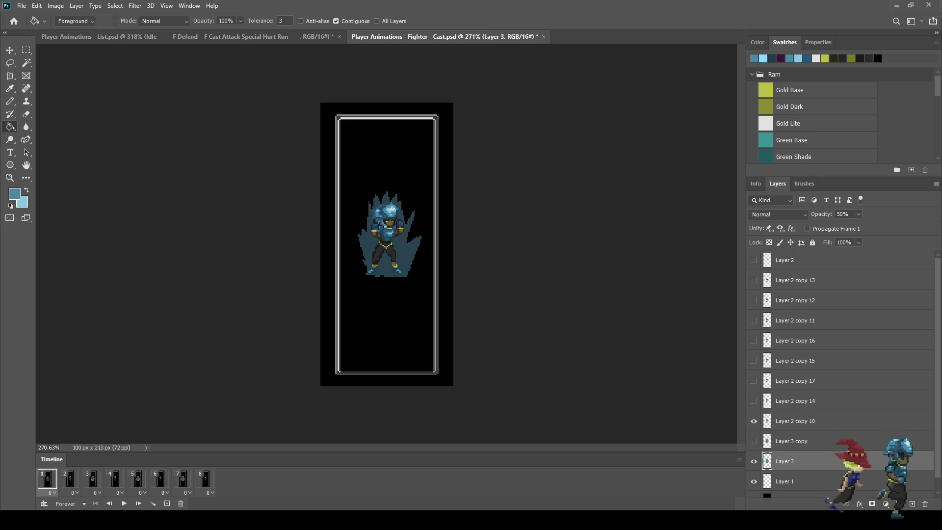
click(70, 478)
click(93, 479)
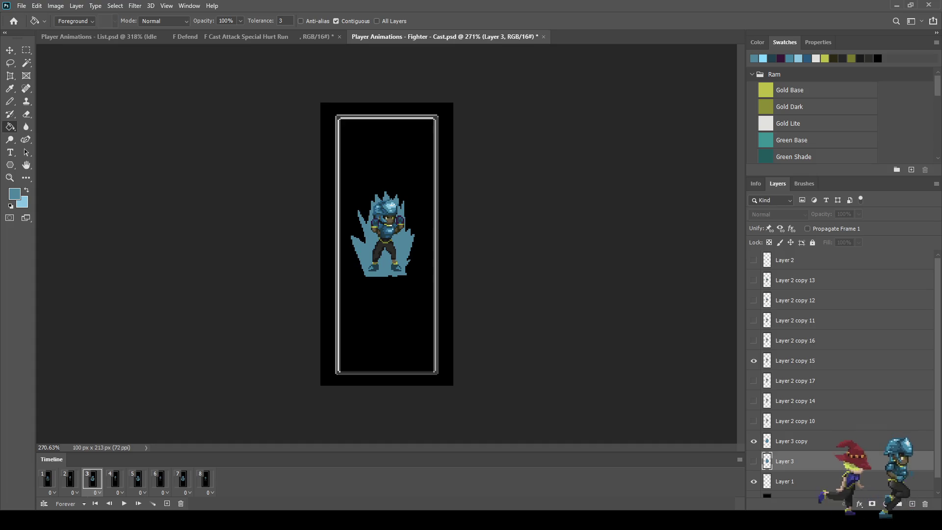
click(115, 478)
click(137, 478)
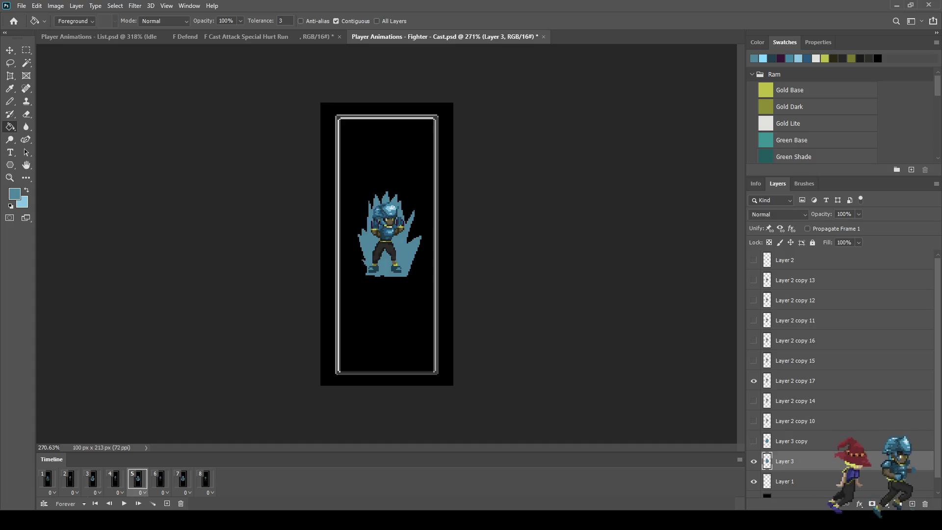
click(160, 478)
click(182, 479)
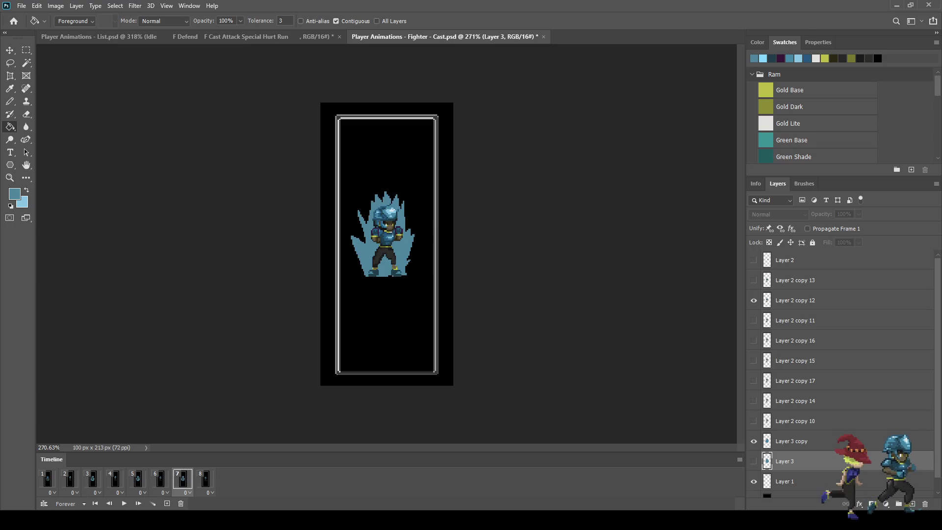
Give Layer 3 copy 50% opacity and preview the animation at actual size.
click(805, 441)
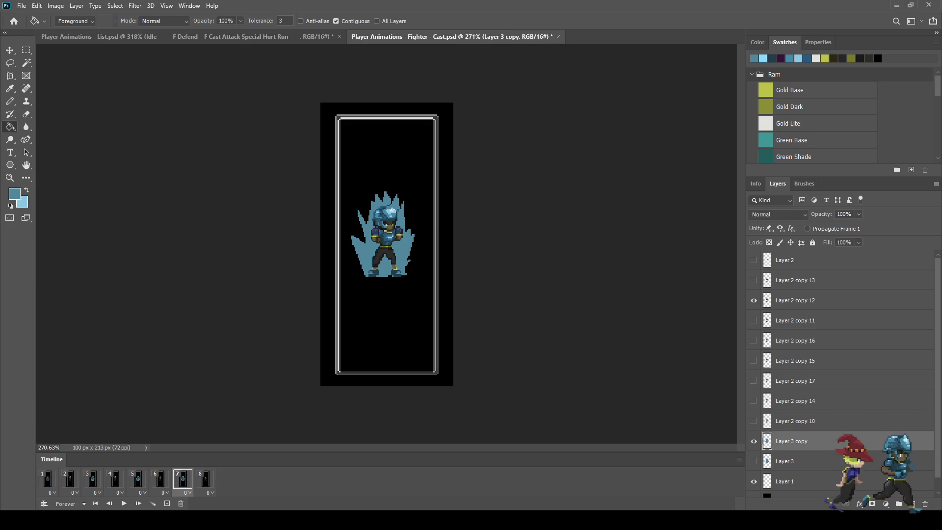
text(50)
key(Return)
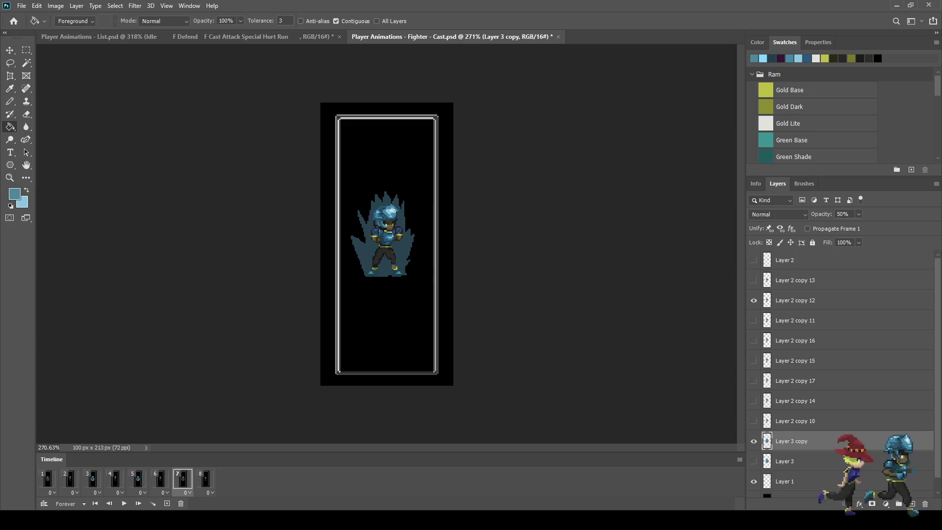
key(space)
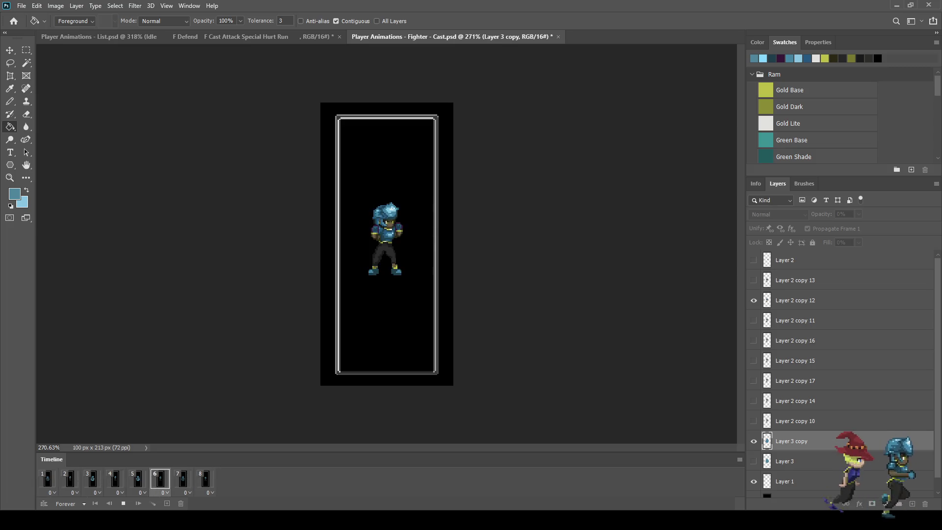
key(ctrl+1)
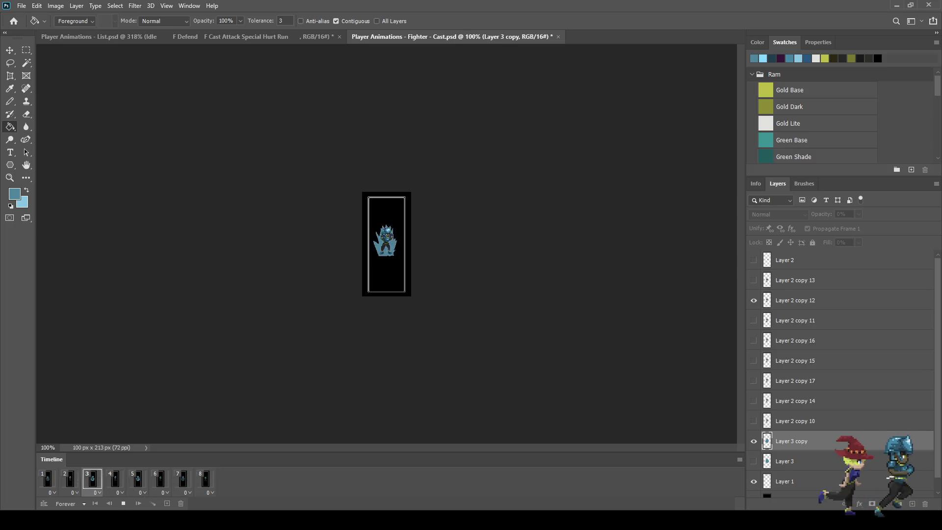
key(ctrl+plus)
key(ctrl+plus)
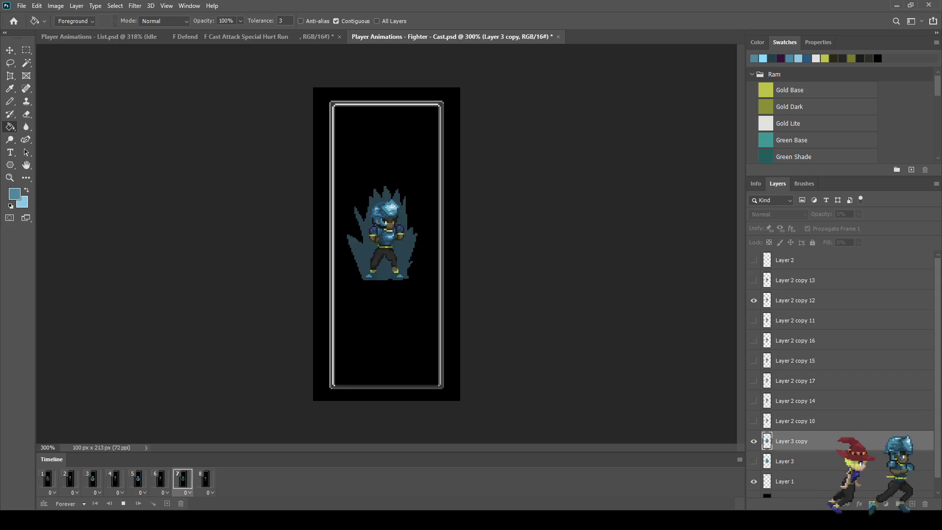
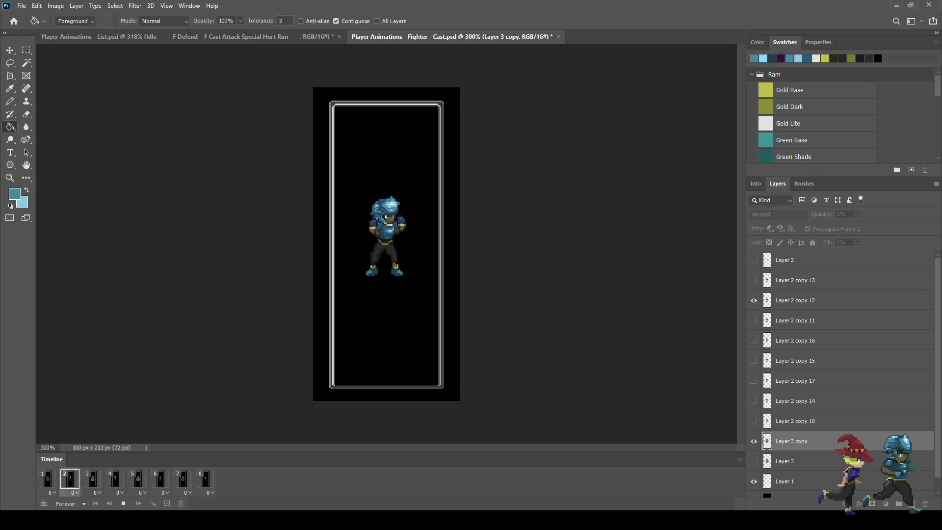
Stop playback, delete Layer 3 and Layer 3 copy, and review animation frames 1–4.
key(space)
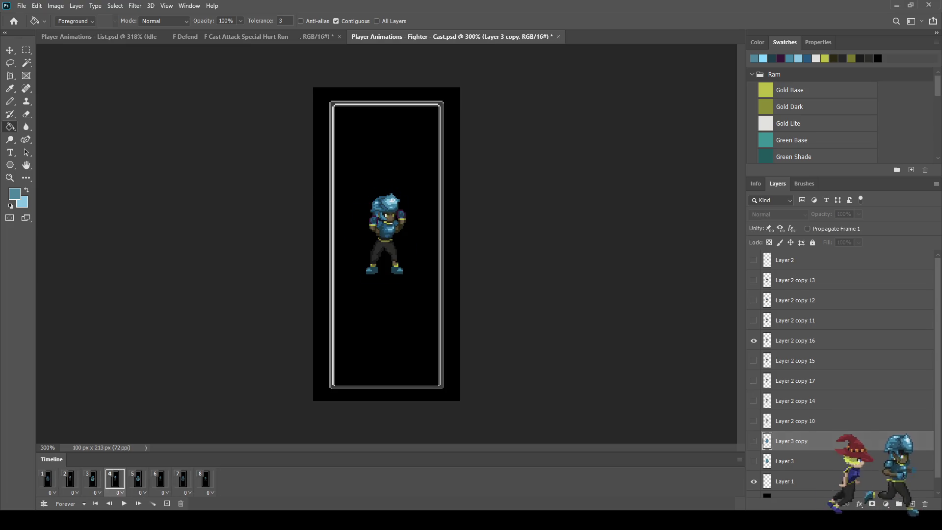
shift+click(785, 461)
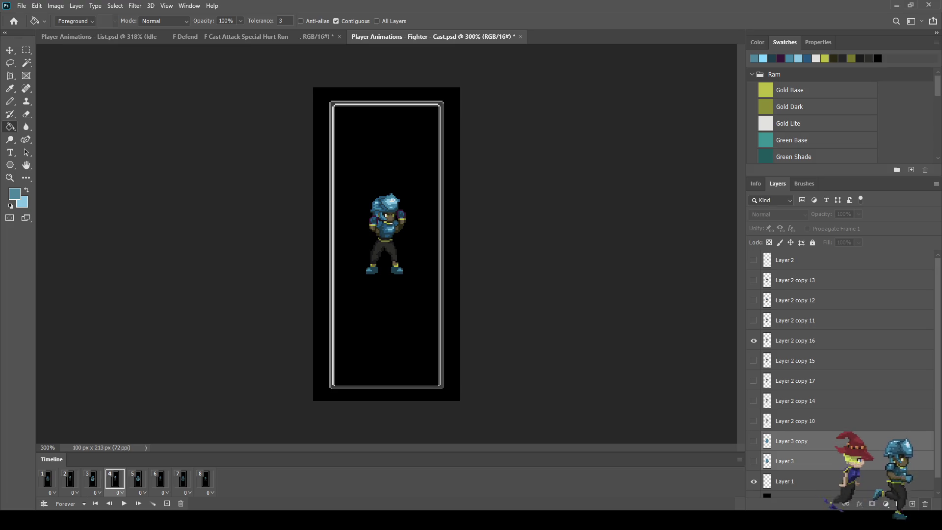
key(Delete)
click(47, 479)
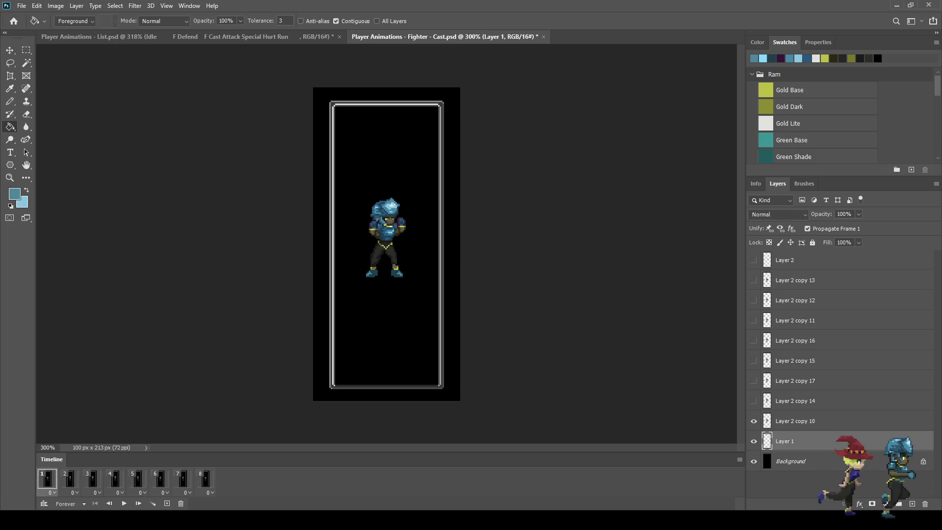
click(69, 479)
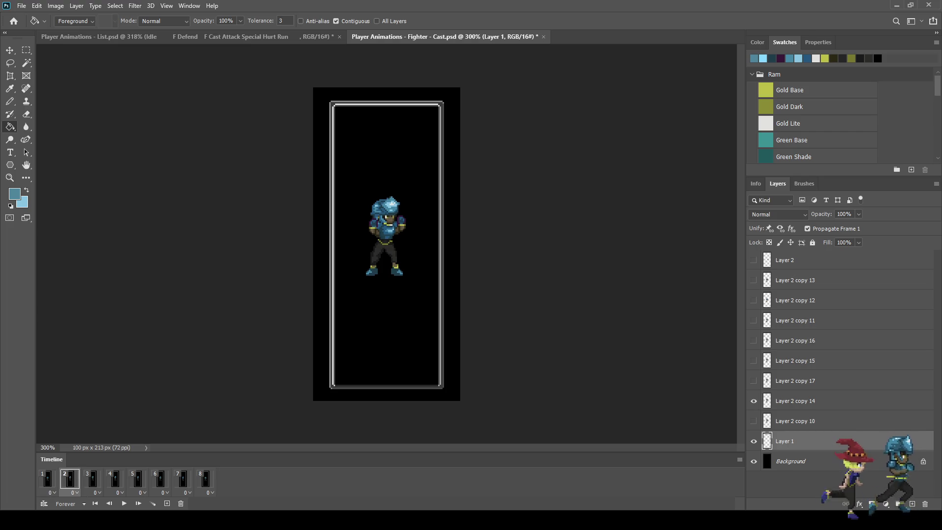
click(92, 479)
click(115, 480)
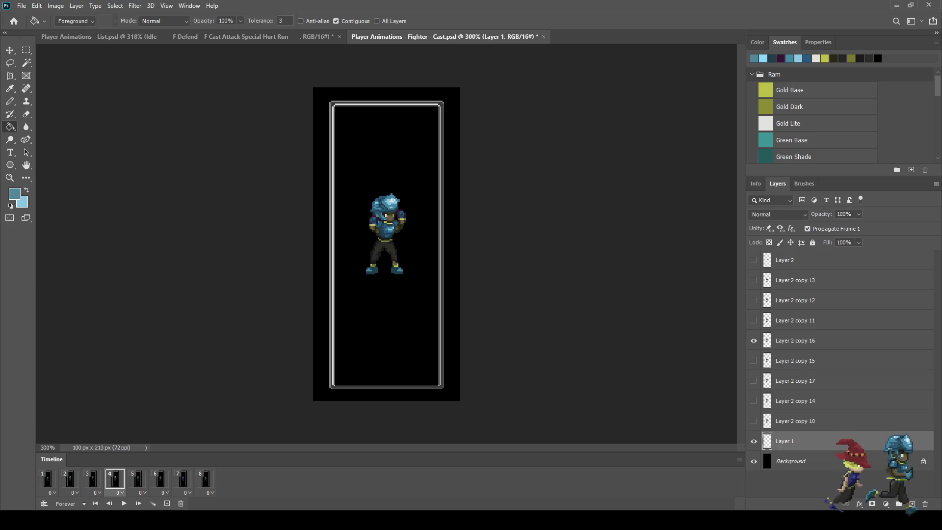
Duplicate Layer 2 copy 16 as Layer 2 copy 18 and drag it just above Layer 1.
click(795, 341)
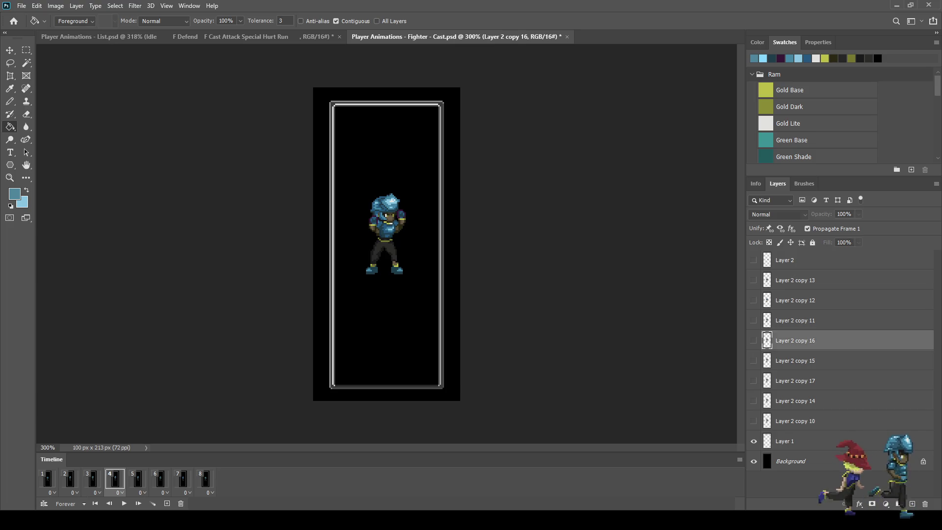
click(754, 340)
key(ctrl+j)
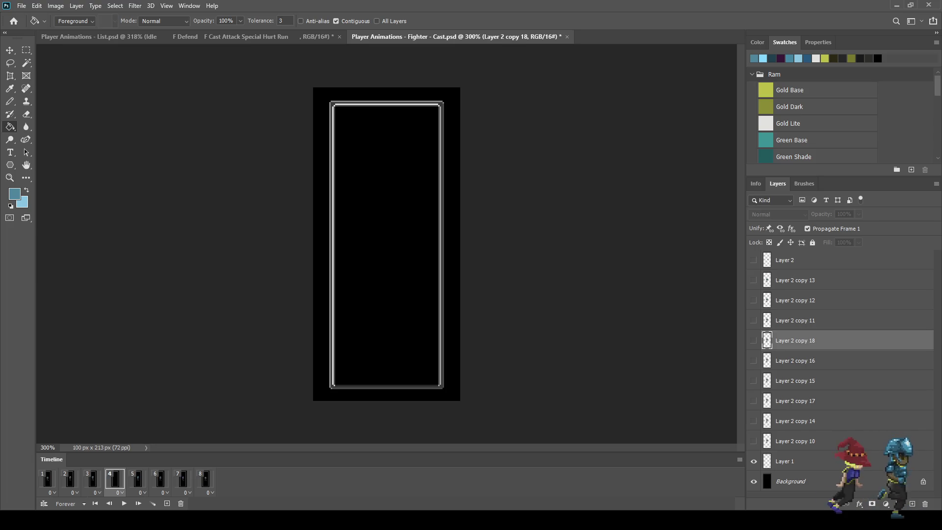
click(754, 360)
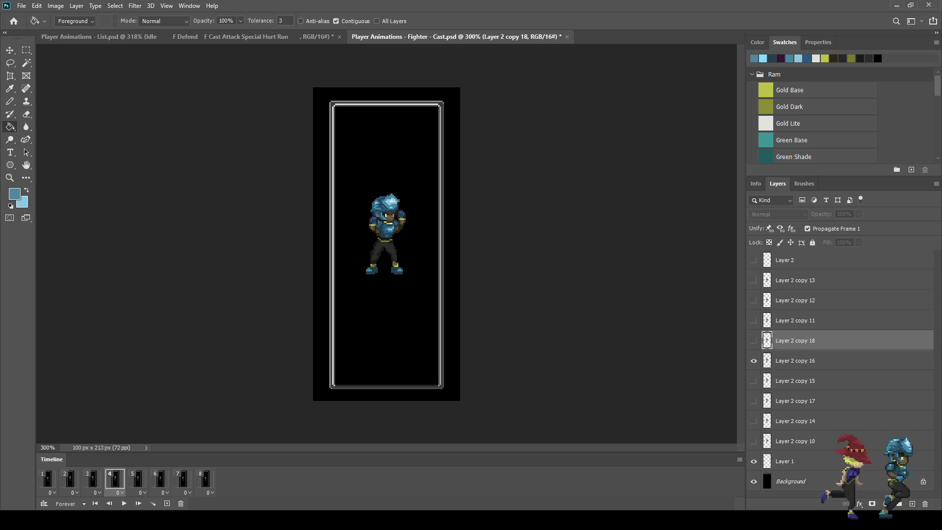
click(47, 480)
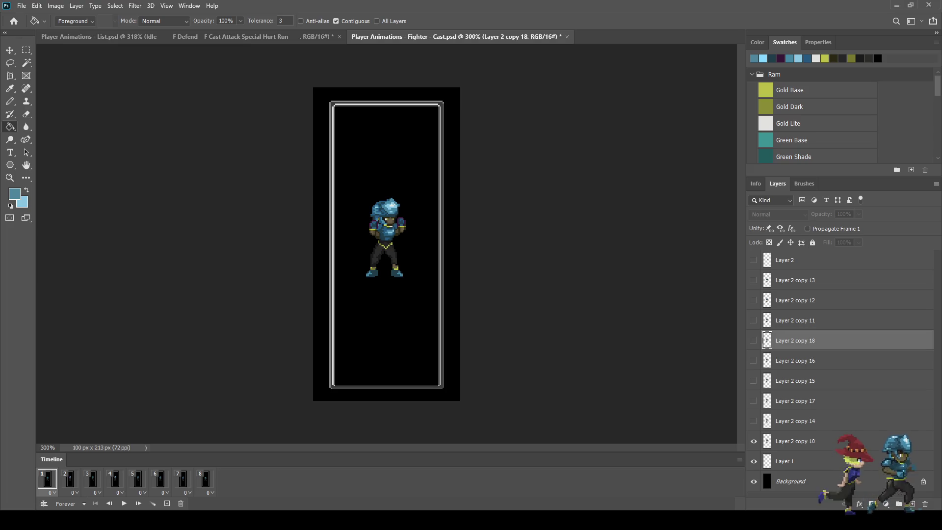
drag(795, 340, 795, 452)
Scale the Layer 2 copy 18 sprite to about 117.6%, nudge it into place, and commit.
key(ctrl+t)
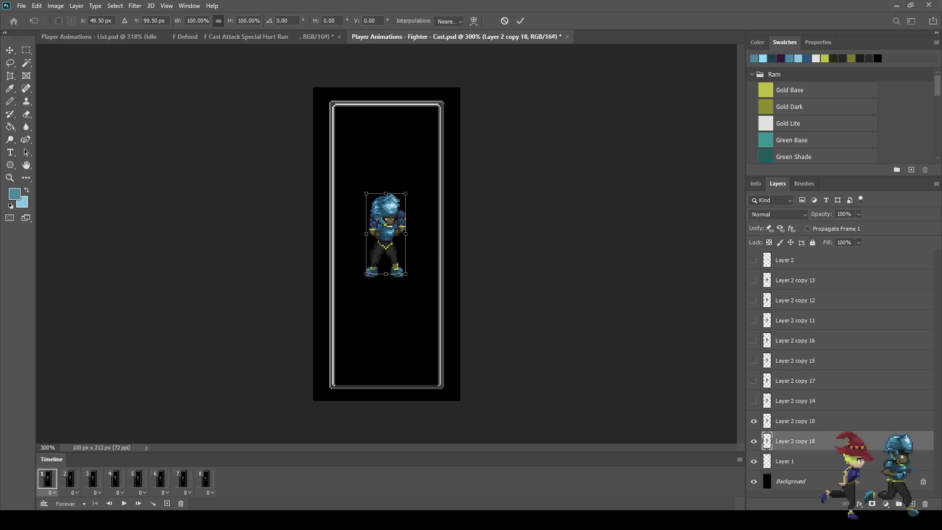
scroll(397, 236, up, 3)
drag(408, 178, 414, 167)
drag(384, 228, 383, 239)
drag(354, 178, 351, 173)
drag(382, 238, 381, 239)
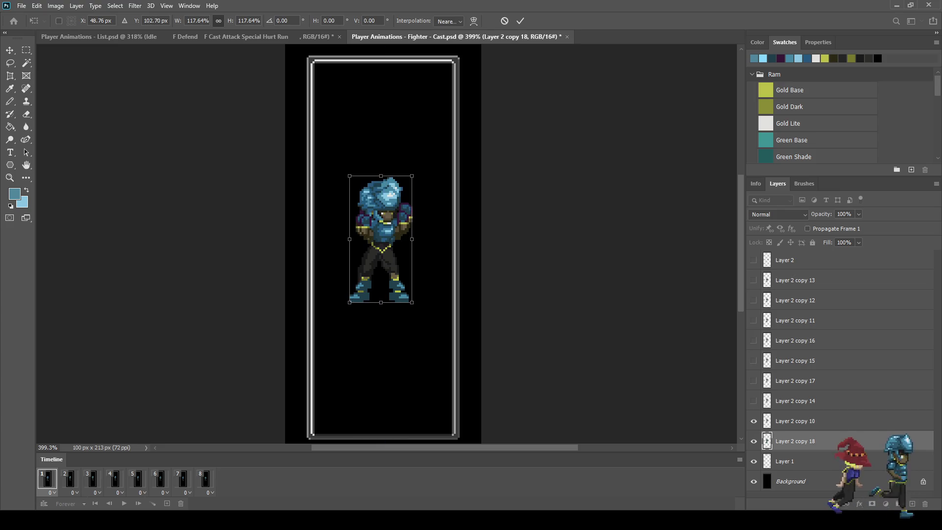
key(Up)
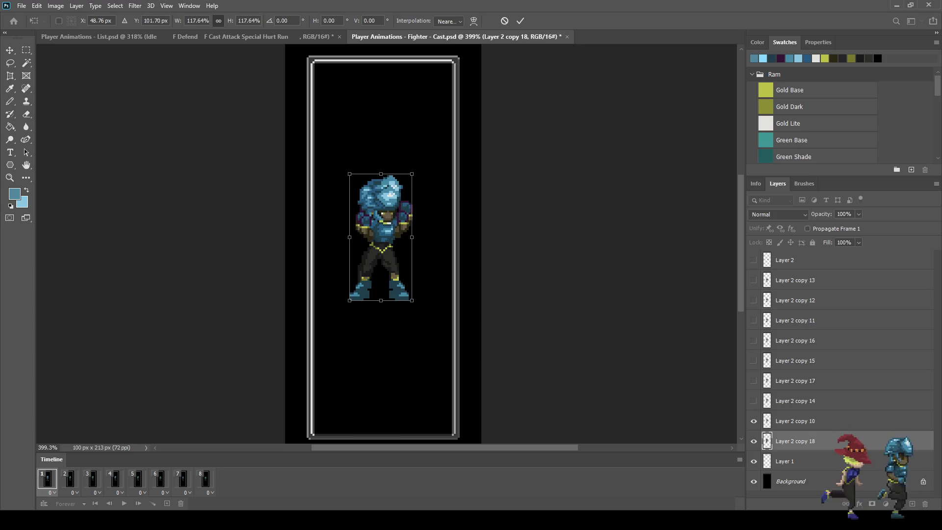
key(Return)
Select the empty area around the enlarged sprite with the Magic Wand.
key(g)
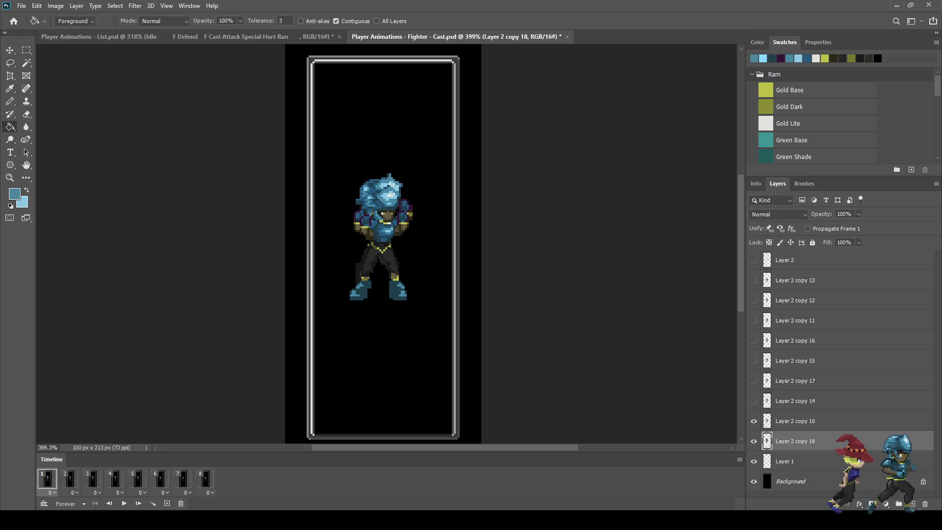
key(w)
click(343, 368)
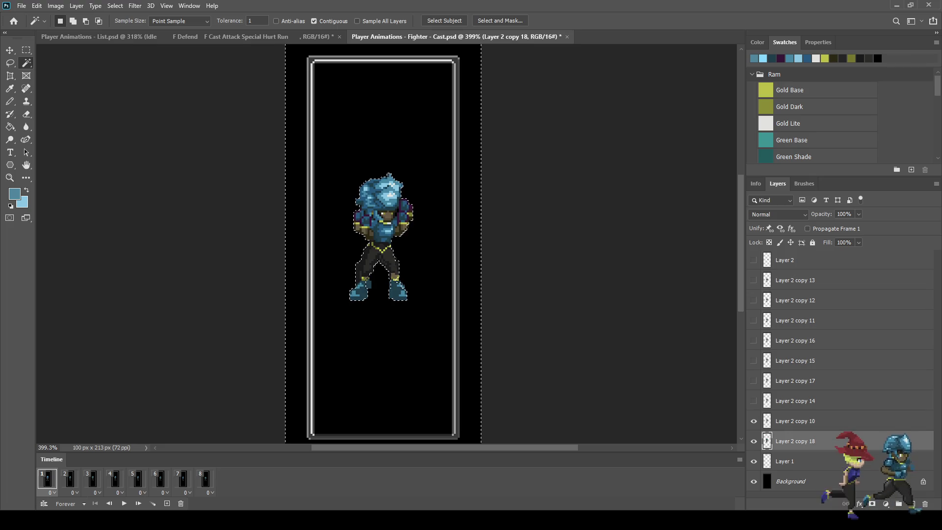
Invert to select the sprite's shape, hide Layer 2 copy 10, and reselect Layer 2 copy 18.
key(ctrl+shift+i)
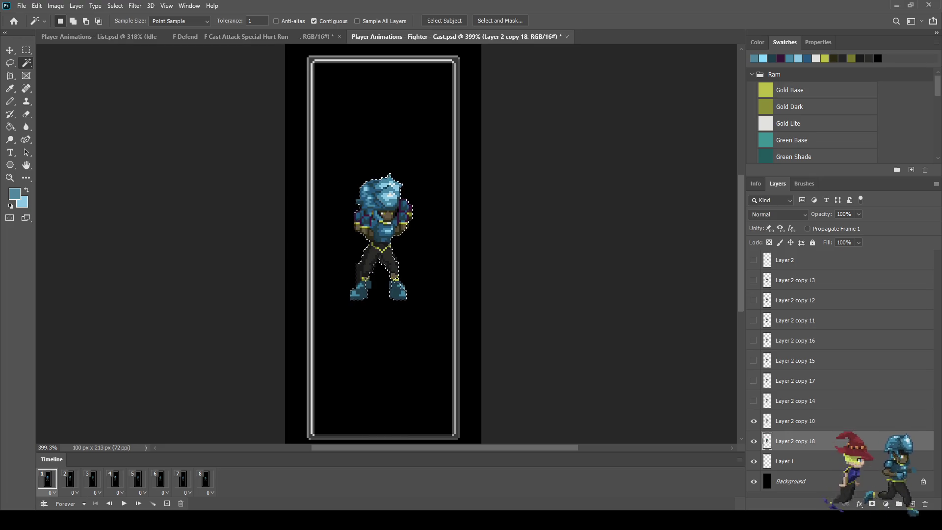
click(795, 421)
click(808, 229)
click(808, 229)
click(754, 421)
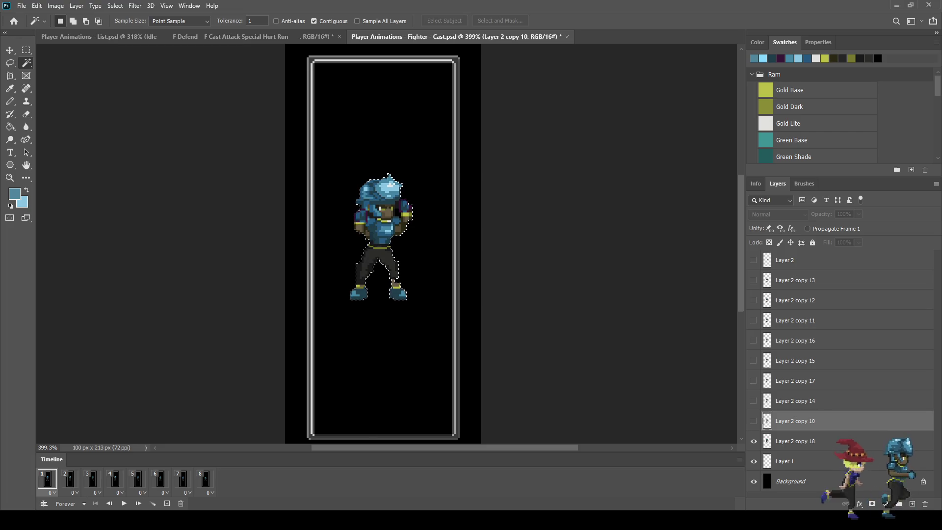
click(795, 442)
scroll(422, 225, up, 5)
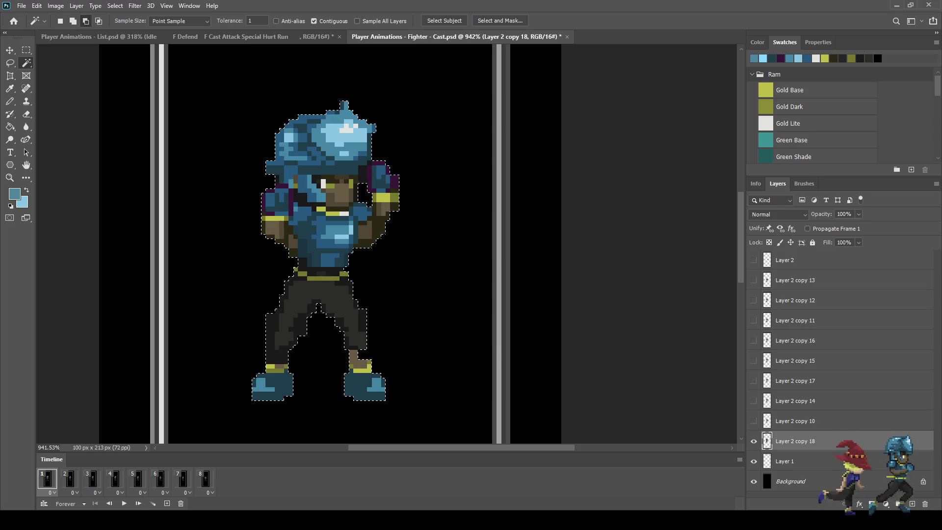
scroll(402, 295, down, 4)
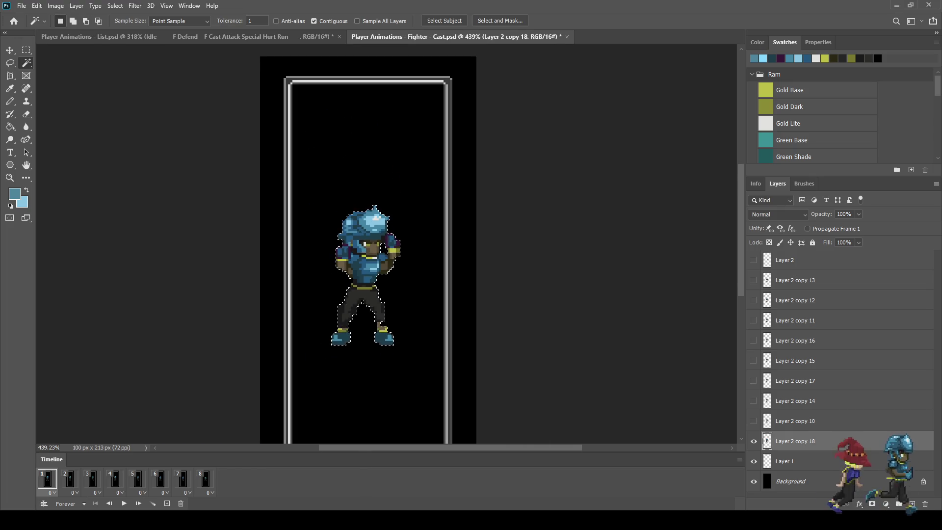
Set the Paint Bucket tolerance to 255 and sample white as the foreground colour.
key(g)
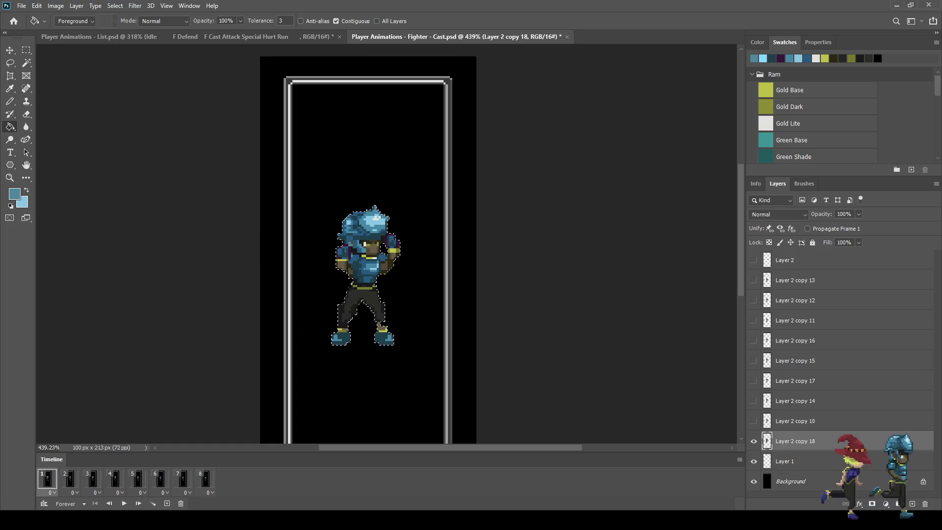
double_click(281, 20)
text(255)
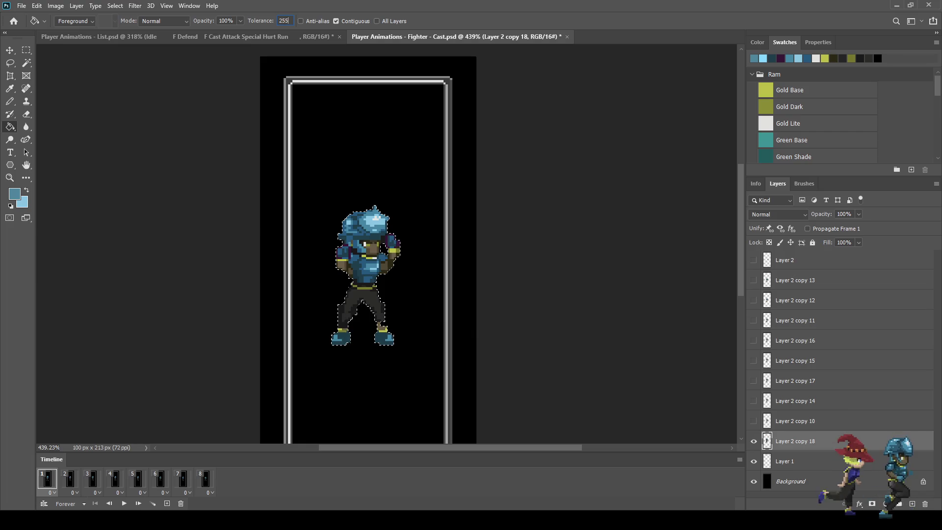
key(alt)
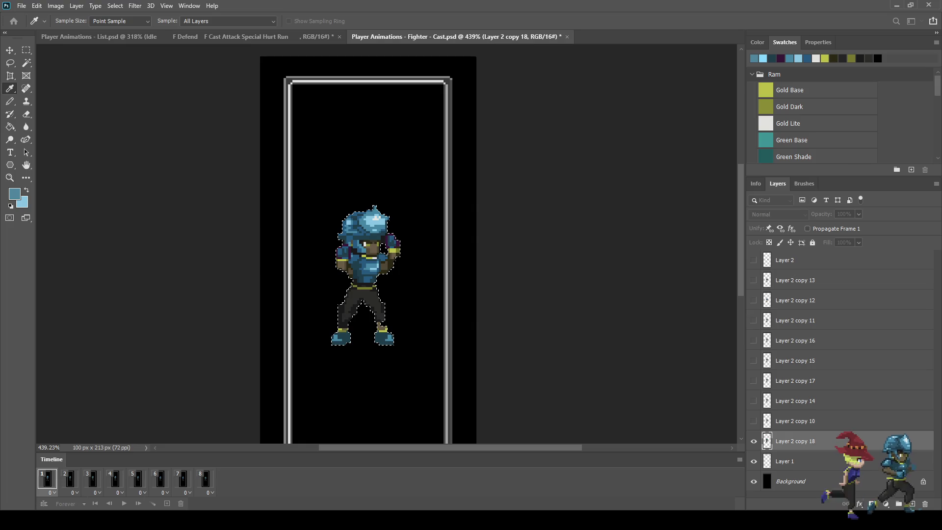
alt+click(290, 246)
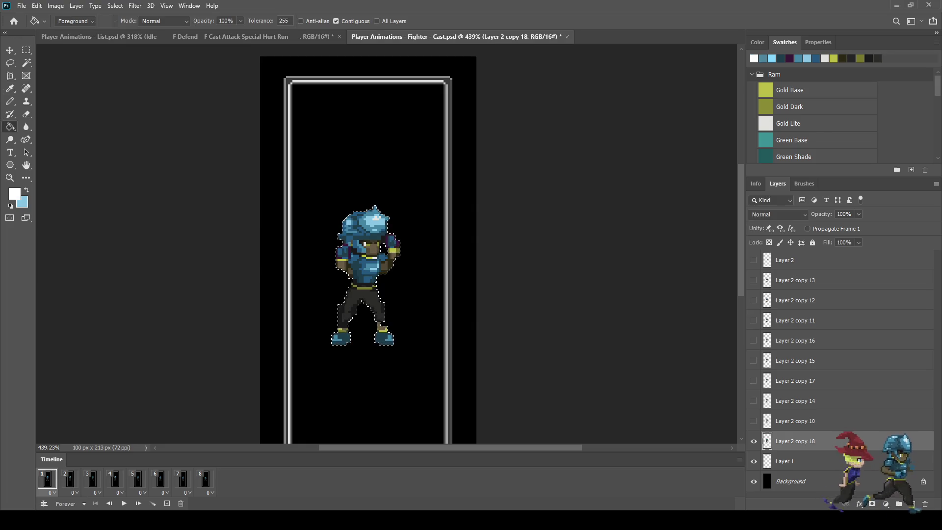
Fill the selected silhouette white, deselect, and pencil over the black notch in the right leg.
key(alt+BackSpace)
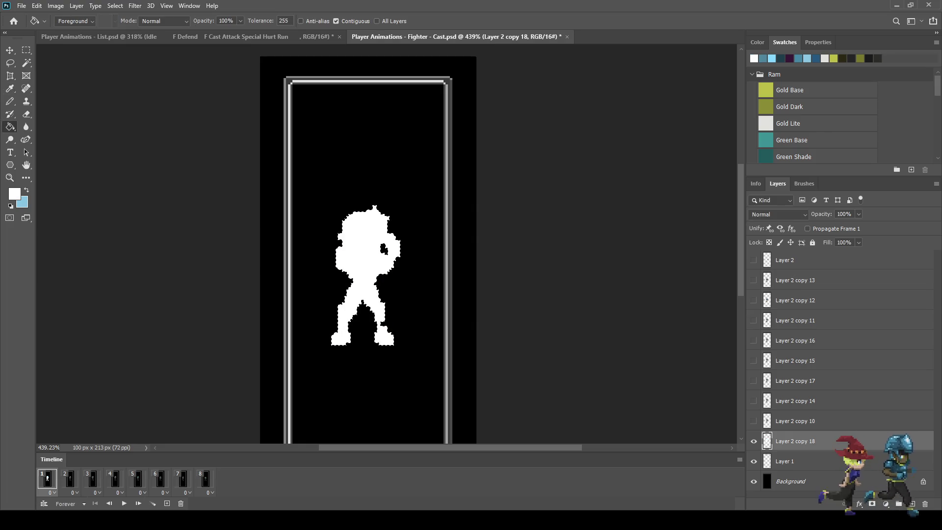
key(ctrl+d)
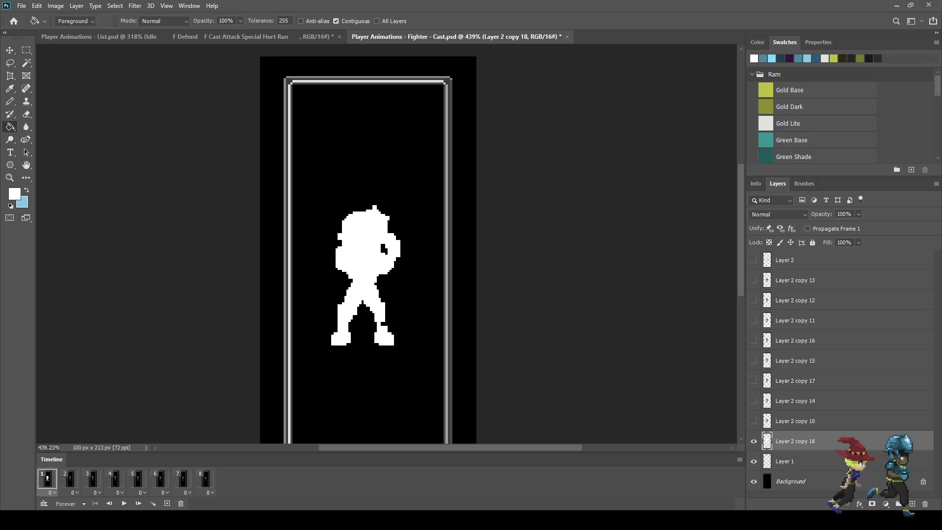
key(b)
scroll(383, 321, up, 4)
drag(385, 324, 384, 328)
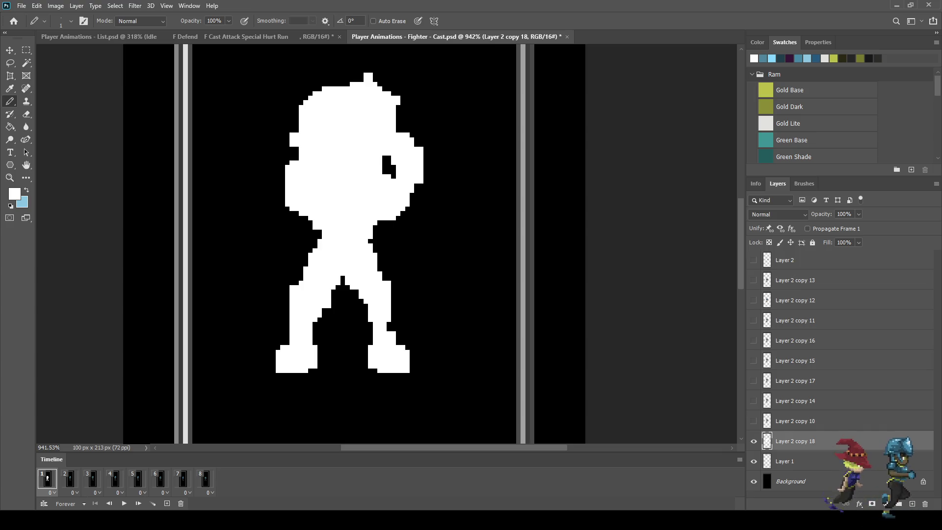
Show Layer 2 copy 10 above the white silhouette, fit the canvas, and view frames 2–3.
click(795, 421)
click(753, 421)
key(ctrl+0)
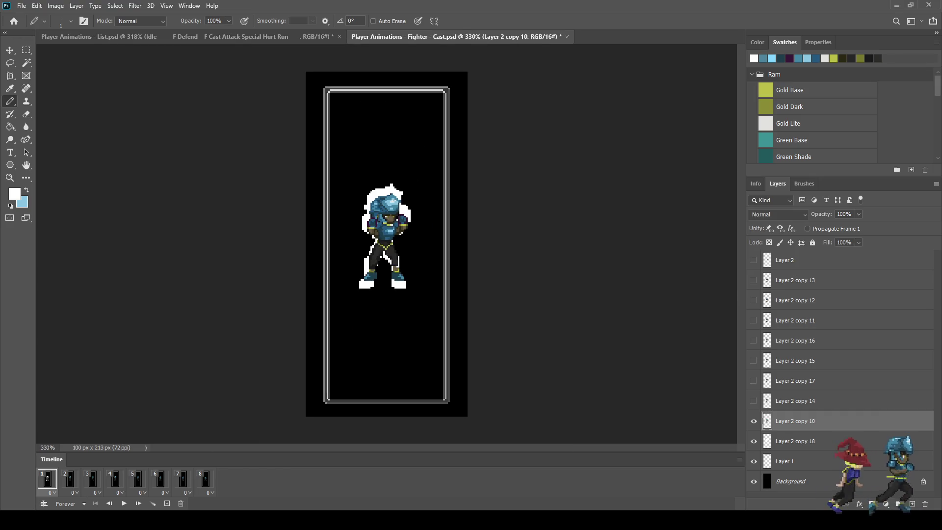
scroll(401, 273, up, 3)
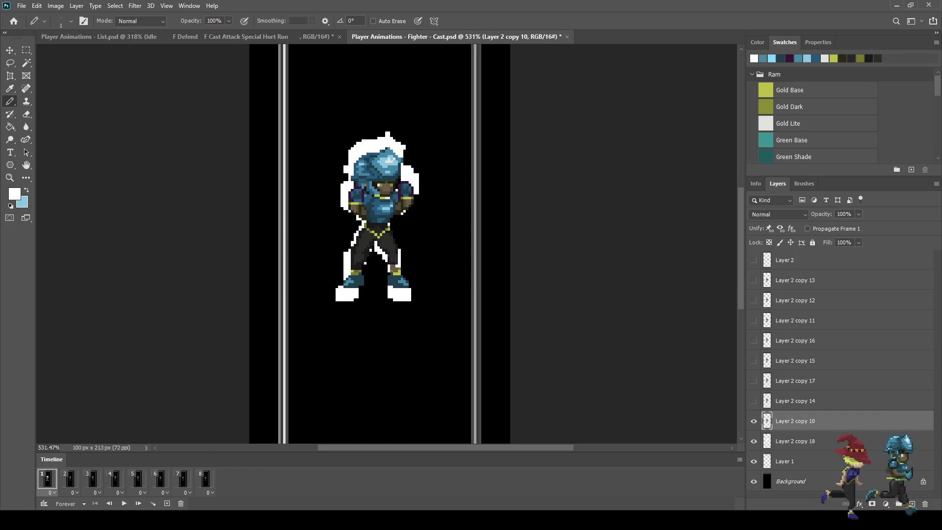
scroll(395, 273, down, 2)
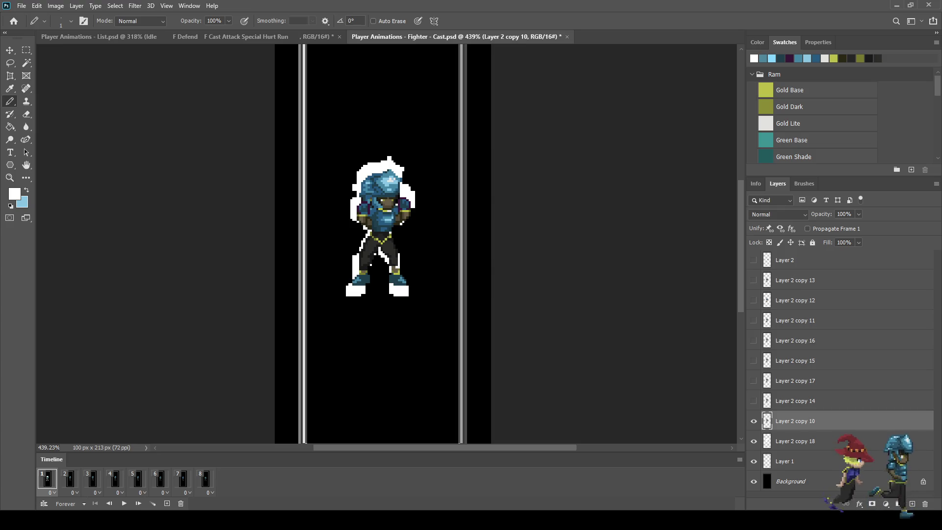
click(70, 479)
click(92, 479)
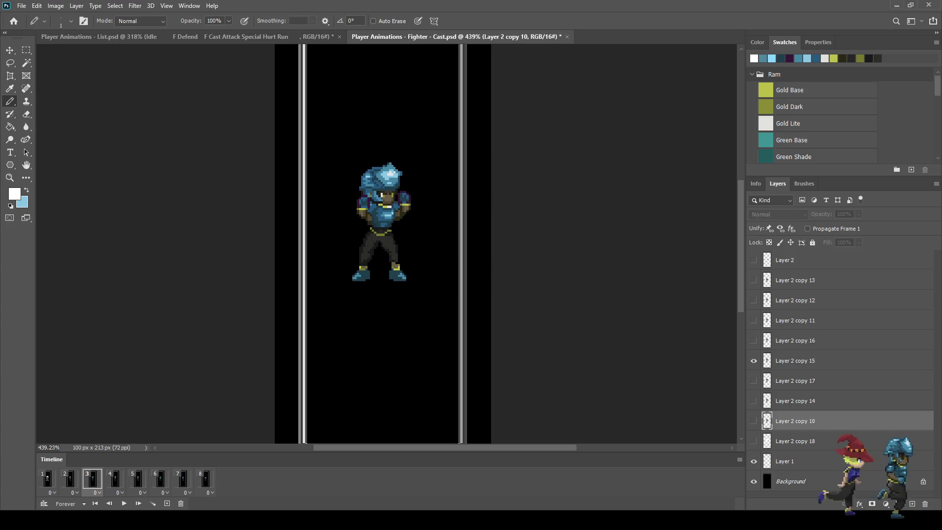
Compare frame 3 with and without Layer 2 copy 10, leaving it visible, then return to frame 1.
click(754, 421)
click(754, 421)
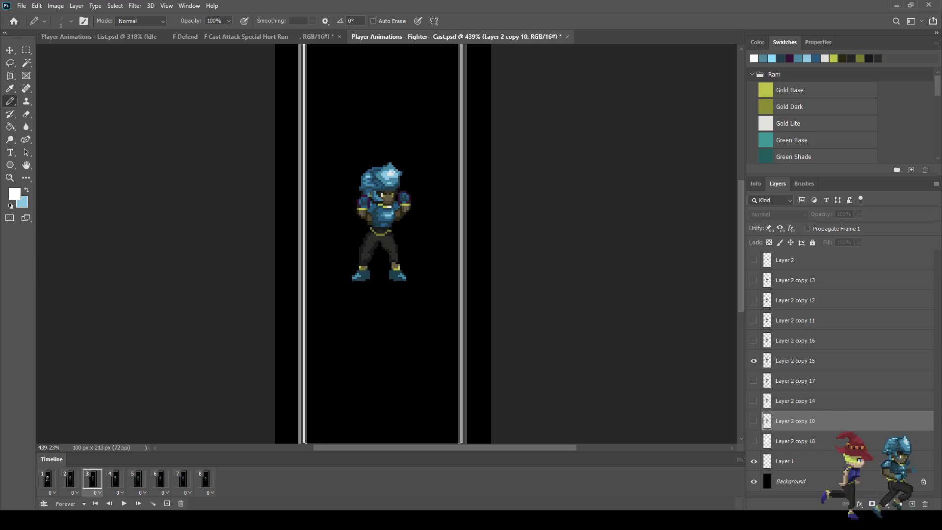
click(754, 421)
click(753, 421)
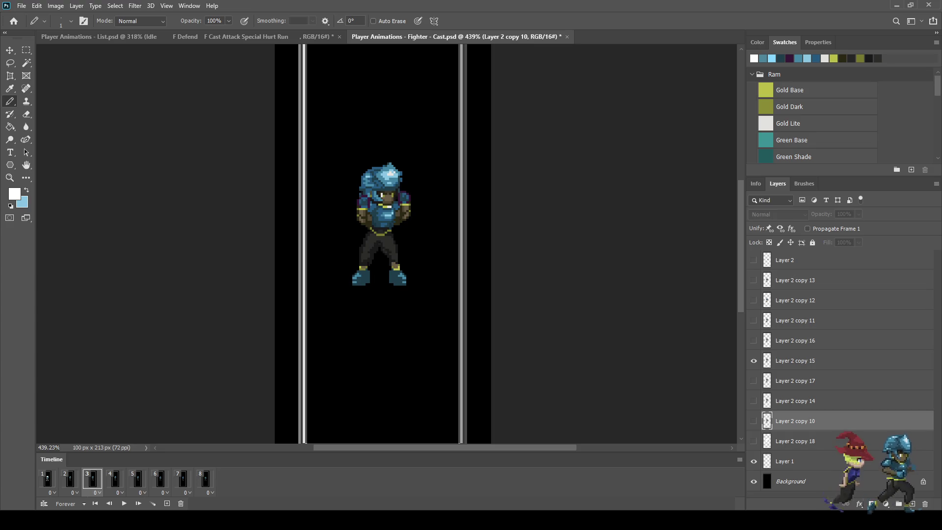
click(754, 421)
click(754, 421)
click(753, 421)
click(47, 478)
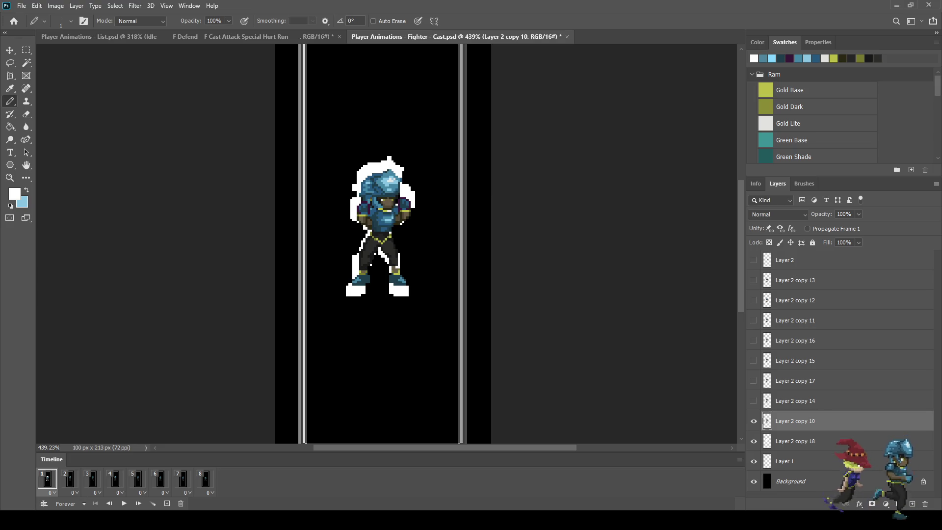
Compare frame 1 with the white outline hidden, step through frames 2–7, and play the animation.
click(754, 441)
click(754, 441)
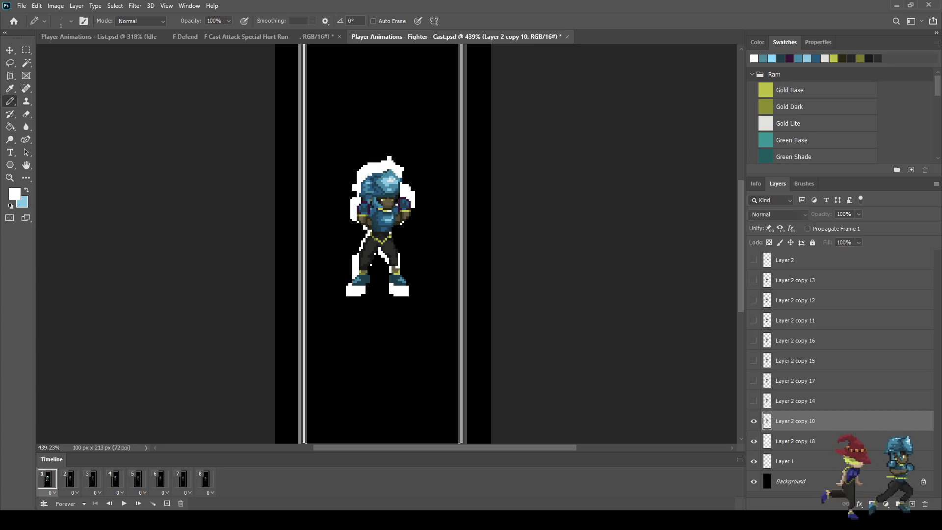
click(70, 478)
click(92, 479)
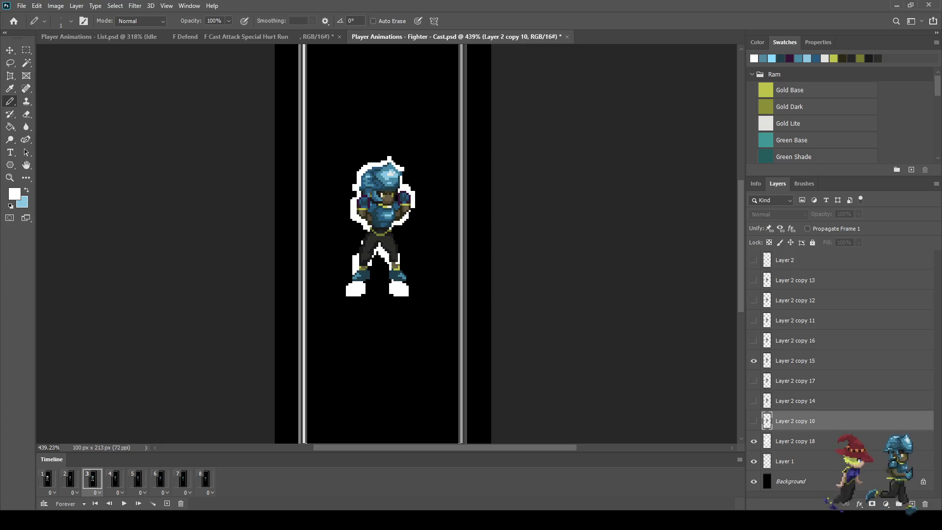
click(115, 478)
click(138, 479)
click(160, 479)
click(183, 479)
key(space)
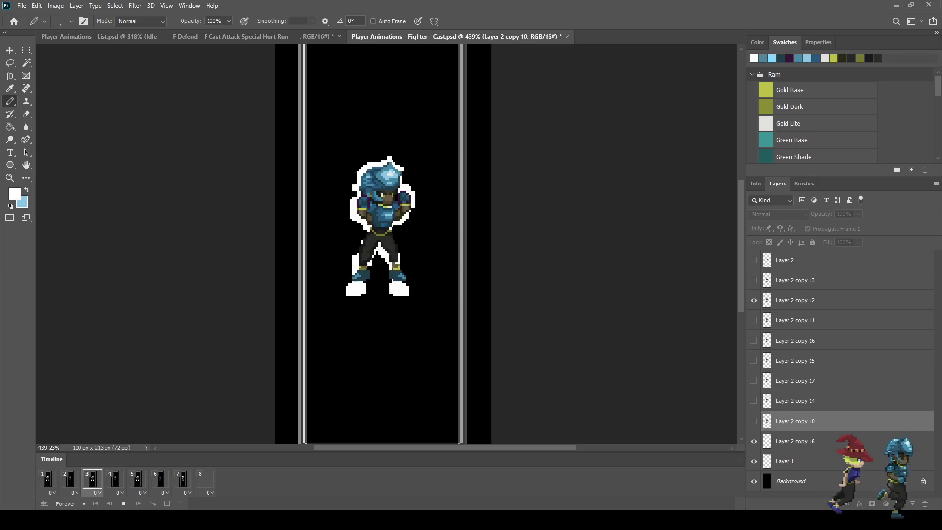
Stop playback, delete the white outline layer Layer 2 copy 18, and save the document.
scroll(389, 250, down, 5)
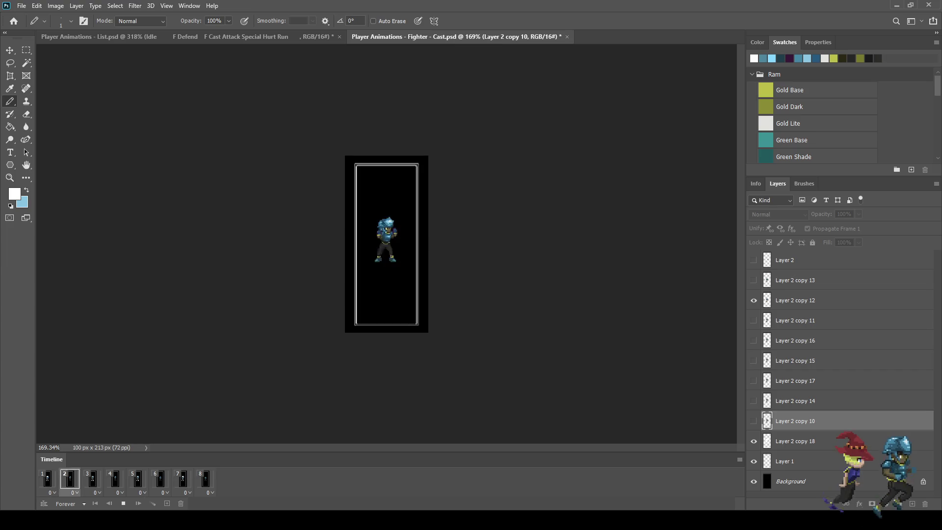
key(space)
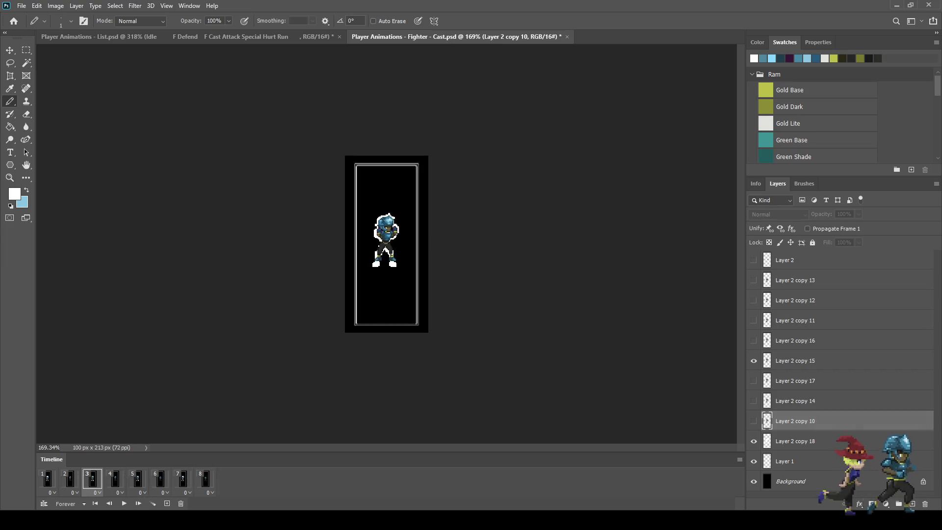
key(alt+bracketleft)
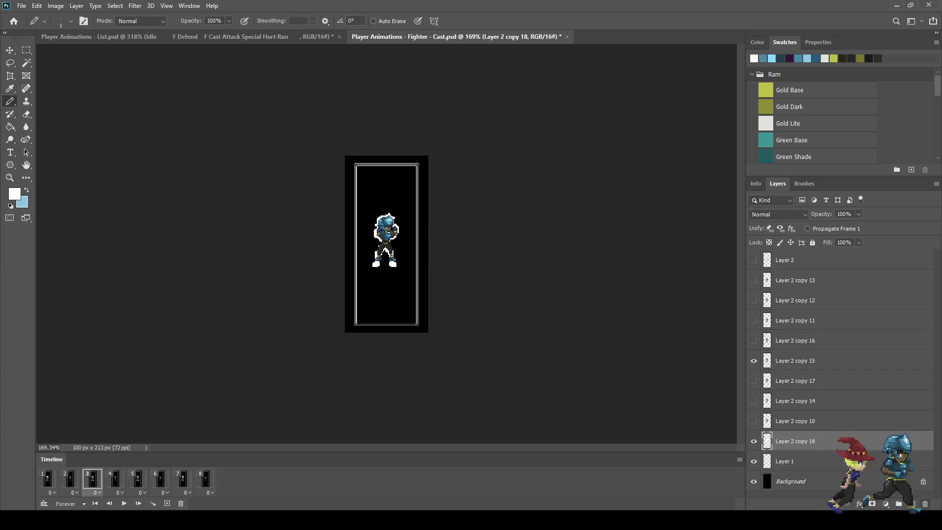
key(Delete)
scroll(386, 243, up, 5)
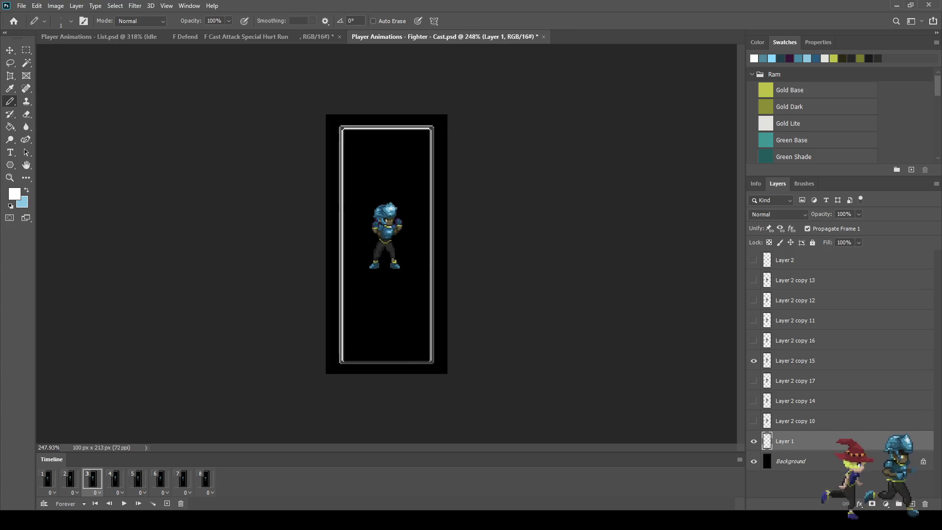
key(ctrl+s)
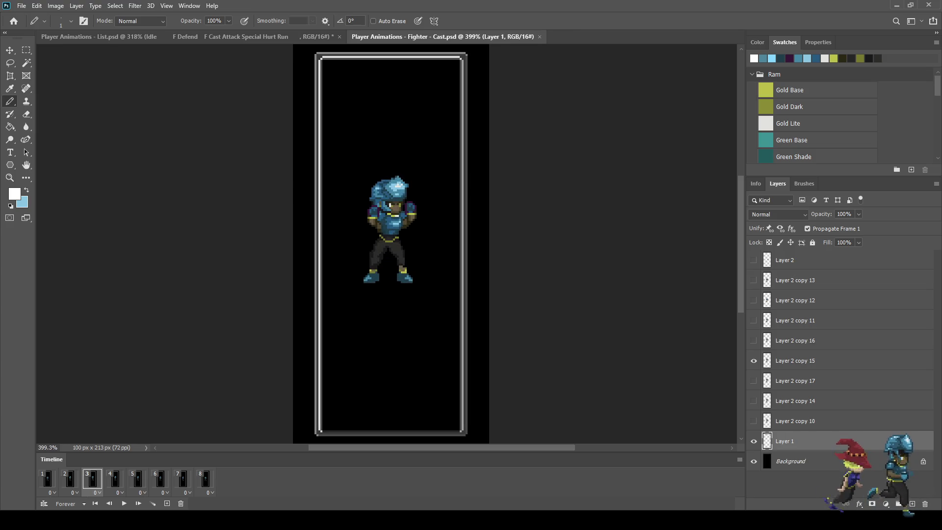
click(47, 478)
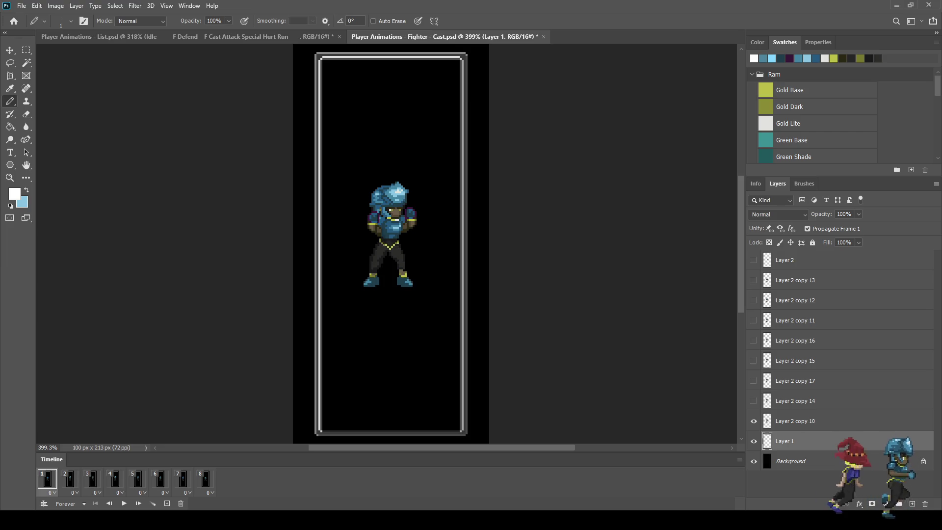
key(ctrl+s)
On frame 2, hide and select the Layer 2 copy 14 sprite.
click(70, 479)
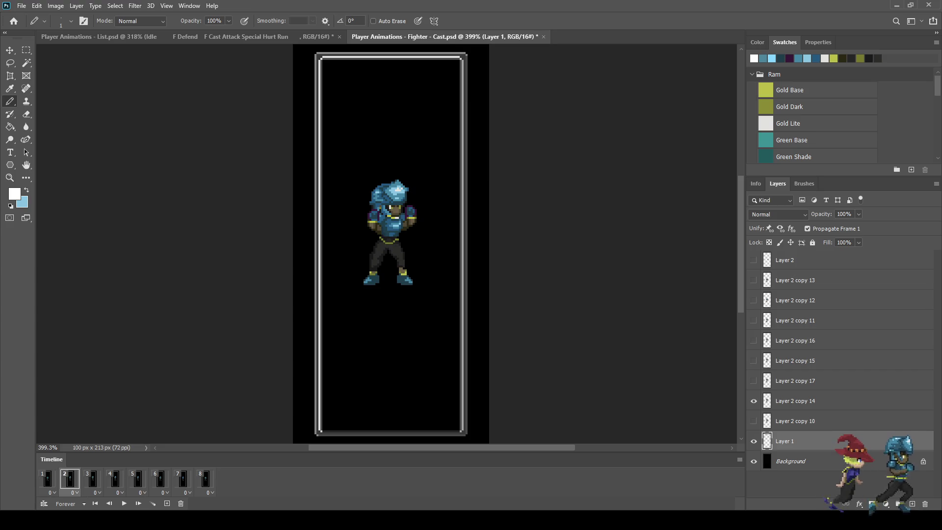
click(754, 401)
click(795, 401)
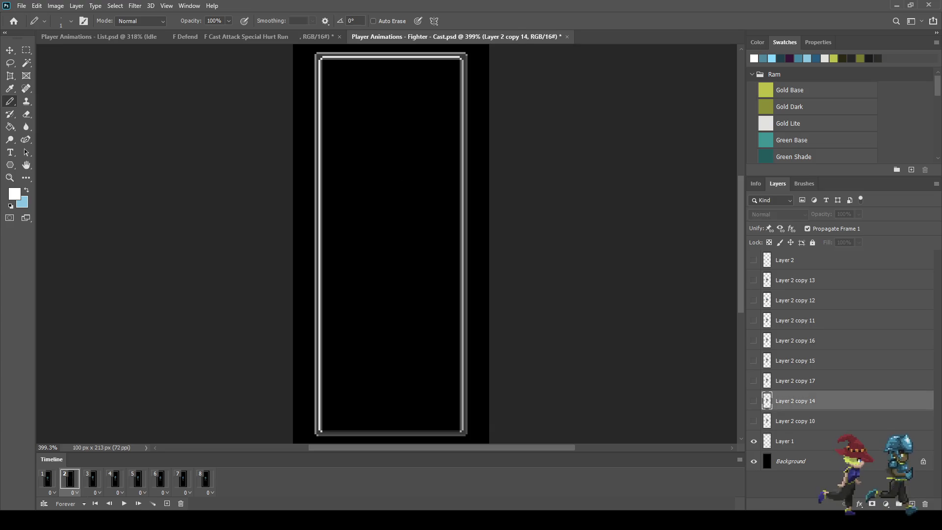
Duplicate the frame 2 and frame 4 sprite layers, showing both frame 4 layers with the copy in ColorDodge.
key(ctrl+j)
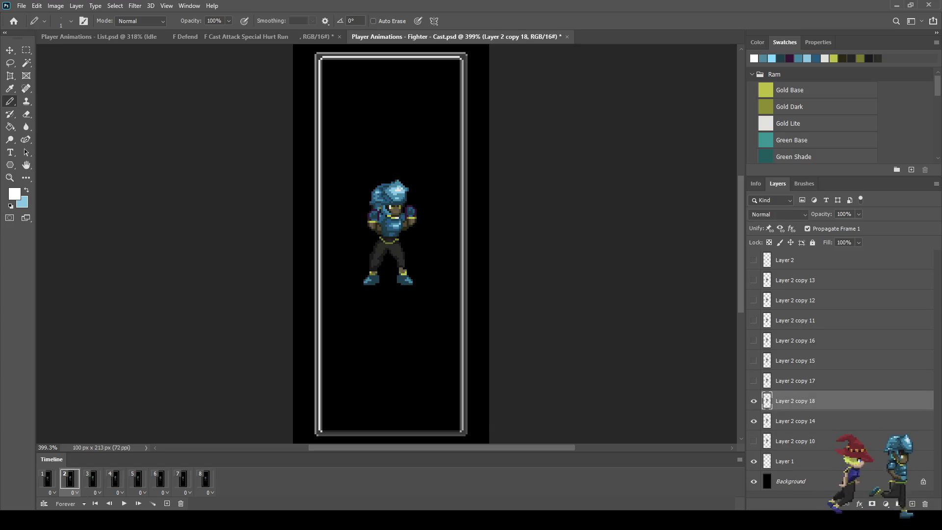
scroll(778, 215, down, 9)
scroll(778, 215, up, 1)
scroll(778, 215, down, 1)
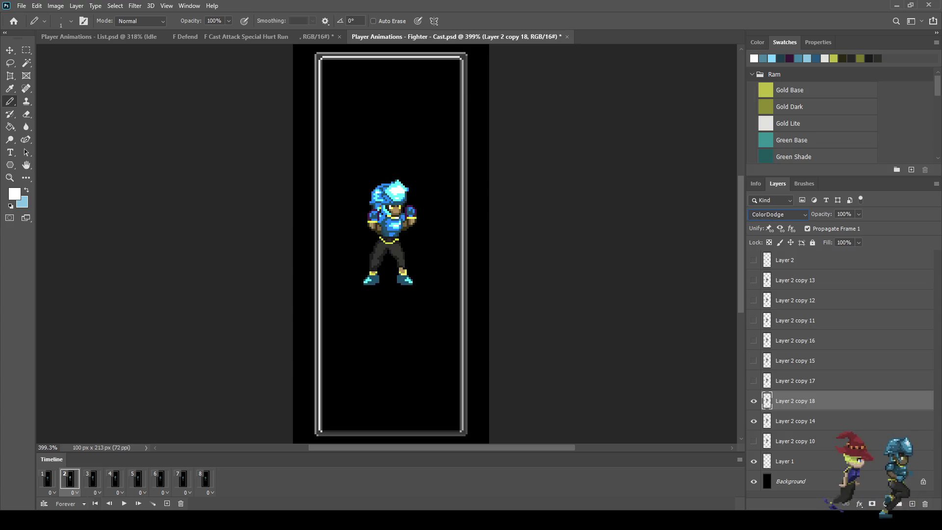
click(115, 478)
key(ctrl+j)
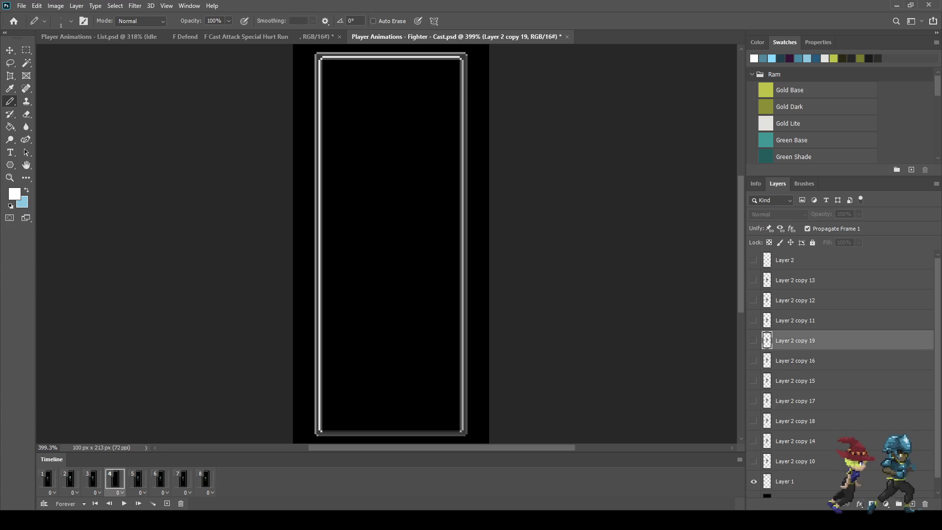
drag(754, 340, 754, 361)
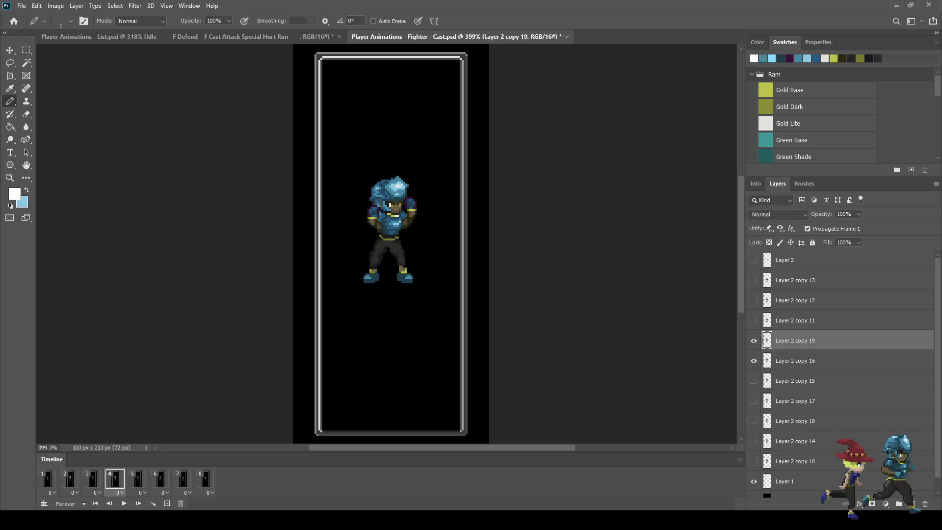
key(Down)
key(Down)
key(Down)
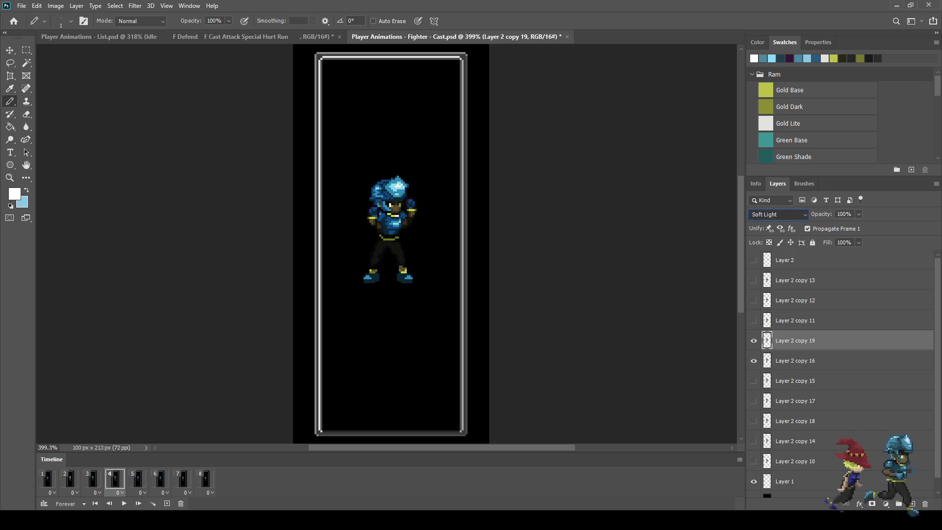
key(Up)
key(Up)
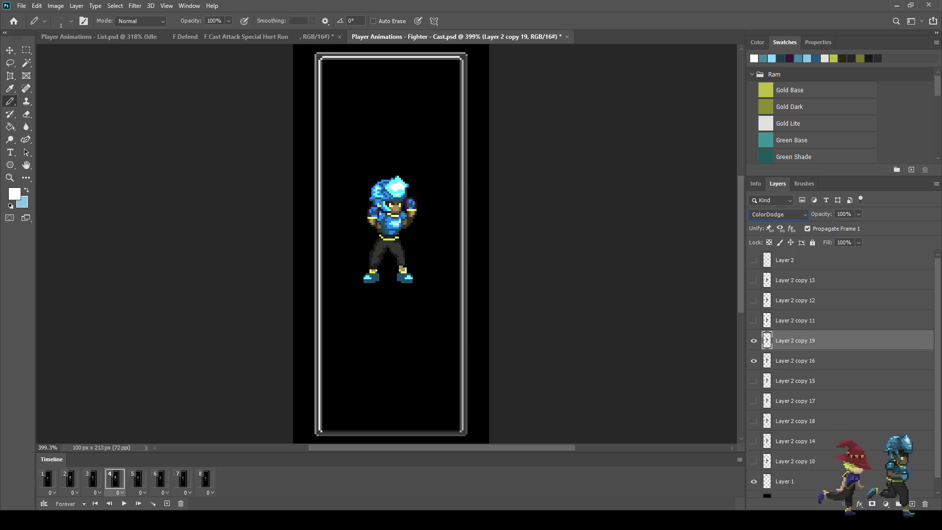
Duplicate Layer 2 copy 11 on frame 6, hide Layer 2 copy 13, and set the new copies to ColorDodge.
click(160, 479)
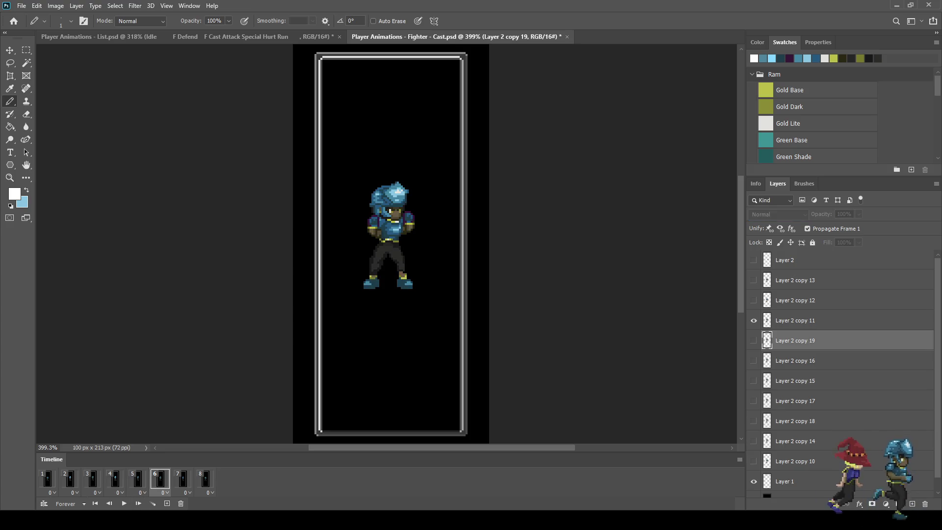
click(754, 321)
click(795, 321)
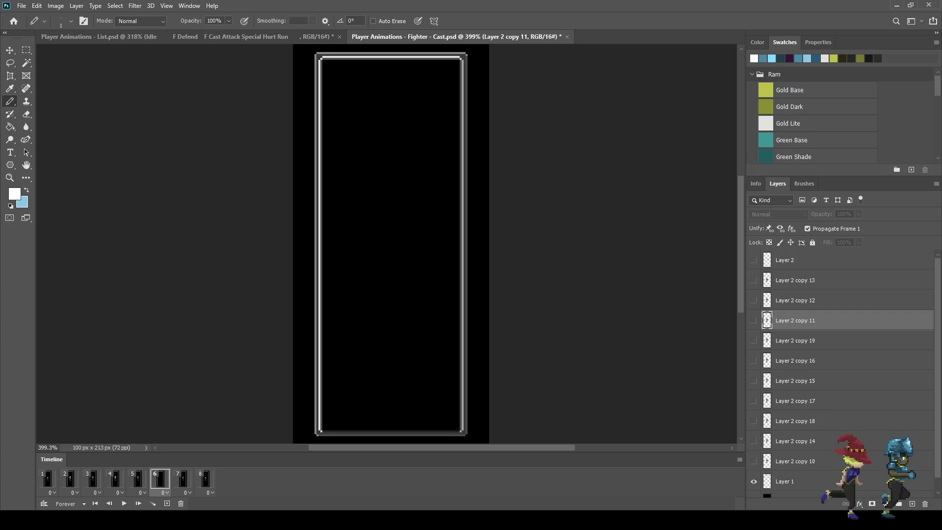
key(ctrl+j)
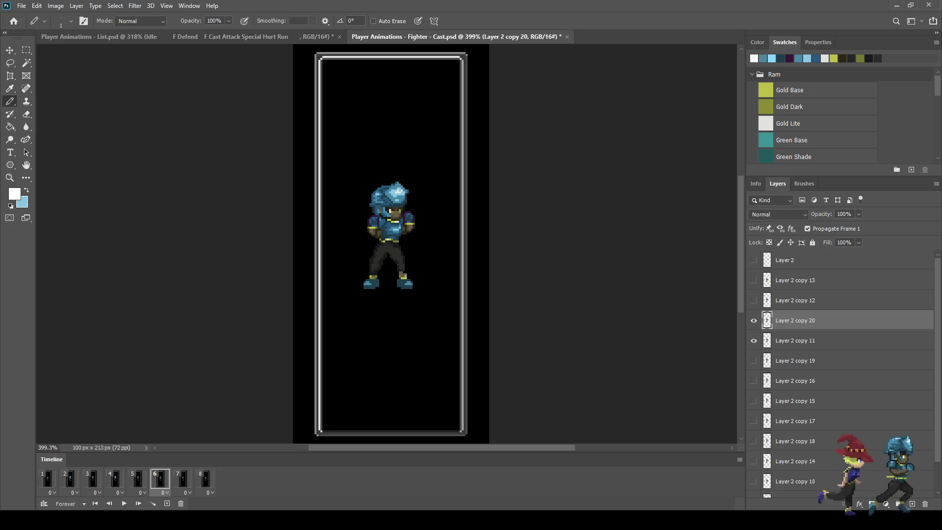
key(Down)
key(Down)
key(Down)
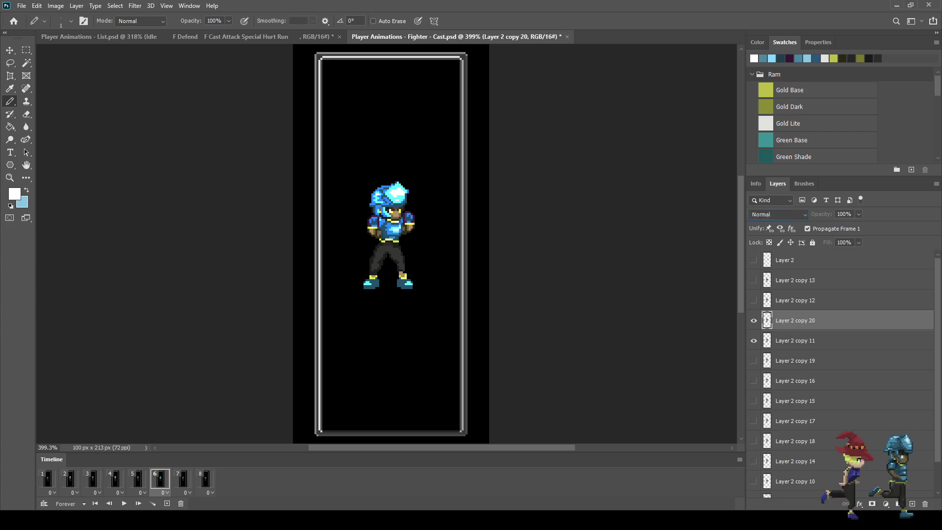
click(795, 280)
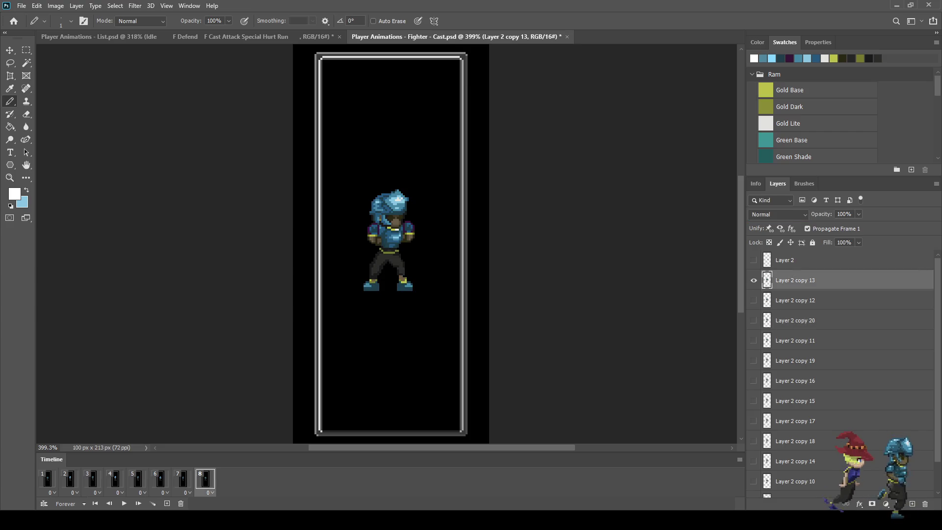
click(753, 280)
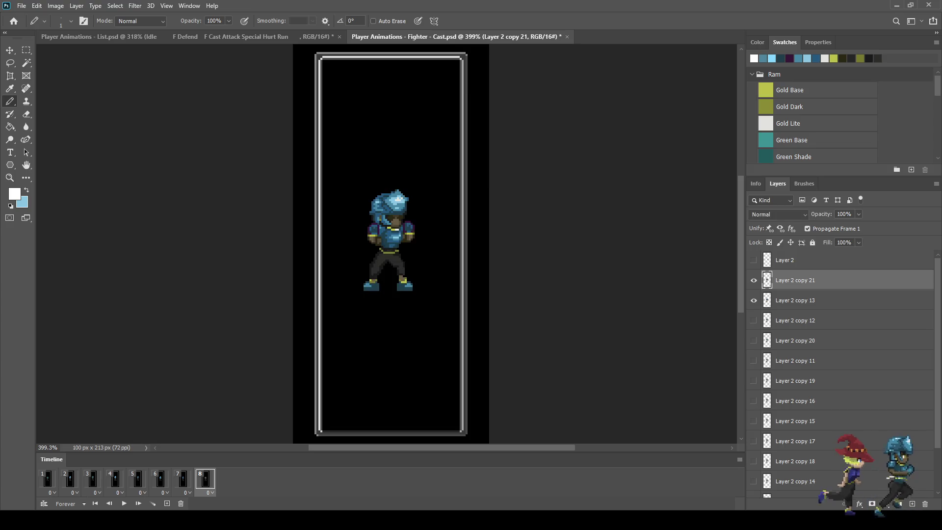
key(Down)
key(Down)
key(Down)
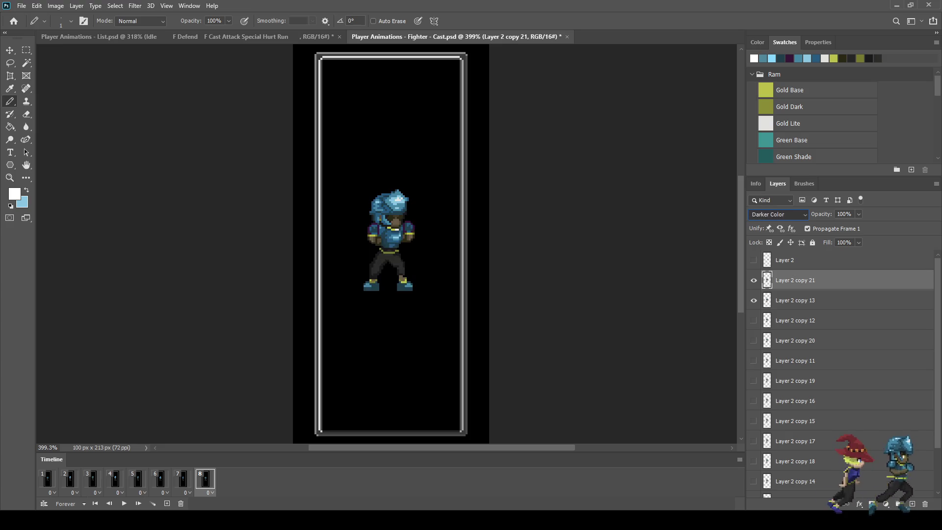
click(795, 361)
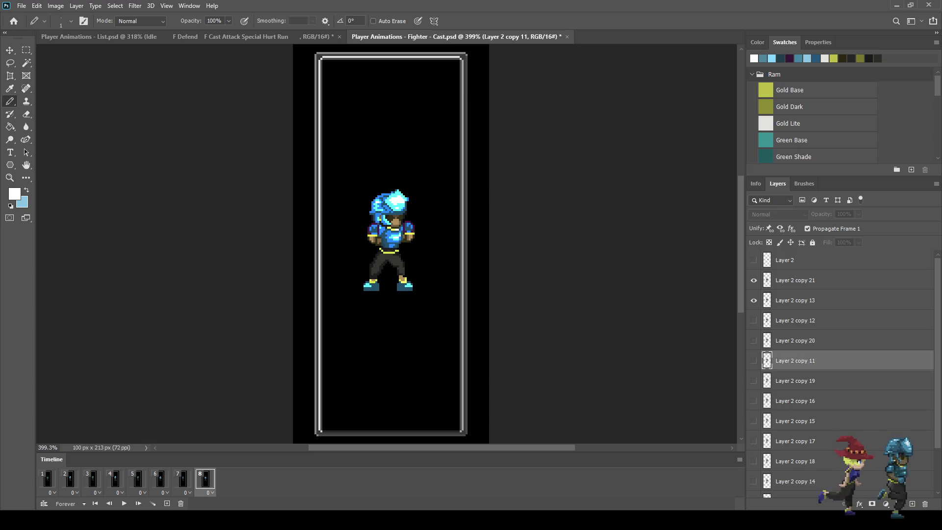
key(alt+bracketright)
key(alt+bracketright)
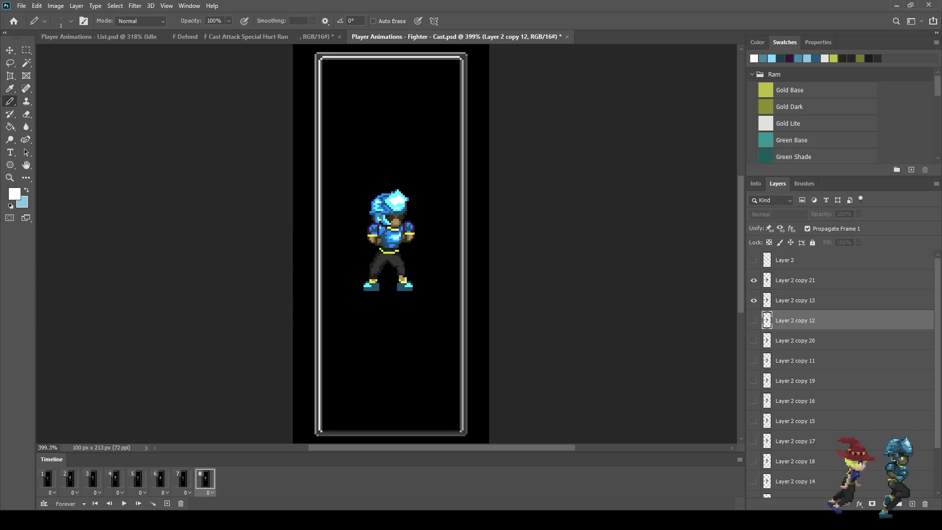
key(Right)
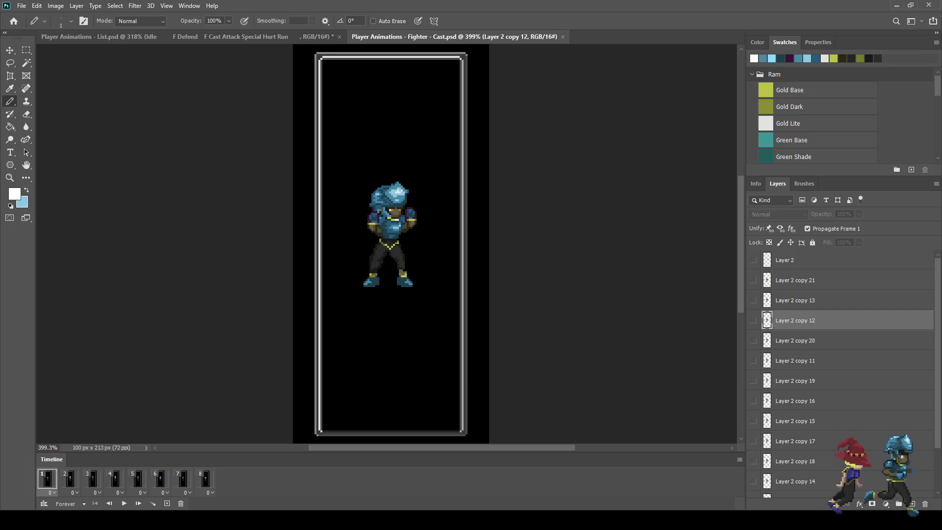
key(space)
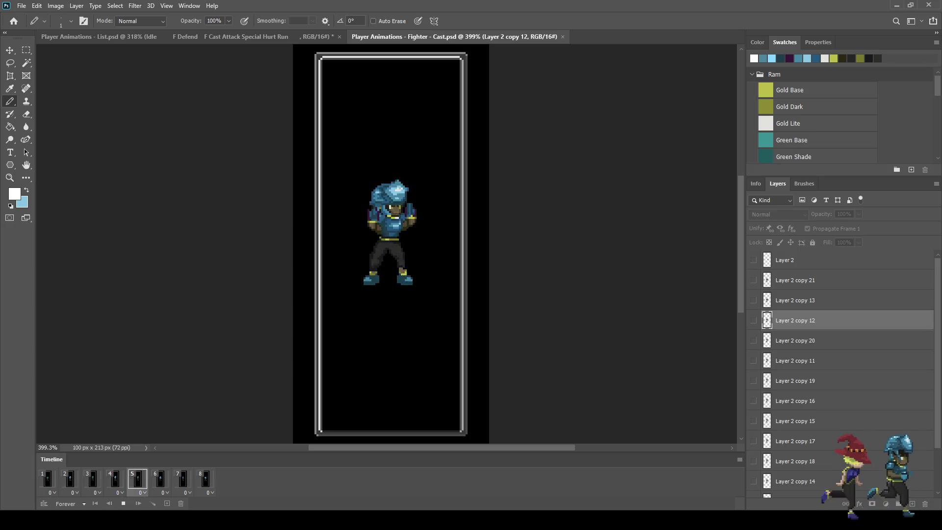
key(ctrl+minus)
key(ctrl+minus)
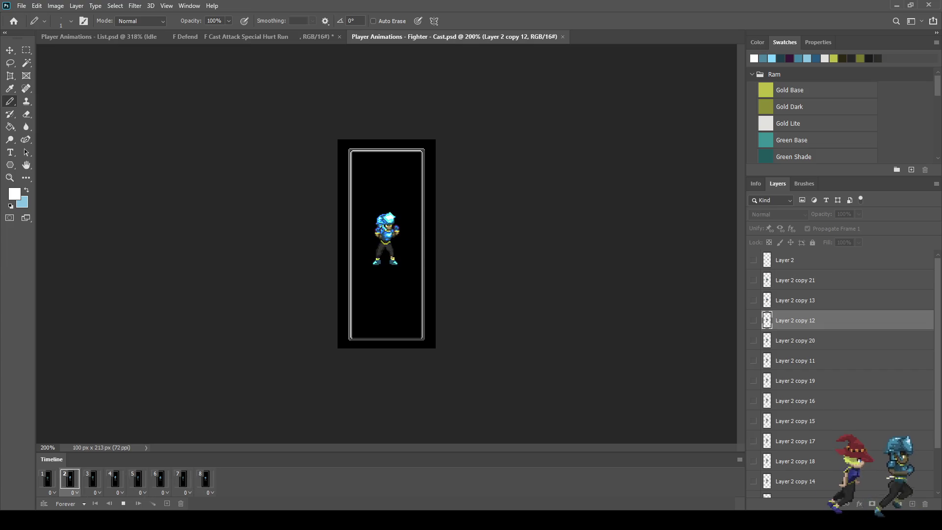
key(ctrl+plus)
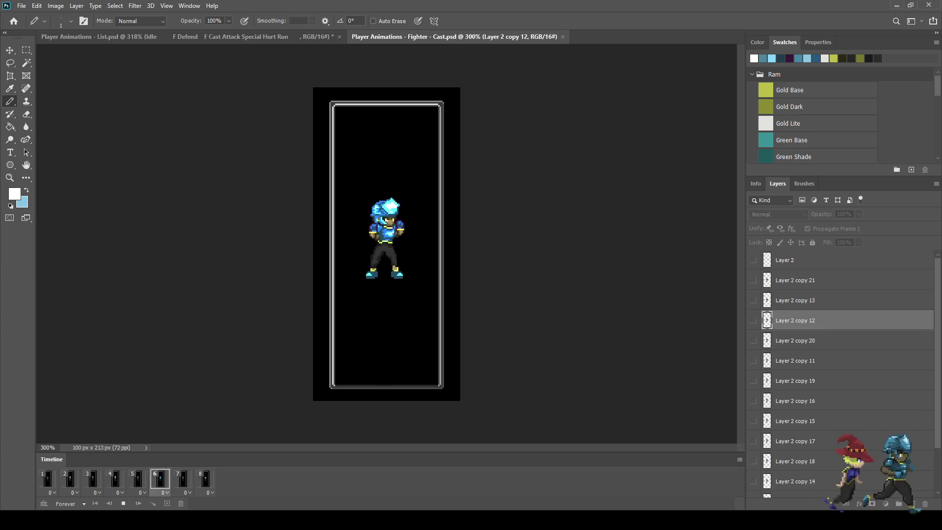
key(space)
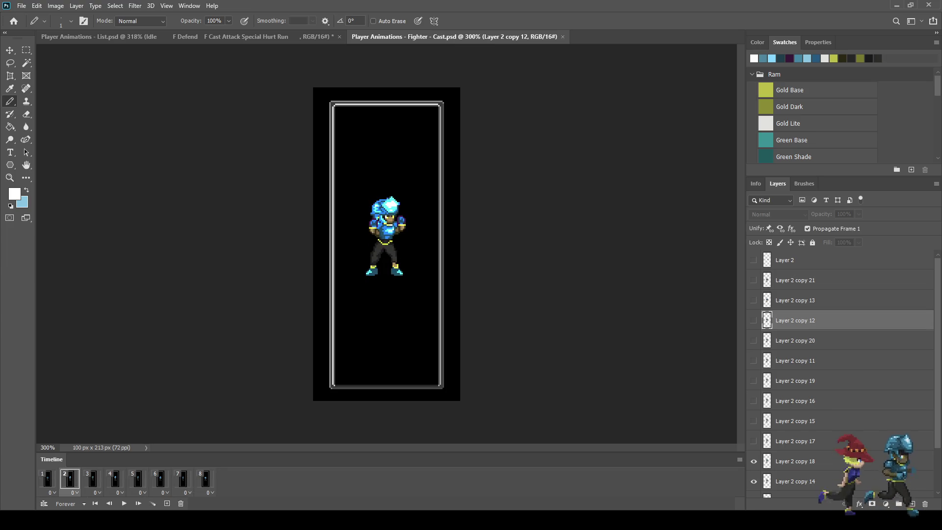
Set the Layer 2 copy 18 glow to 50% opacity and preview the animation.
click(47, 479)
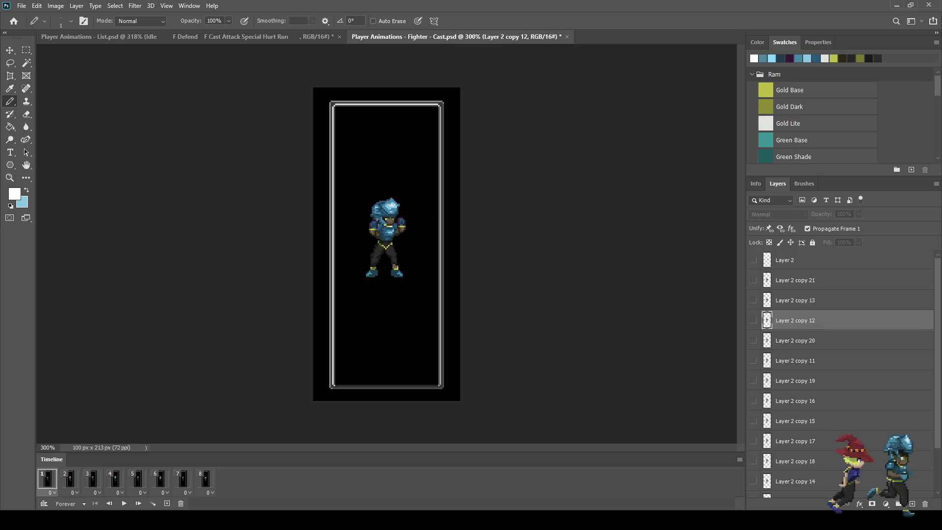
click(70, 479)
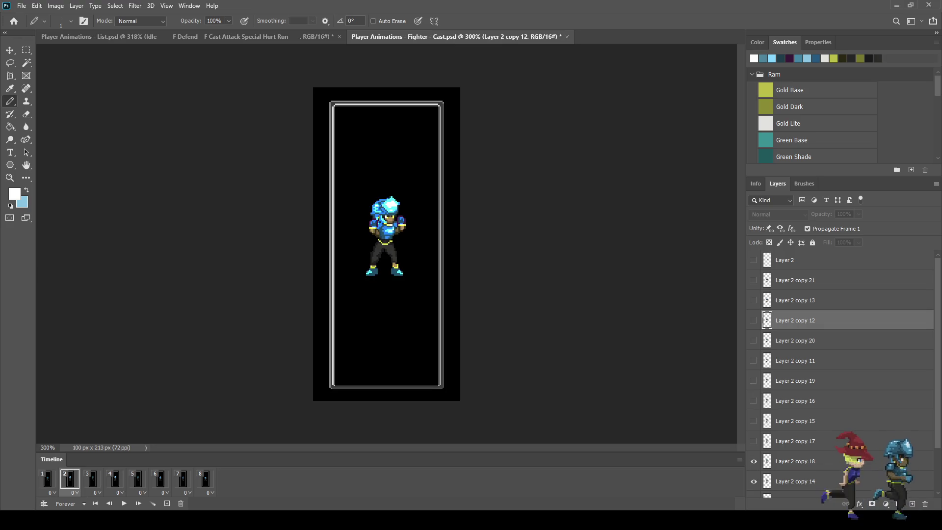
scroll(842, 373, down, 2)
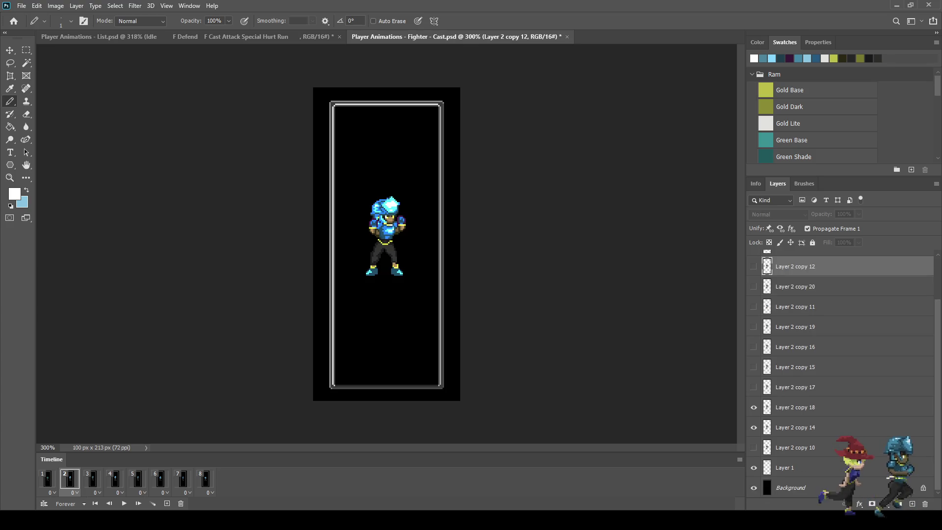
click(795, 408)
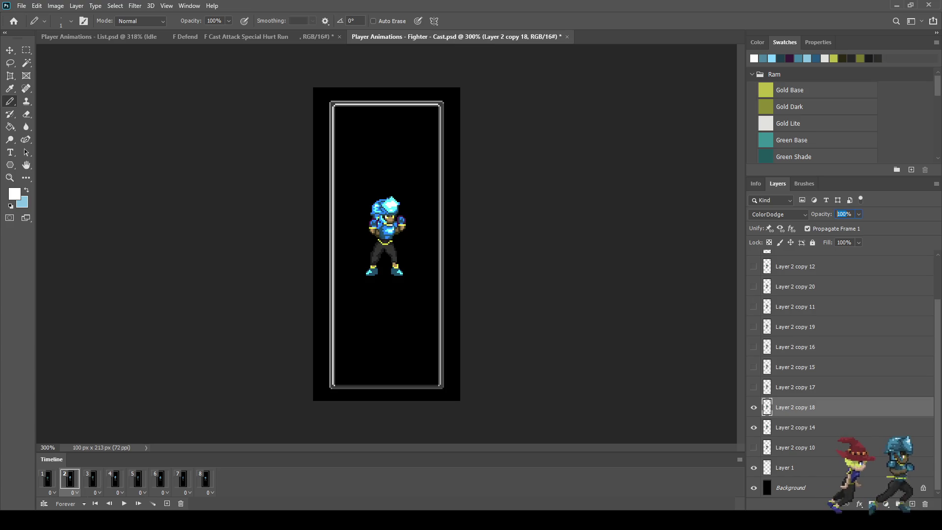
text(50)
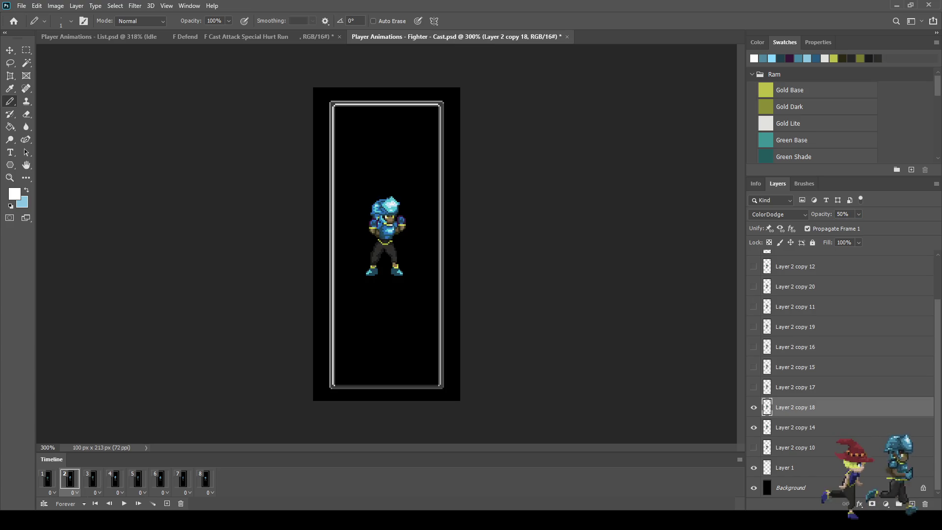
key(space)
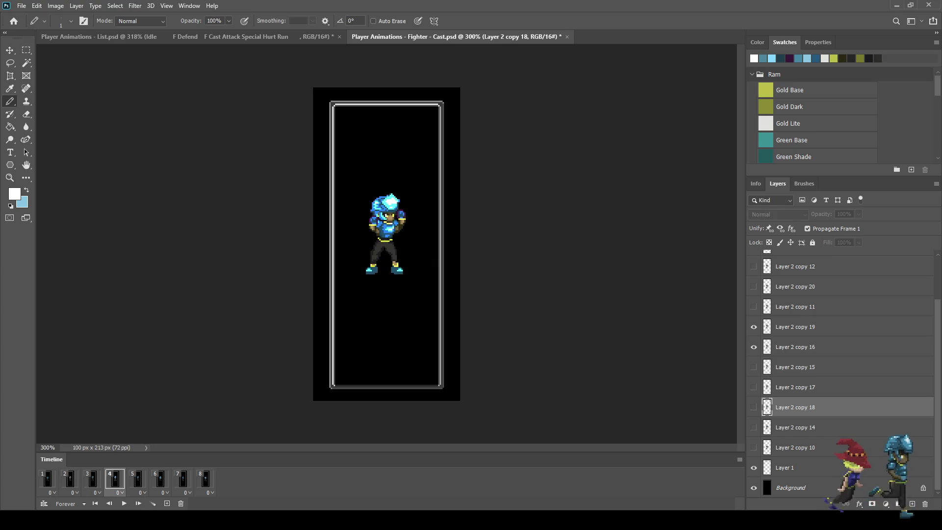
Set Layer 2 copy 19 to 50% opacity and replay the animation, checking copies 20 and 21.
click(795, 327)
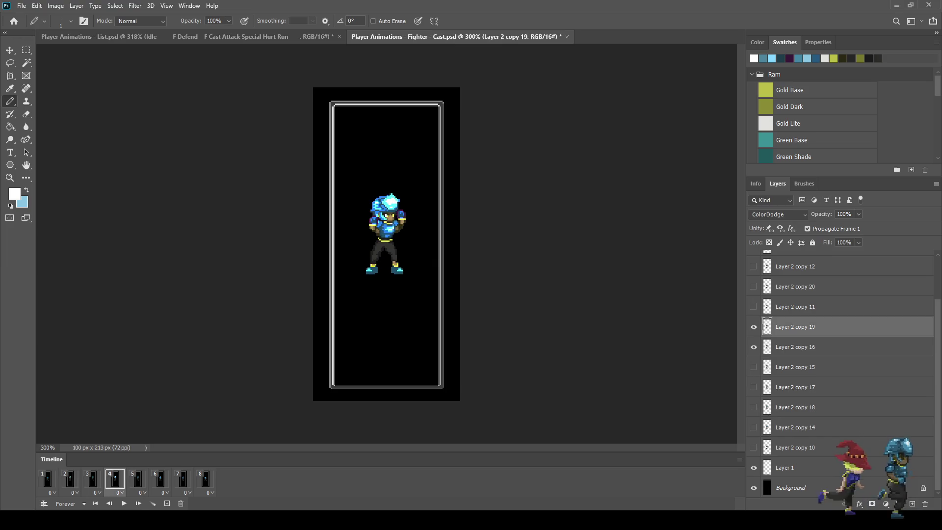
text(50)
key(space)
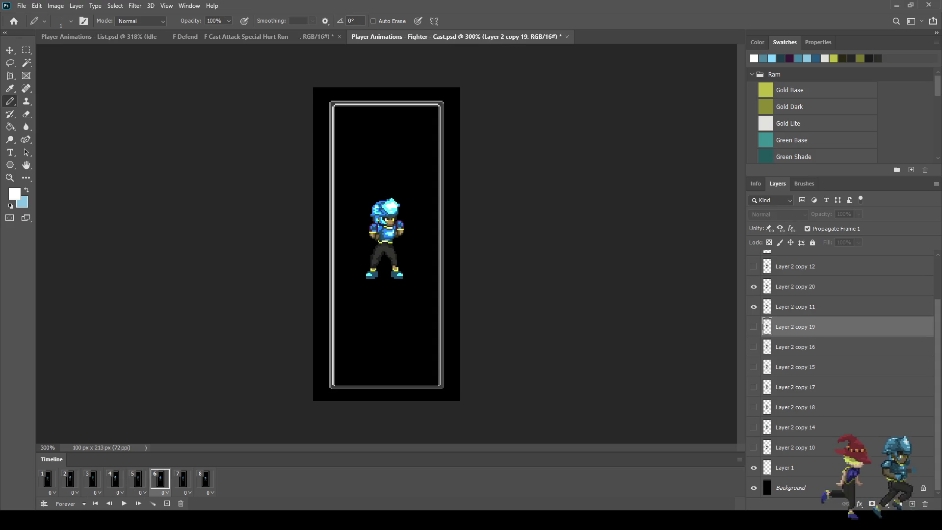
click(795, 286)
key(space)
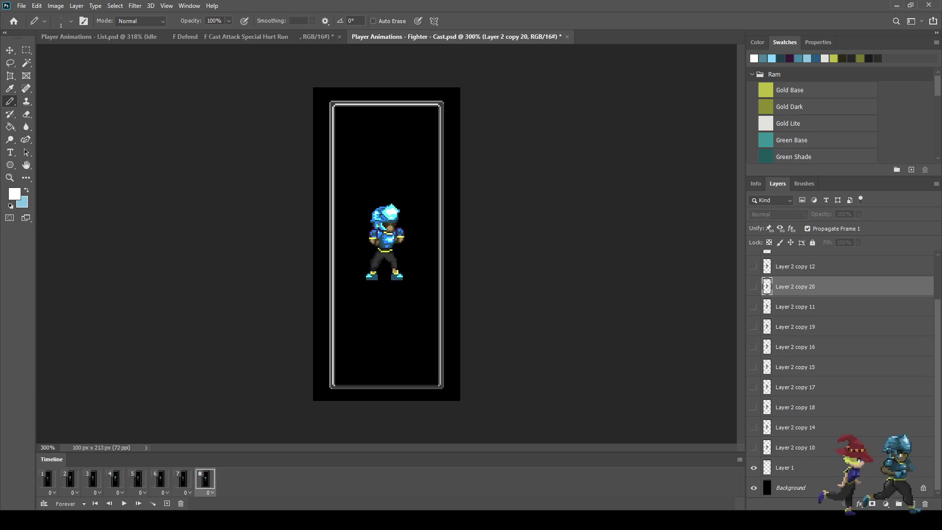
scroll(841, 373, up, 3)
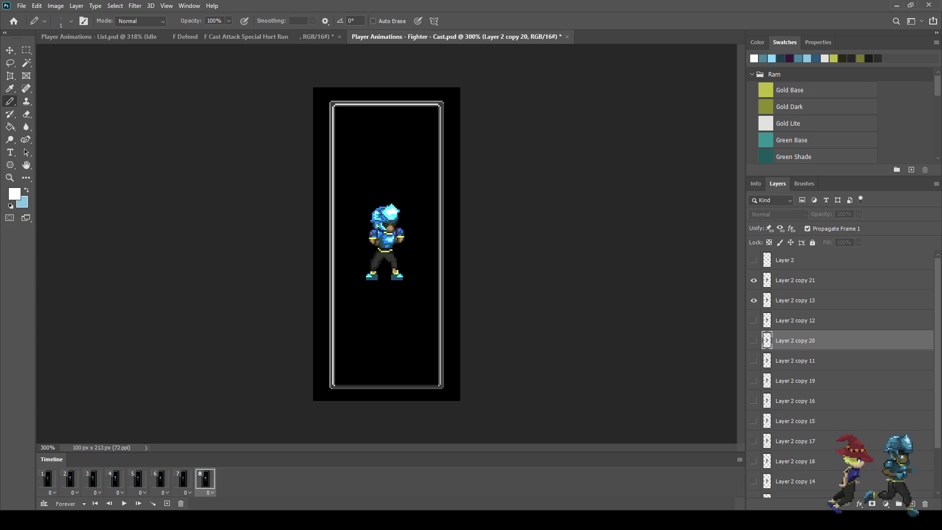
click(795, 281)
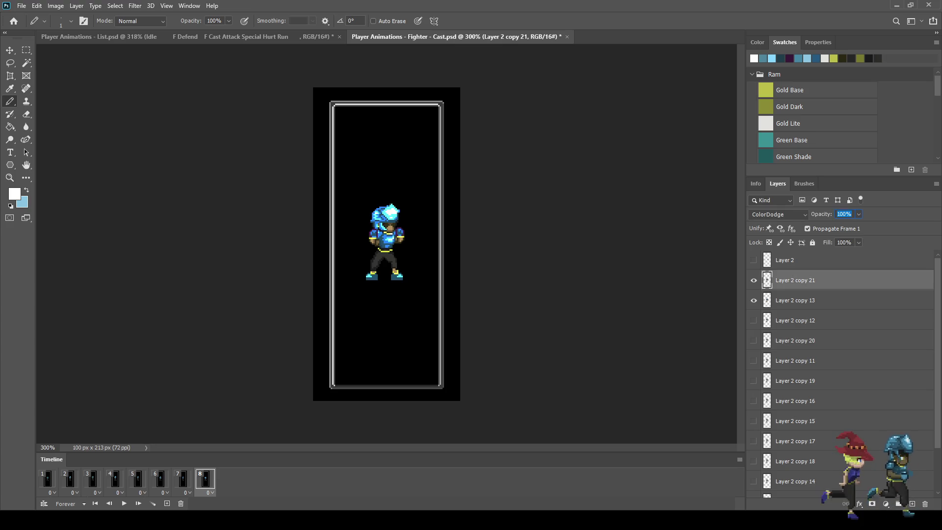
click(845, 214)
text(50)
key(space)
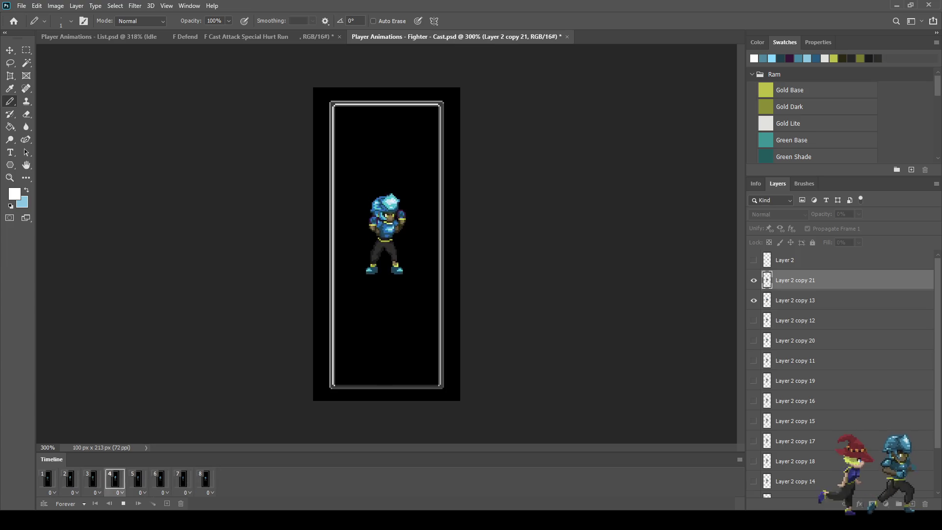
key(space)
Delete the Layer 2 copy 19 glow layer on frame 4.
click(115, 478)
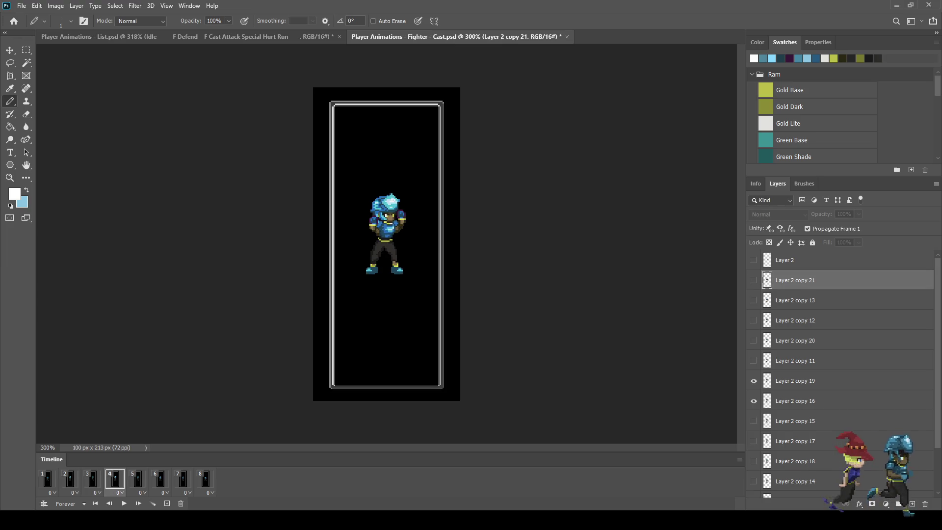
click(795, 381)
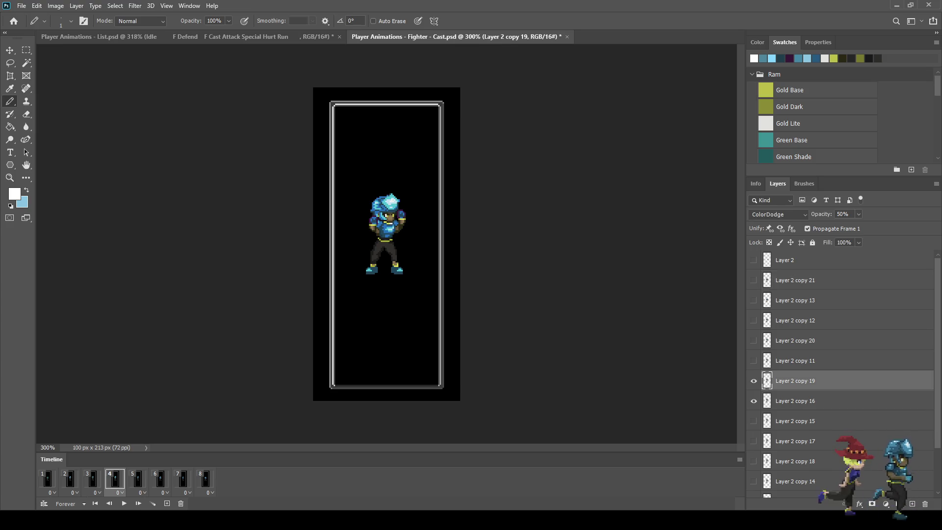
key(Delete)
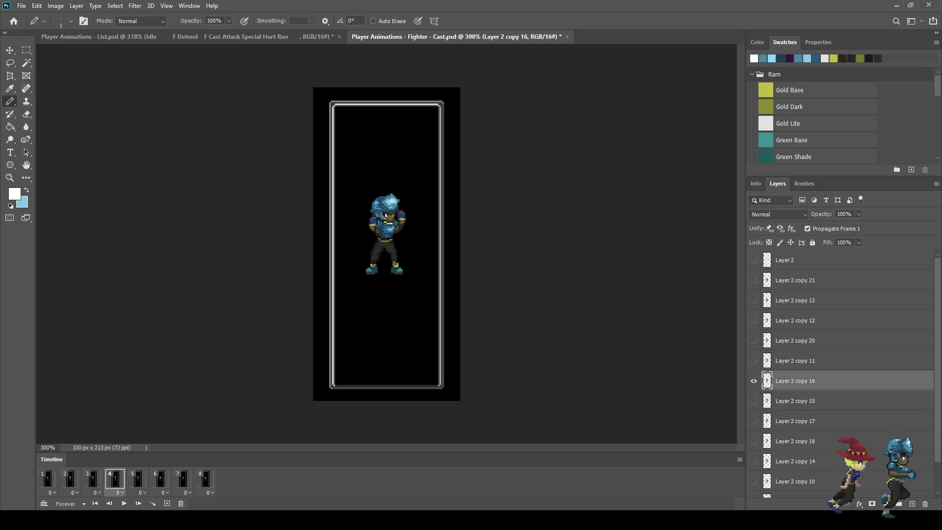
scroll(366, 218, up, 8)
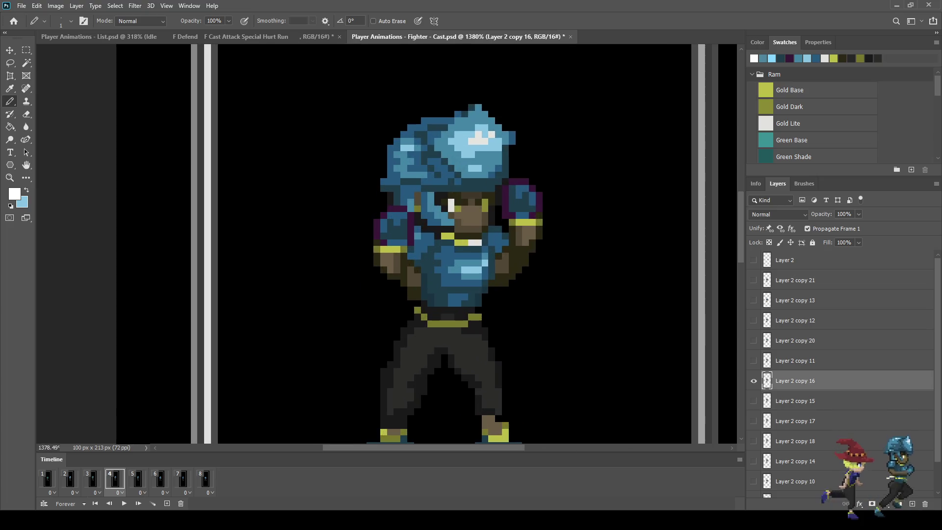
Lasso the fighter's left fist and move it up two pixels.
key(l)
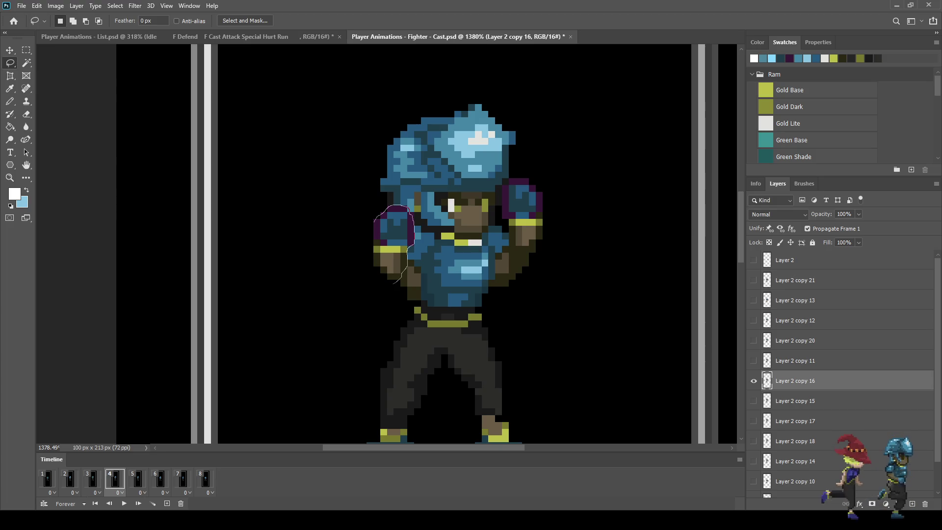
drag(368, 242, 368, 221)
key(ctrl+t)
key(Up)
key(Up)
key(Up)
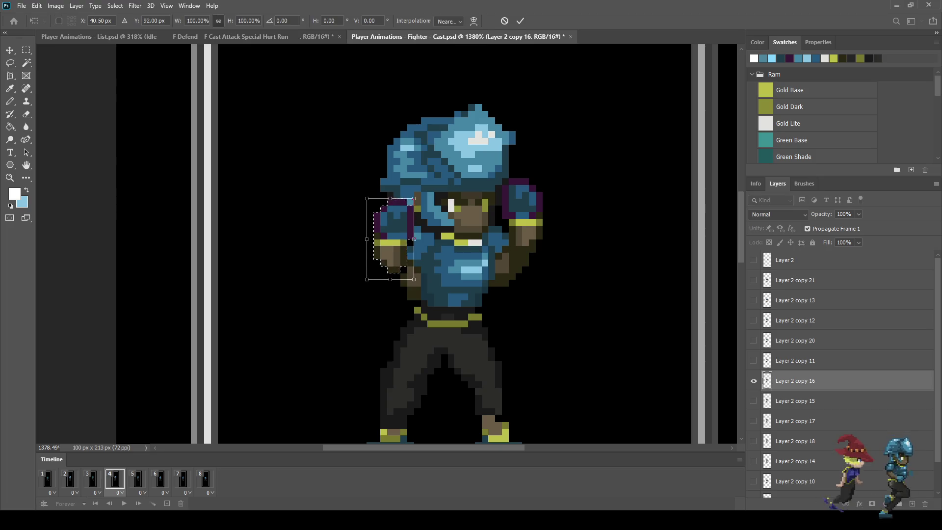
key(Up)
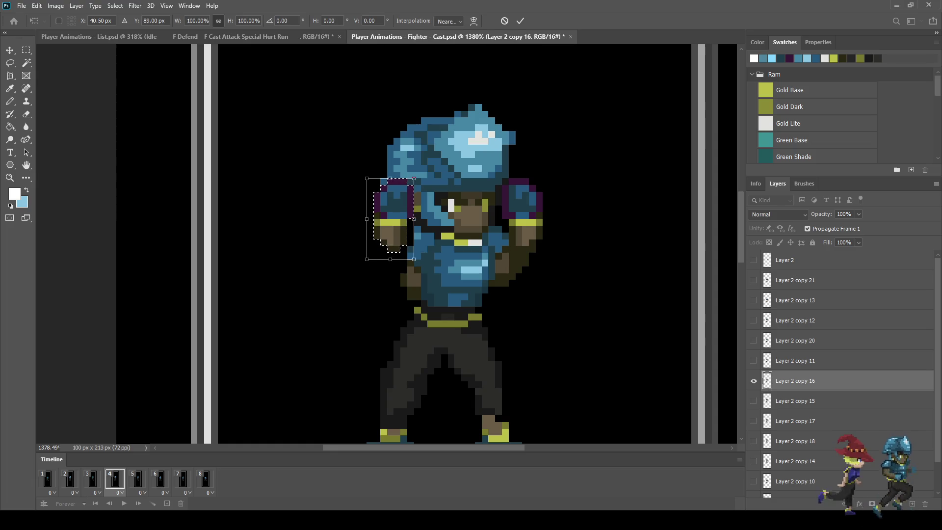
key(Return)
key(ctrl+d)
Paint dark olive shadow pixels along the raised left arm.
scroll(379, 251, up, 5)
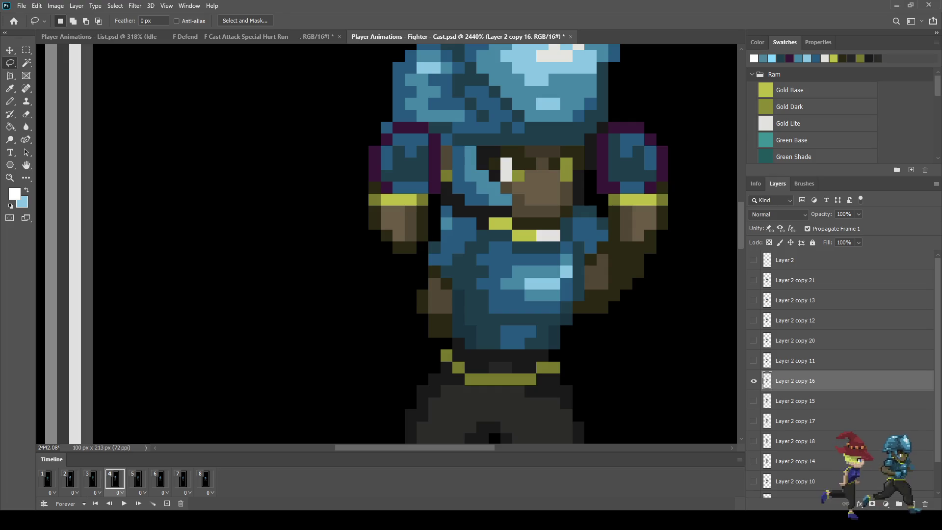
key(i)
key(b)
mouse_move(422, 284)
mouse_down()
mouse_move(411, 283)
mouse_move(387, 248)
mouse_move(417, 272)
mouse_move(422, 248)
mouse_up()
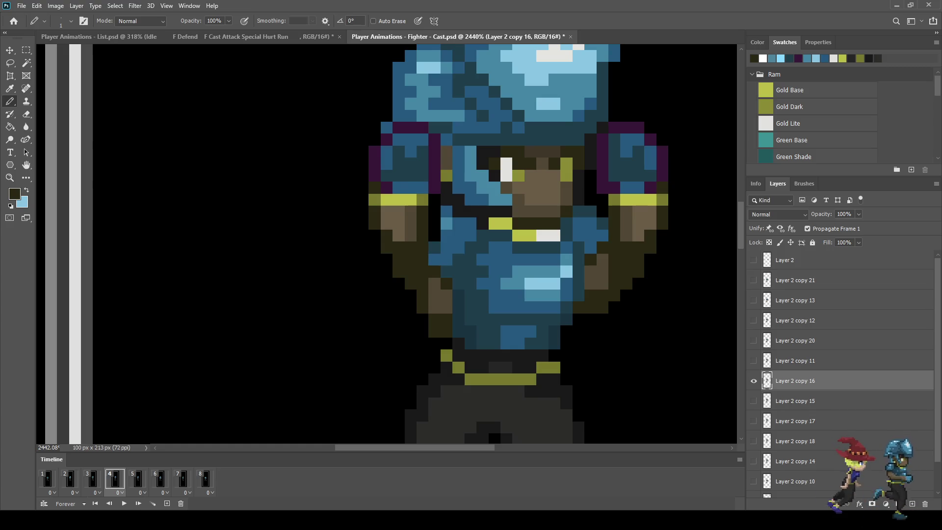
scroll(394, 259, down, 5)
scroll(396, 269, down, 2)
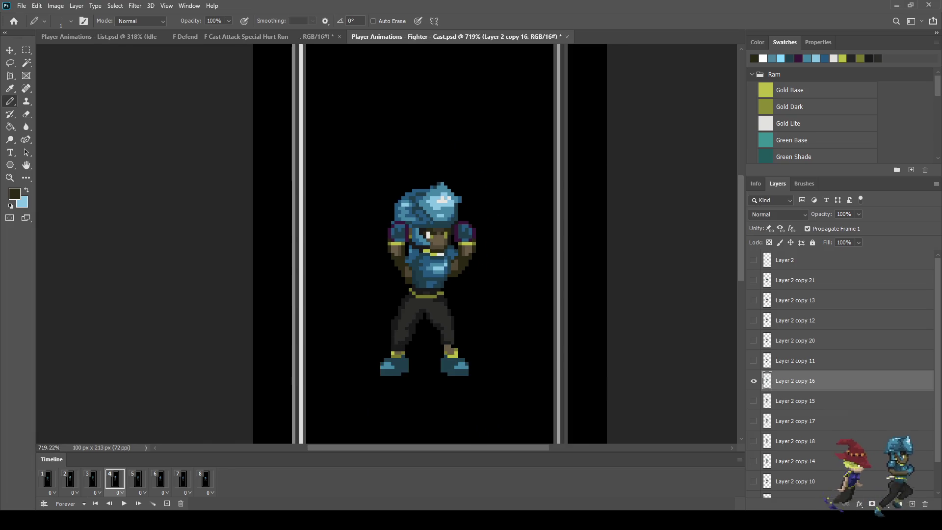
scroll(400, 275, up, 5)
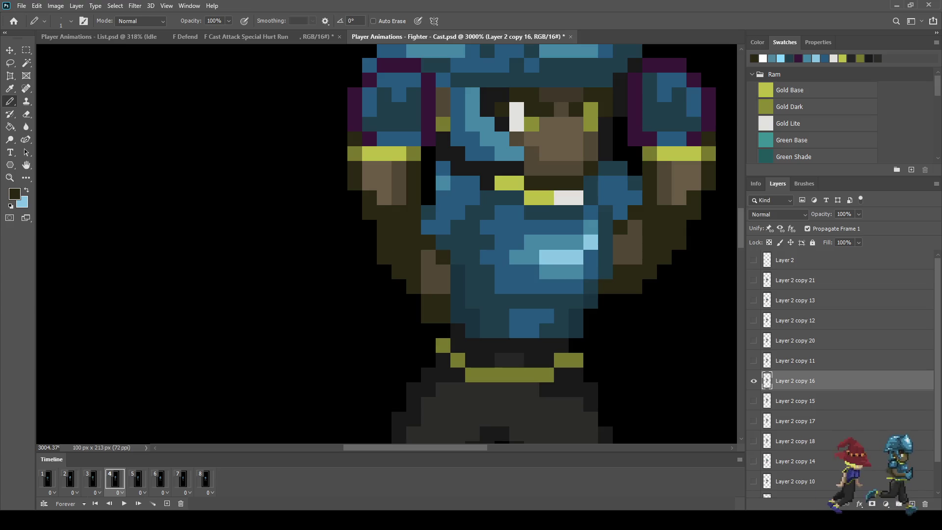
Add two brown skin pixels to the left arm.
key(i)
key(b)
click(414, 257)
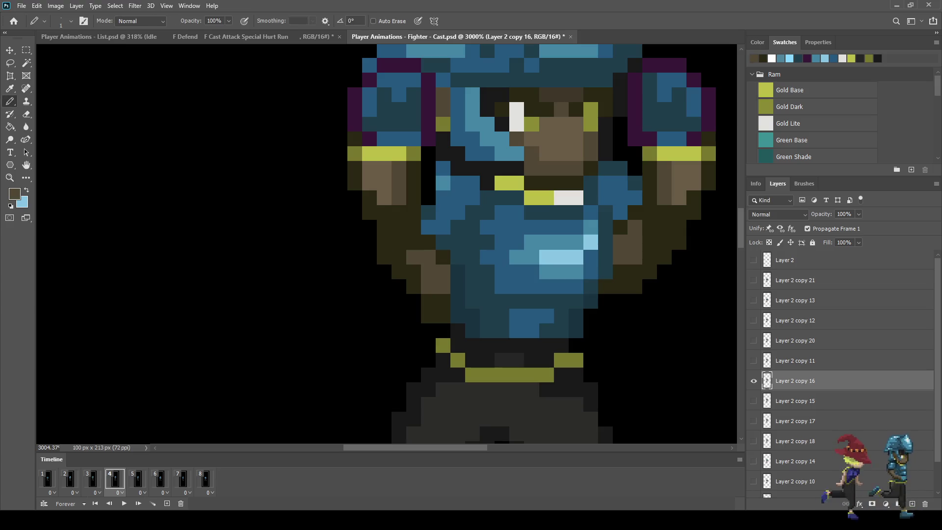
click(399, 242)
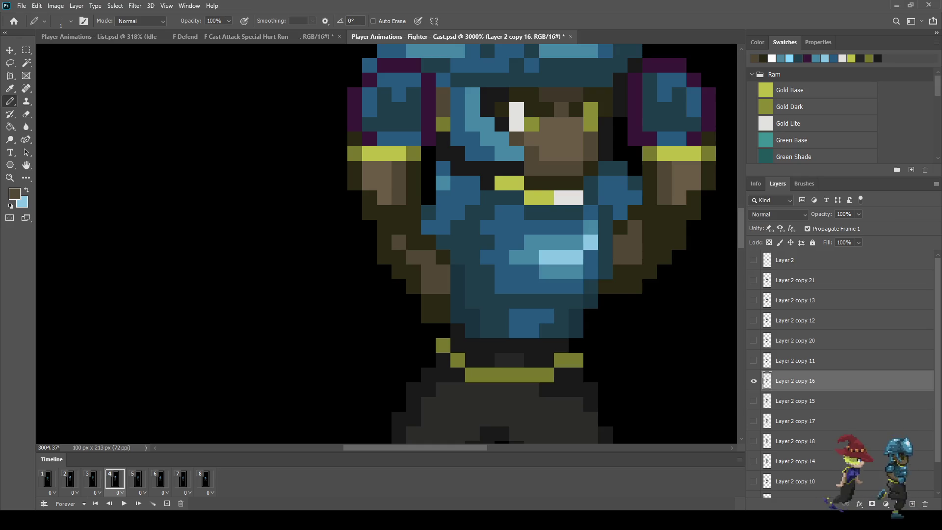
Inspect the arm edit up close, then play the animation to check it.
scroll(491, 245, down, 5)
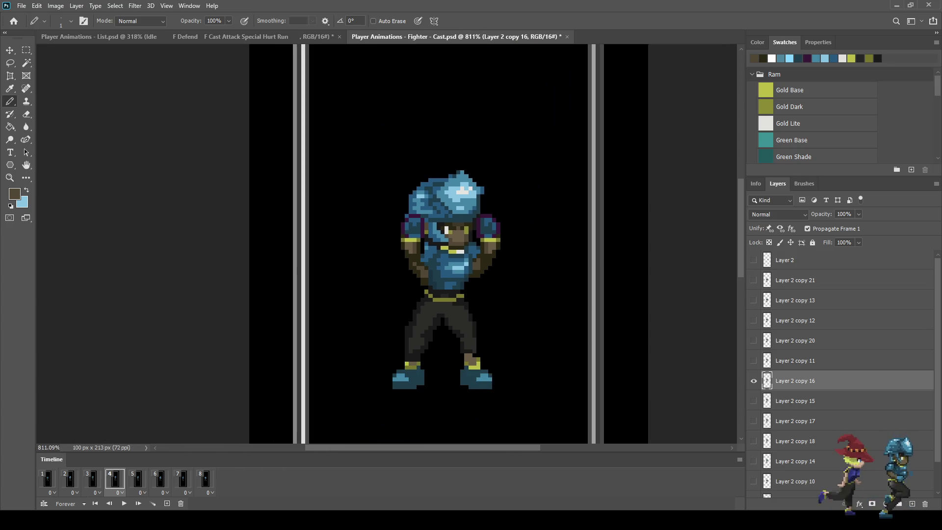
scroll(416, 269, up, 4)
scroll(415, 253, up, 1)
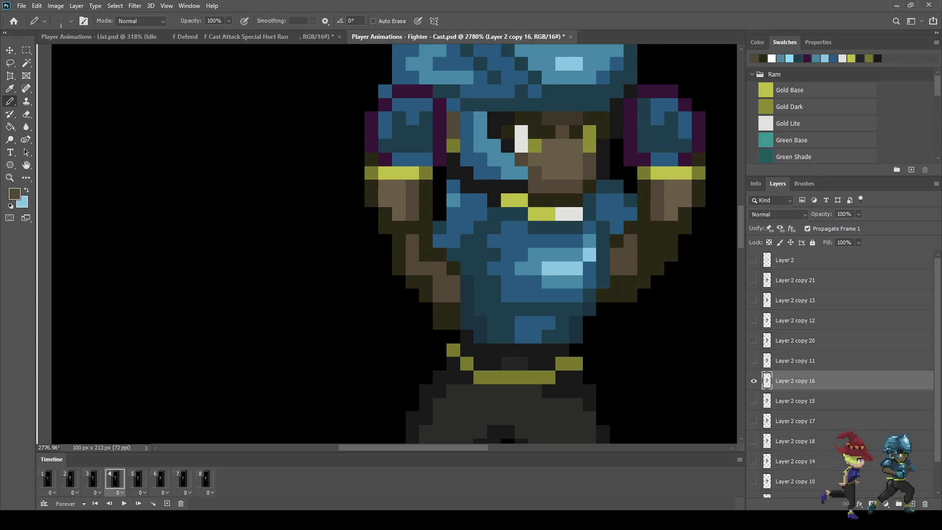
scroll(412, 241, down, 6)
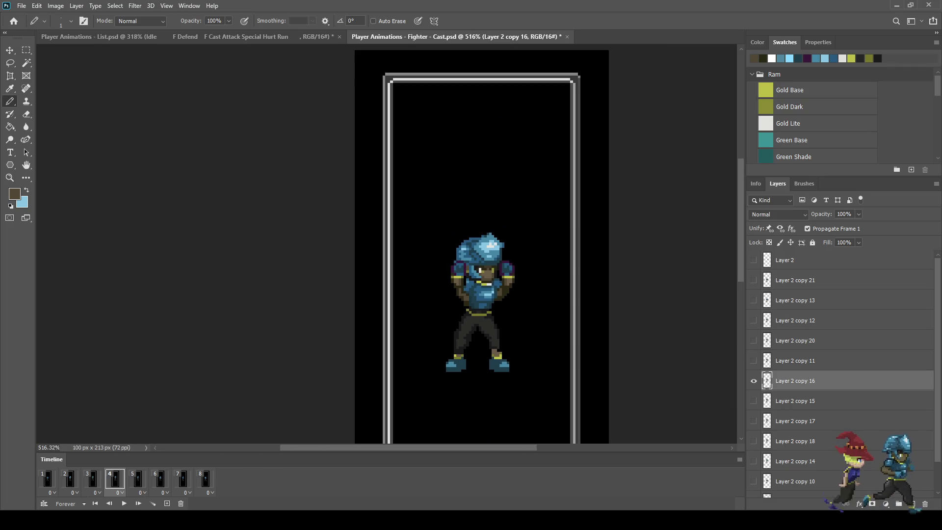
scroll(465, 284, up, 4)
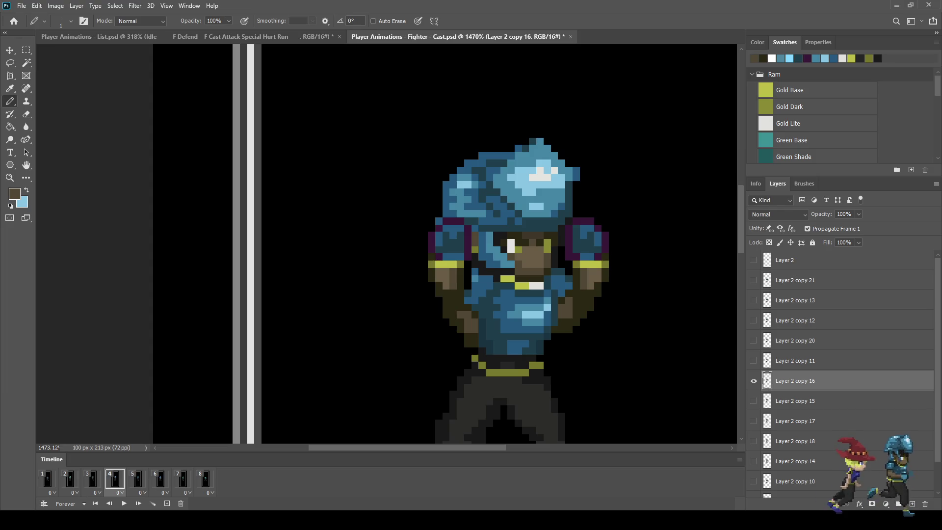
scroll(490, 301, down, 3)
scroll(504, 307, down, 2)
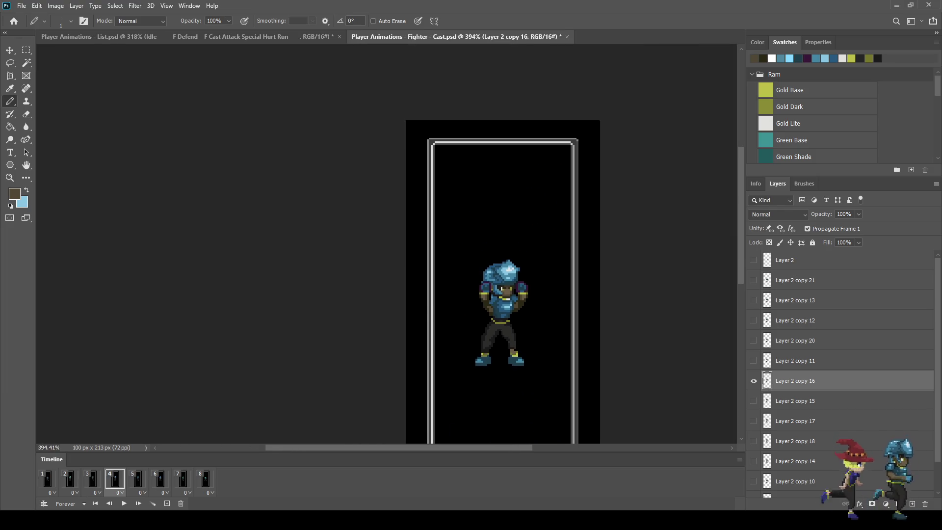
scroll(487, 304, up, 5)
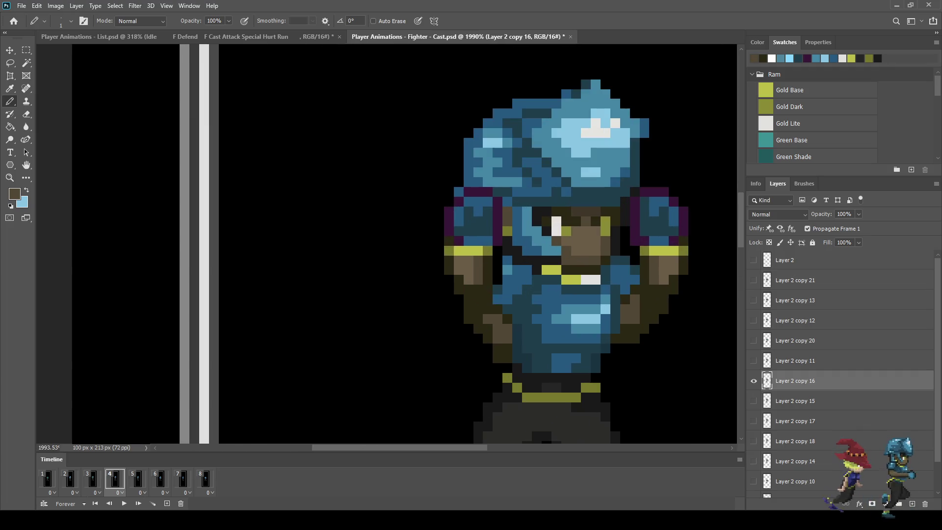
scroll(529, 337, down, 4)
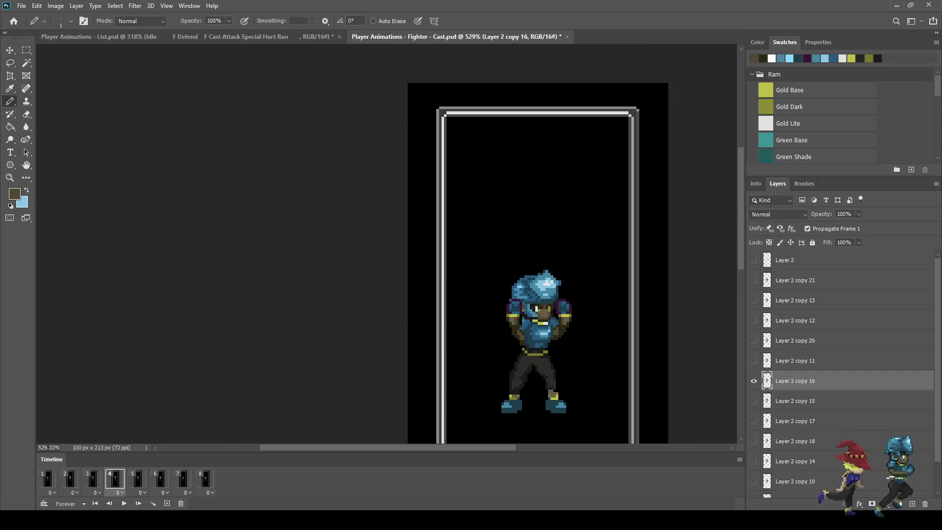
key(space)
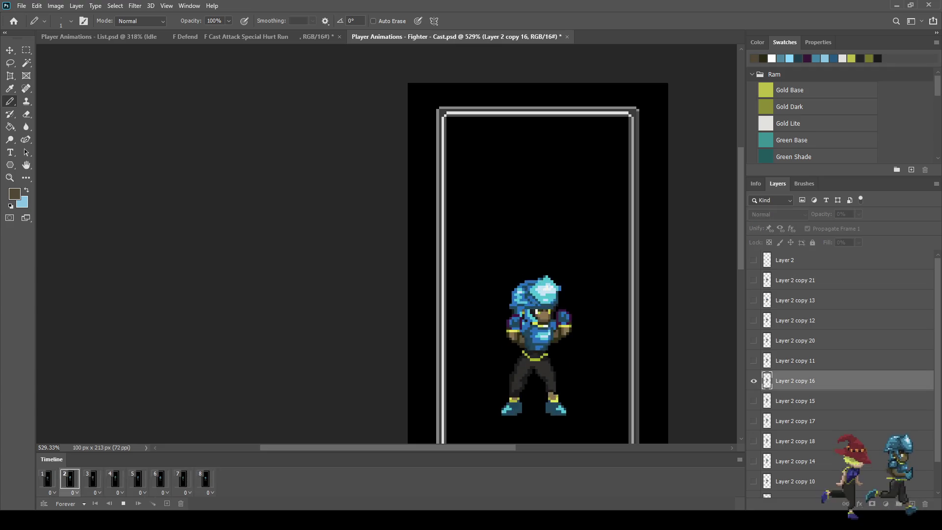
Preview the fighter animation playback and stop it.
scroll(388, 245, down, 2)
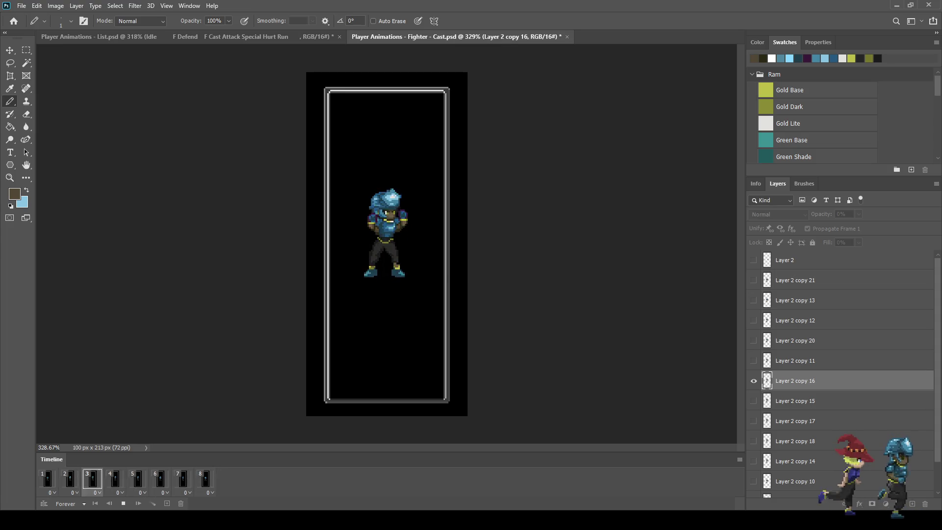
key(space)
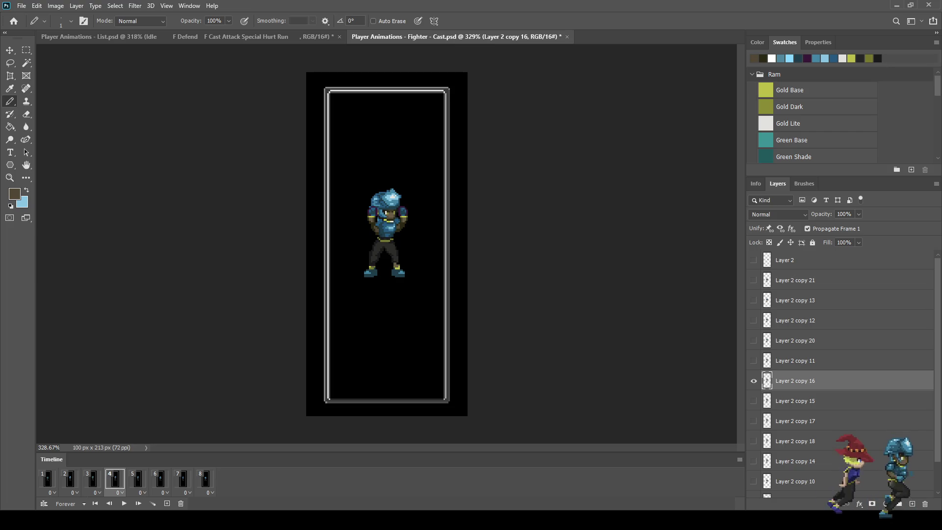
key(space)
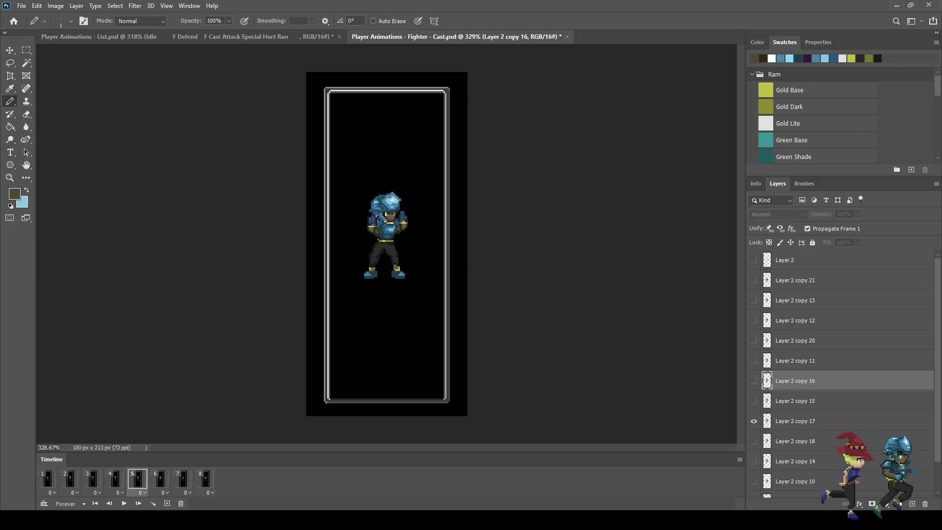
key(space)
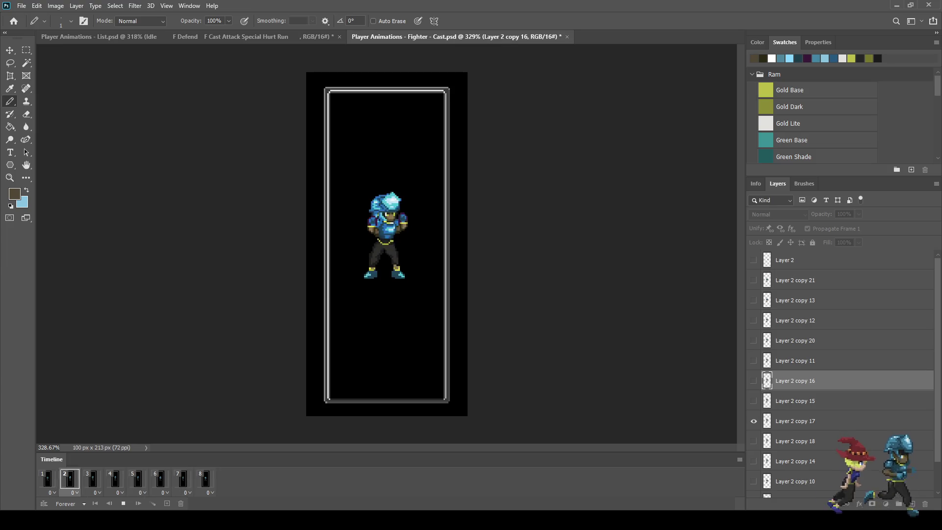
key(space)
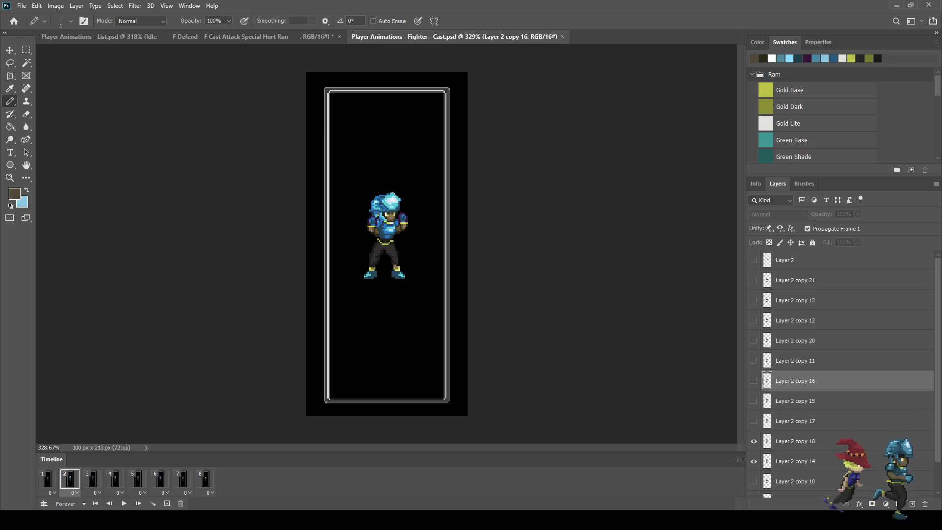
Go to frame 4 and duplicate Layer 2 copy 16 as Layer 2 copy 19.
key(Right)
key(Right)
key(Right)
key(Left)
key(Left)
key(Left)
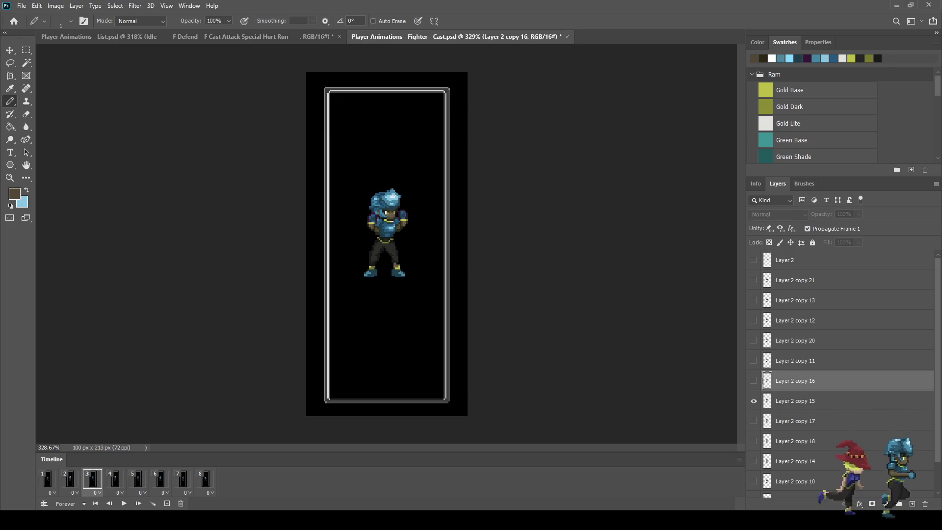
key(Right)
key(Right)
key(Right)
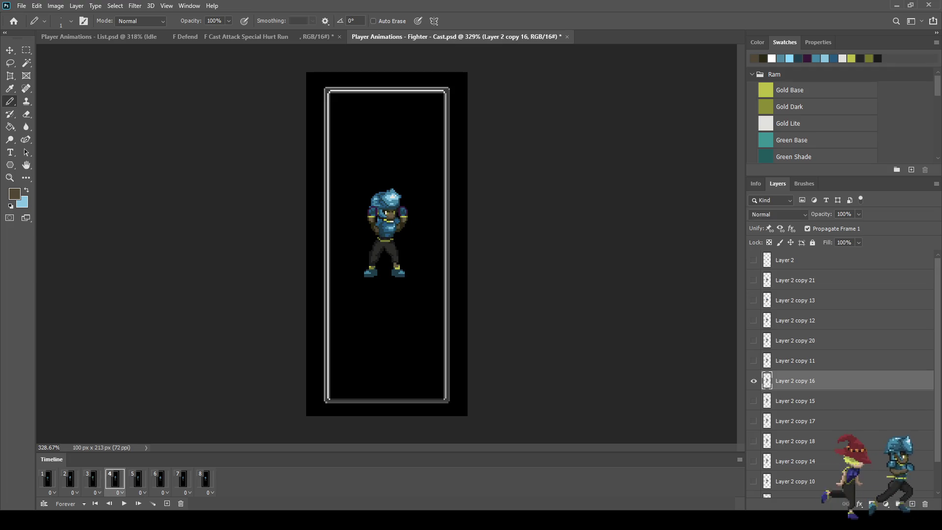
key(ctrl+comma)
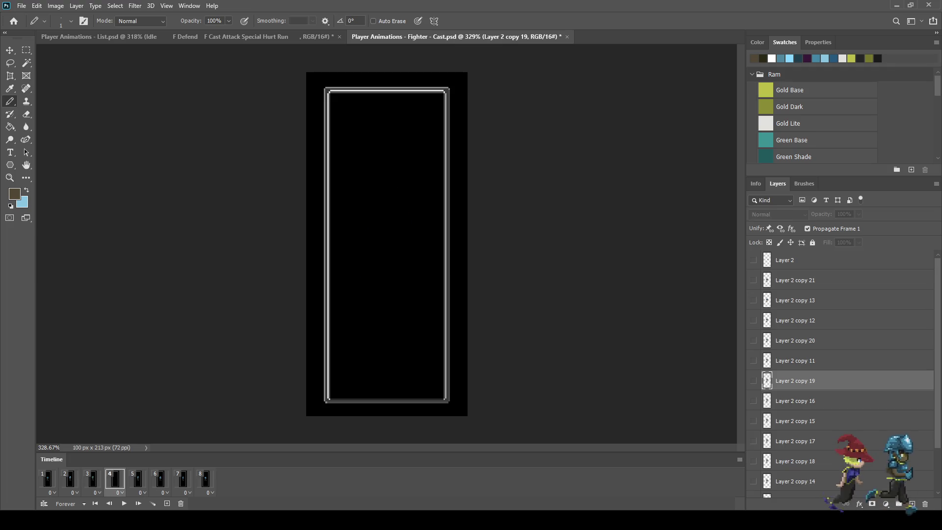
Show both fighter layers on frame 4 and make the copy Color Dodge at 50% opacity.
key(ctrl+comma)
key(Down)
key(Down)
key(Down)
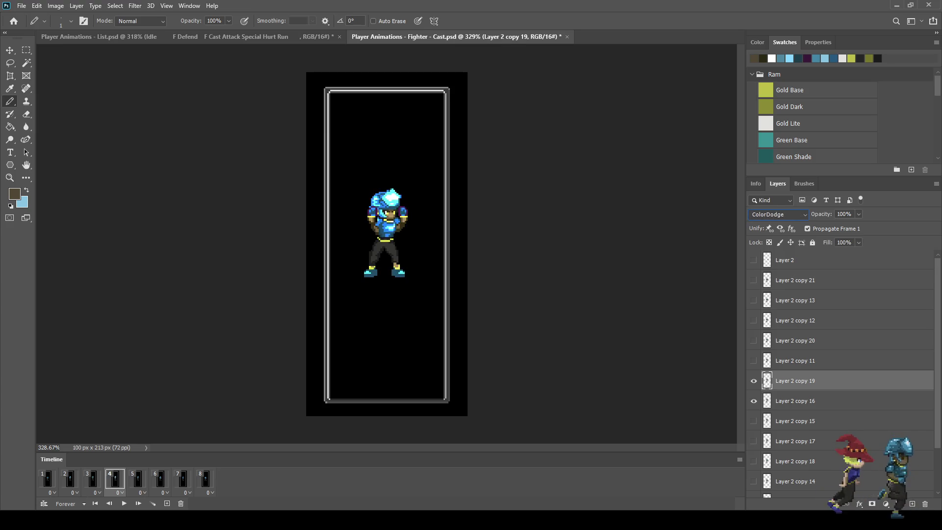
click(844, 214)
text(50)
key(Return)
click(795, 401)
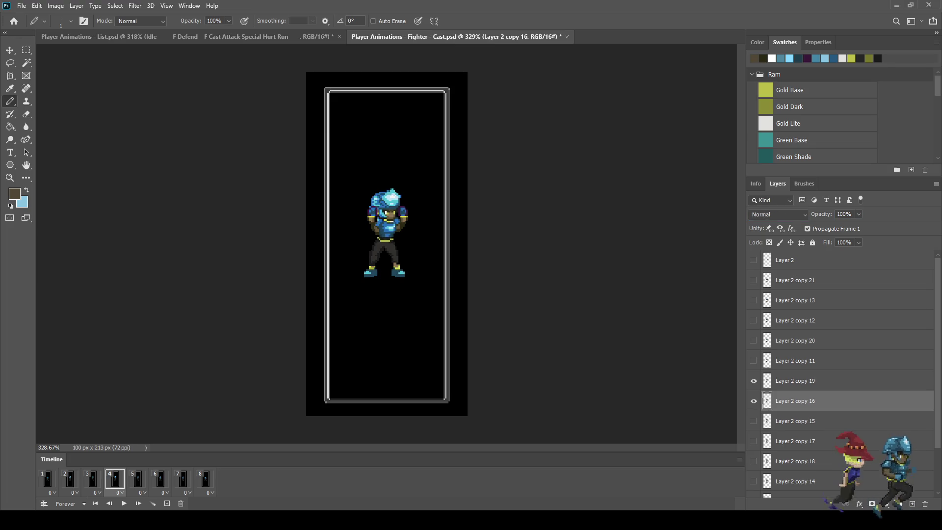
Play the animation to preview the glow, then stop it.
key(space)
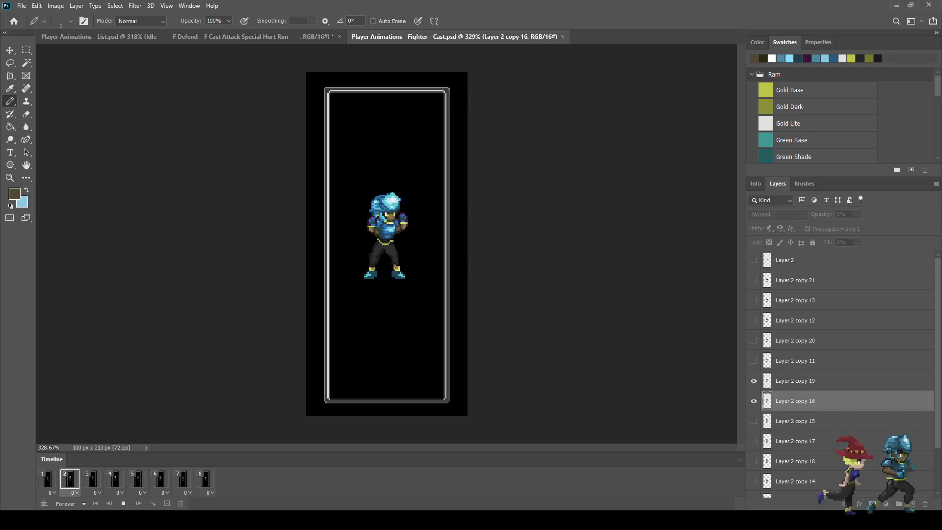
scroll(387, 244, down, 3)
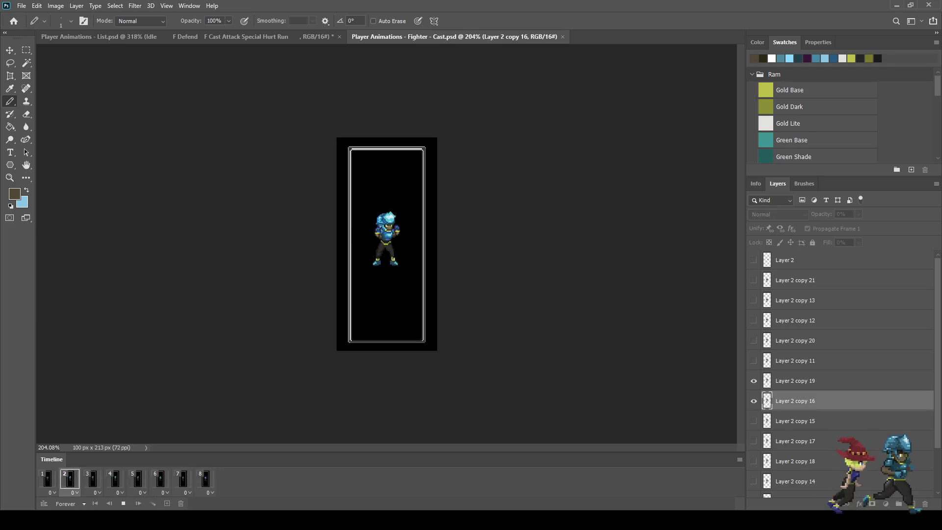
scroll(398, 245, up, 4)
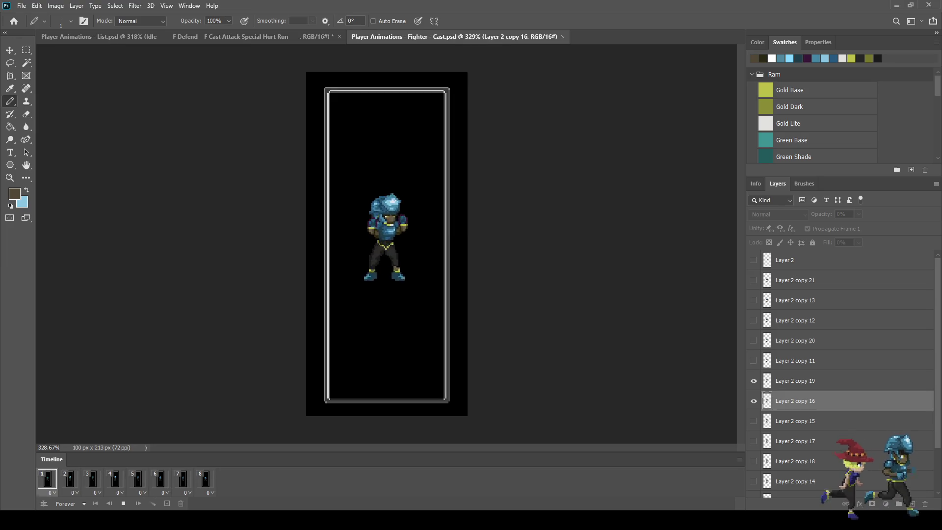
key(space)
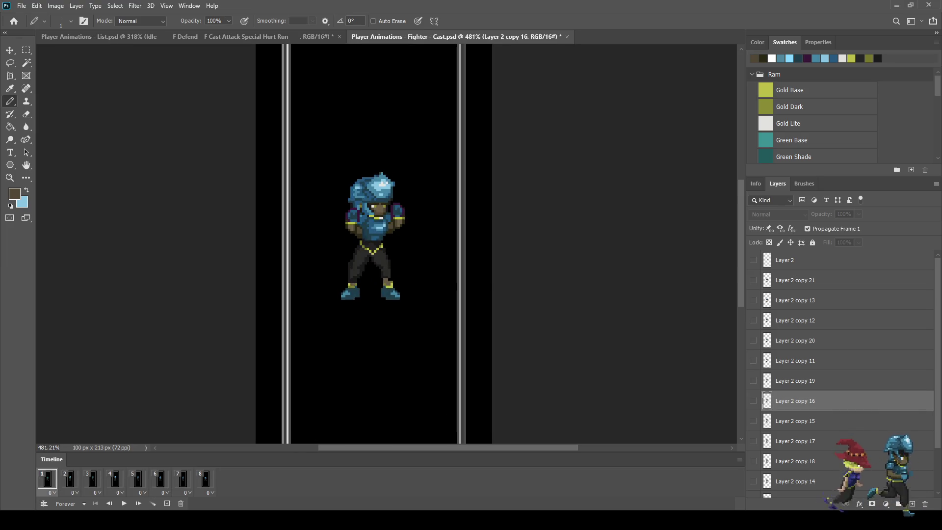
On frame 8, add a new empty Layer 3 above Layer 2 copy 12.
key(Right)
key(Right)
key(Right)
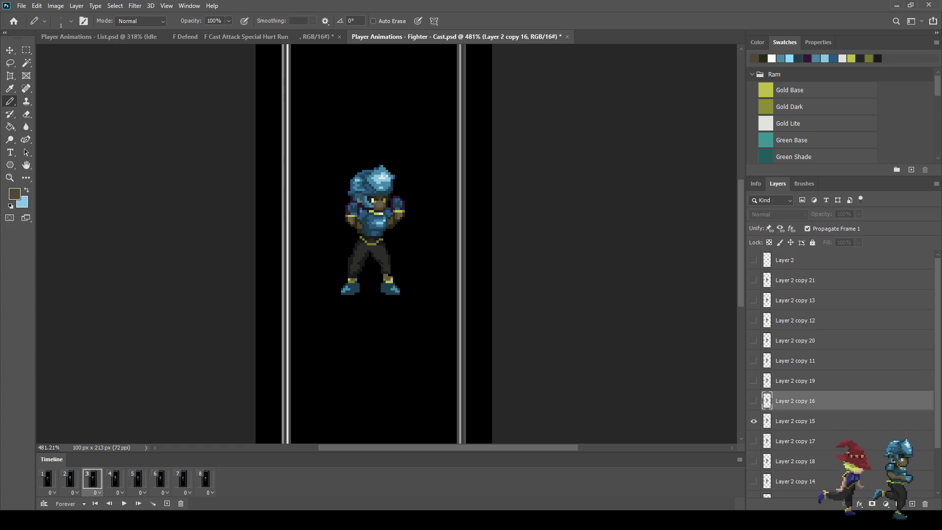
key(Right)
key(Right)
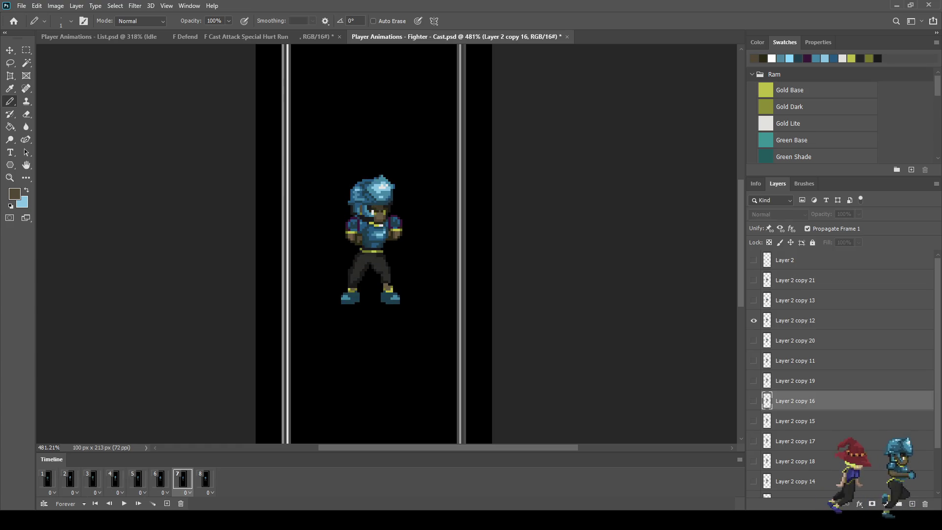
key(Right)
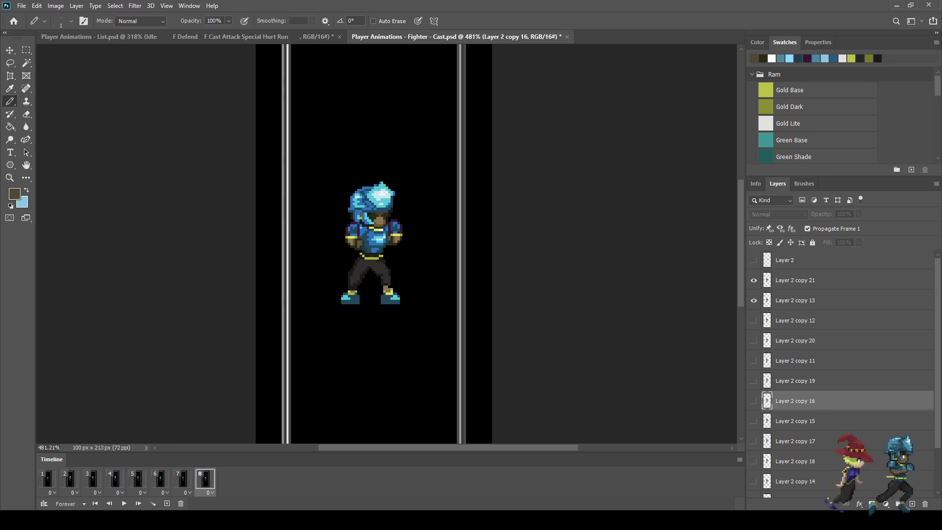
click(795, 321)
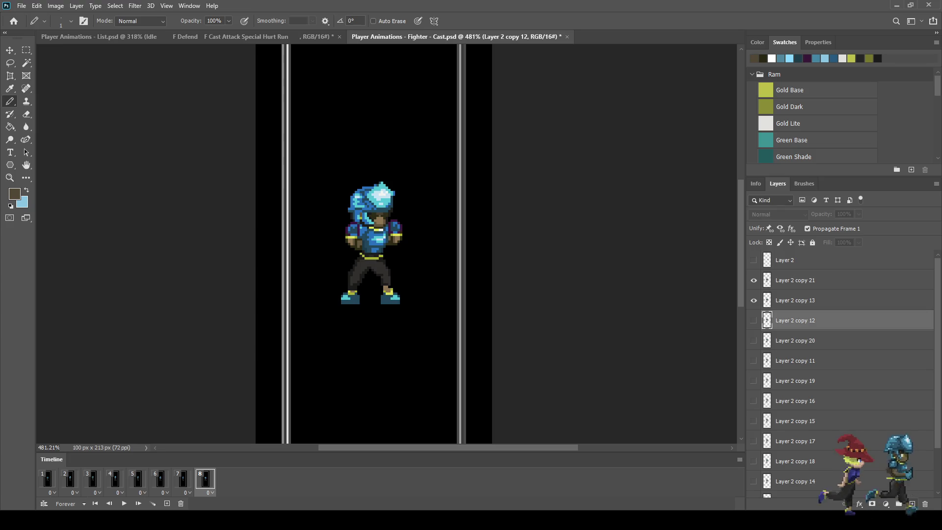
key(ctrl+shift+alt+n)
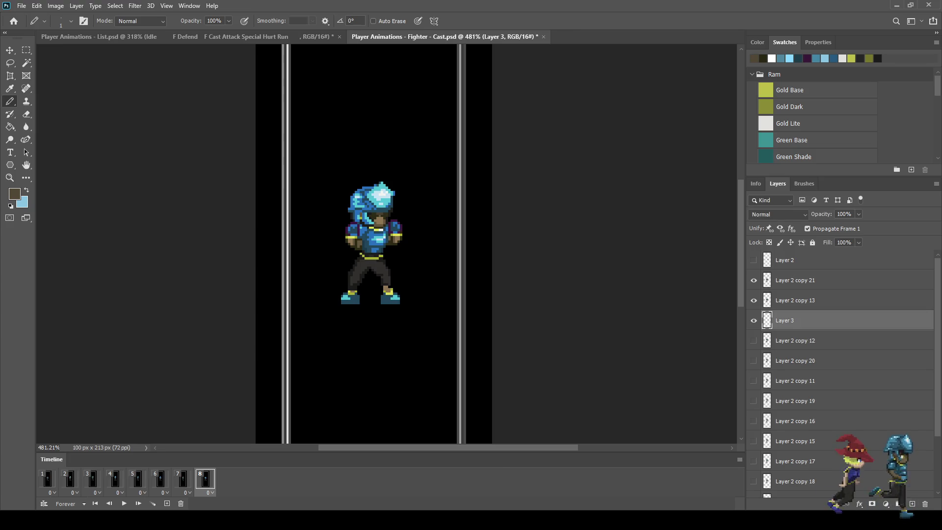
Hide Layer 3 on frame 1, show it on frame 8, and make light blue the foreground colour.
key(Right)
key(ctrl+comma)
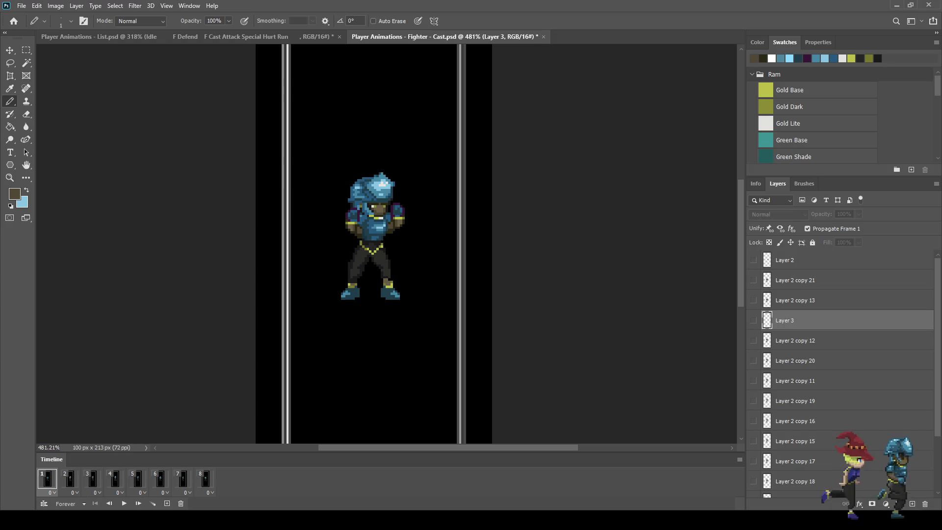
key(Left)
scroll(299, 292, up, 3)
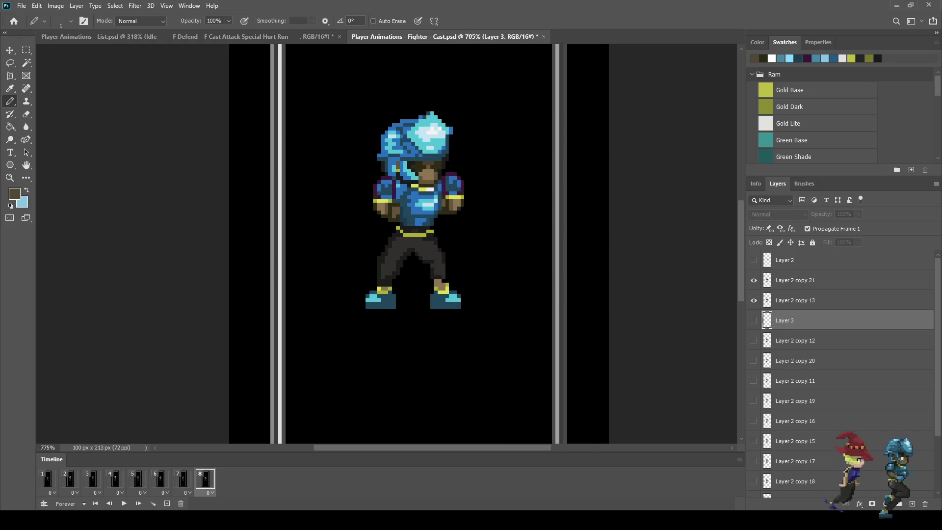
key(x)
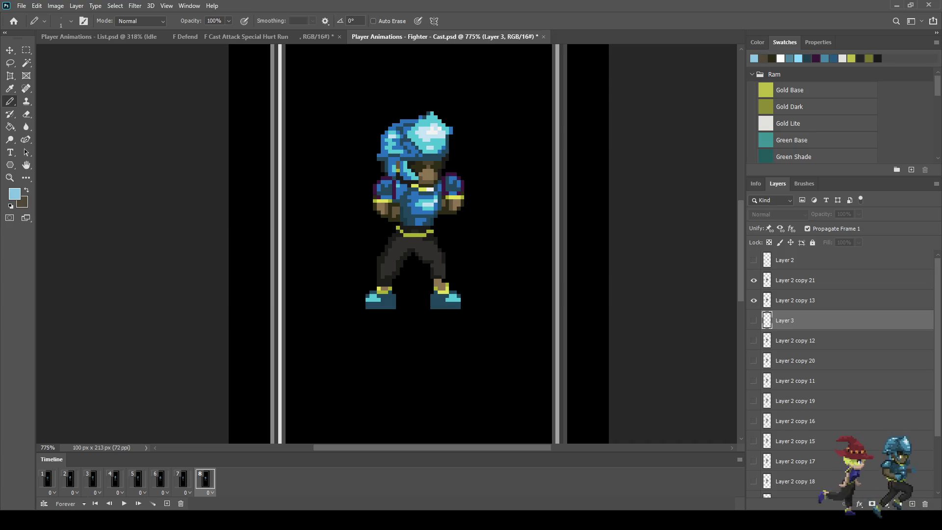
scroll(337, 329, up, 2)
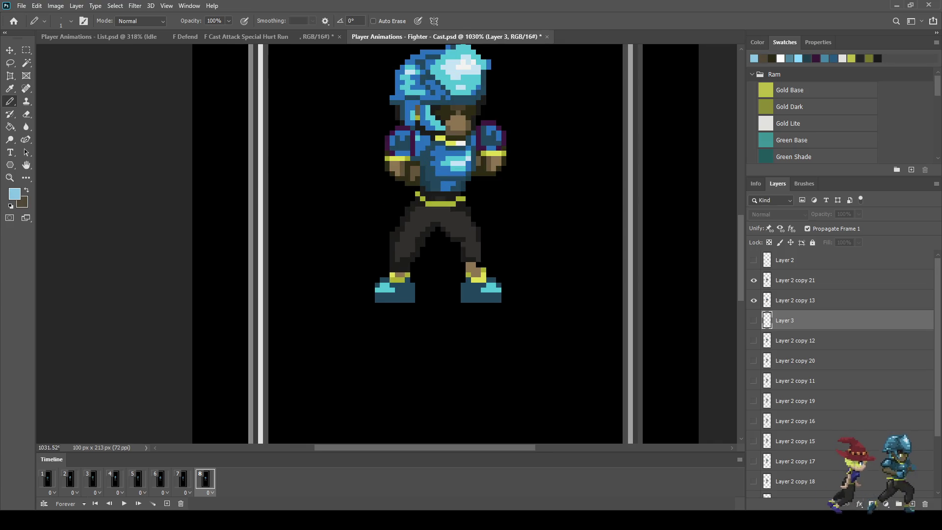
click(754, 320)
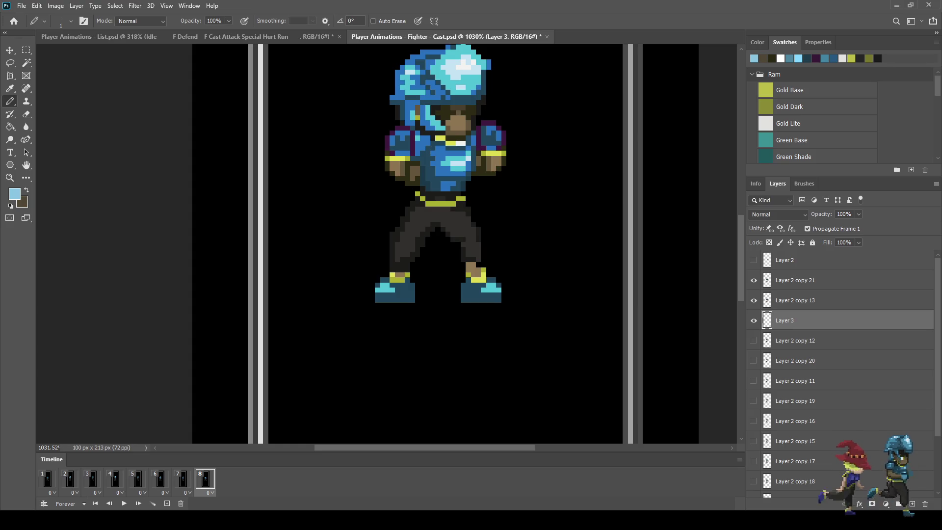
Draw a thin light-blue elliptical ring around the fighter's feet on Layer 3.
key(m)
key(shift+m)
mouse_move(362, 293)
mouse_down()
mouse_move(477, 318)
mouse_move(532, 319)
mouse_up()
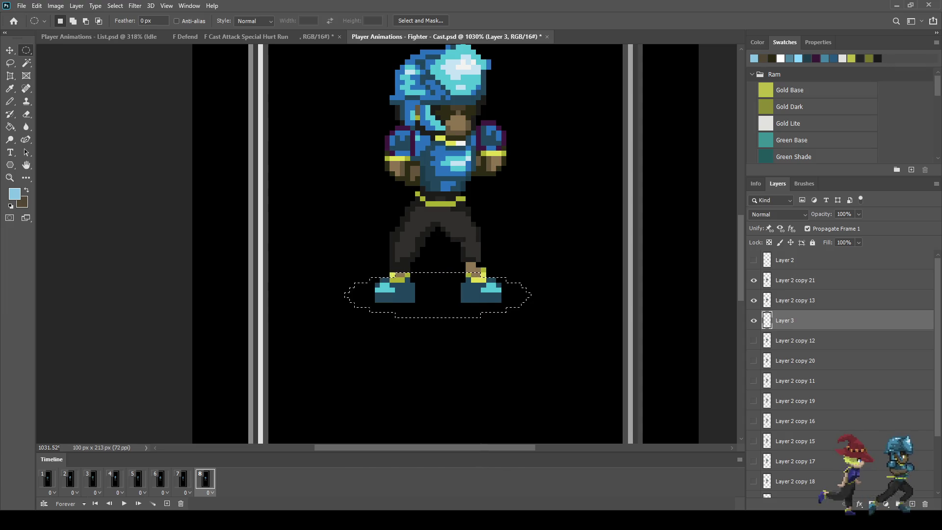
key(g)
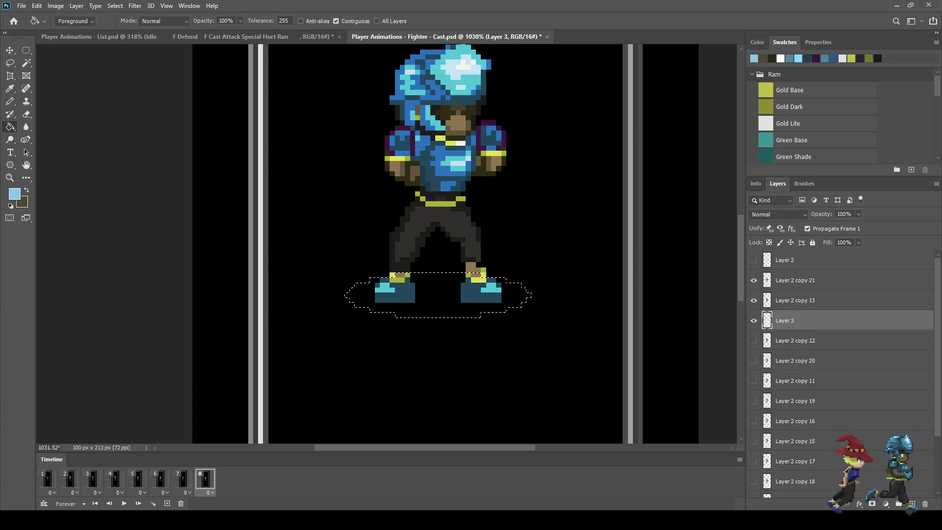
key(alt+BackSpace)
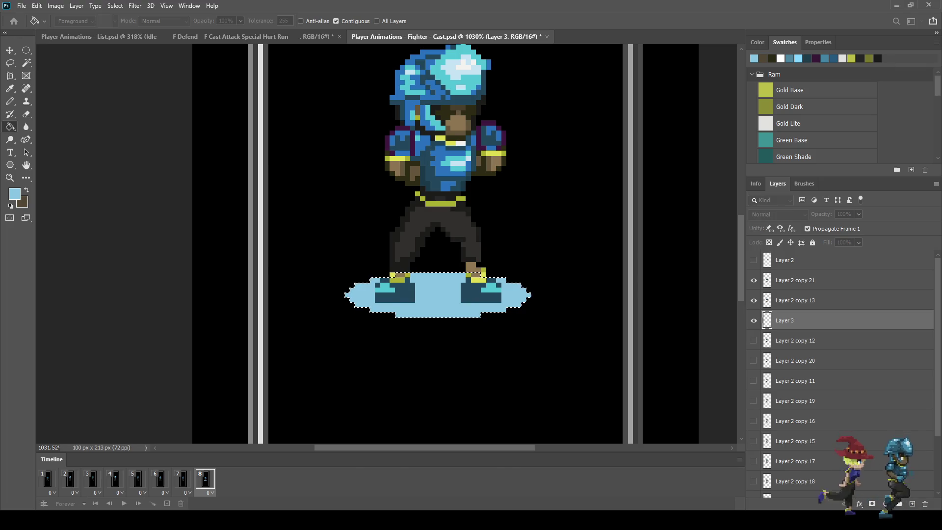
key(Return)
key(Delete)
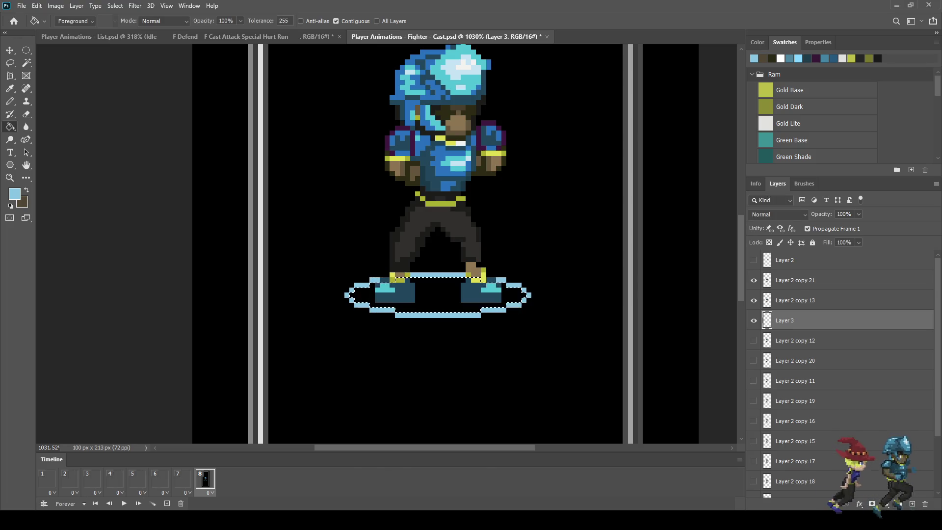
key(ctrl+d)
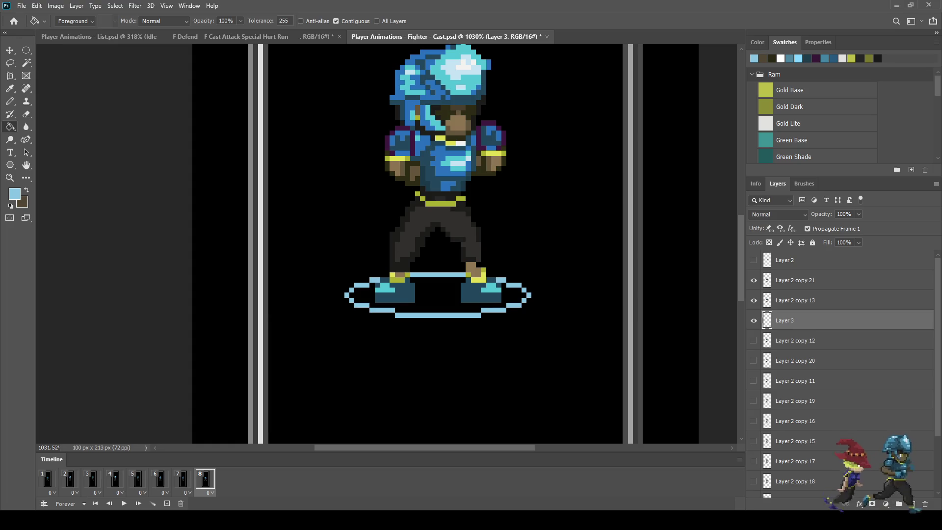
On frame 1, duplicate the ring as Layer 3 copy and send it just above Background.
click(47, 480)
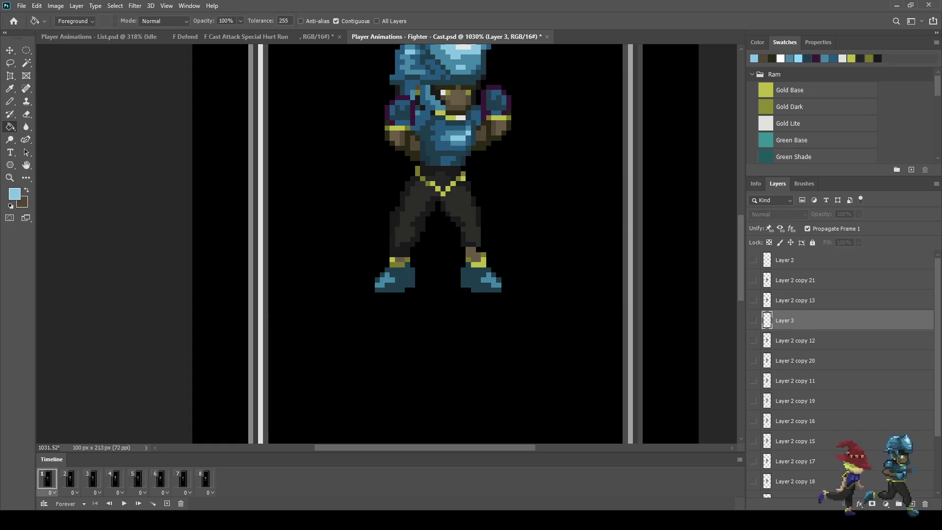
key(ctrl+j)
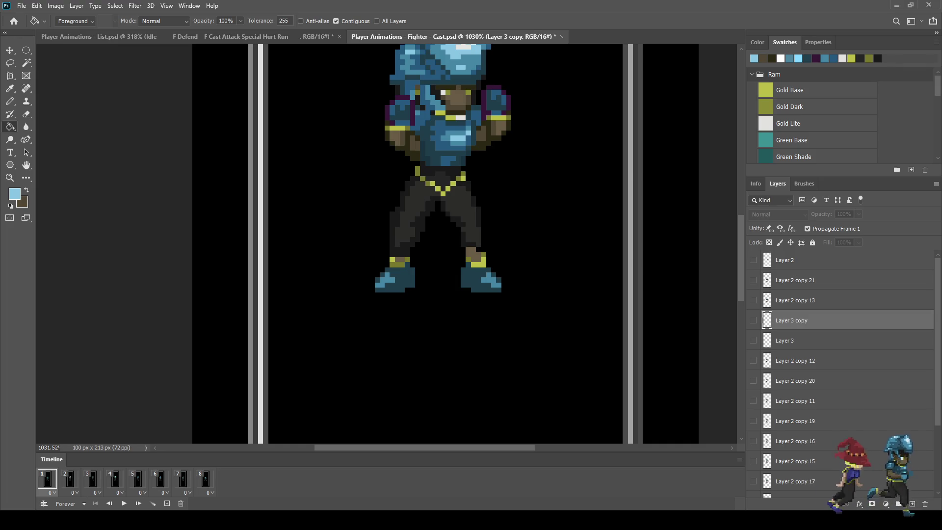
scroll(839, 373, down, 5)
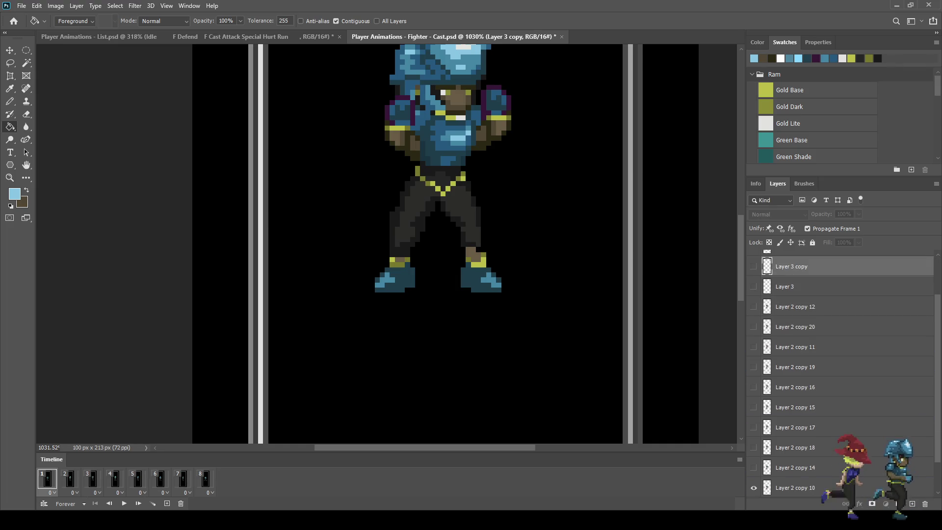
key(ctrl+shift+bracketleft)
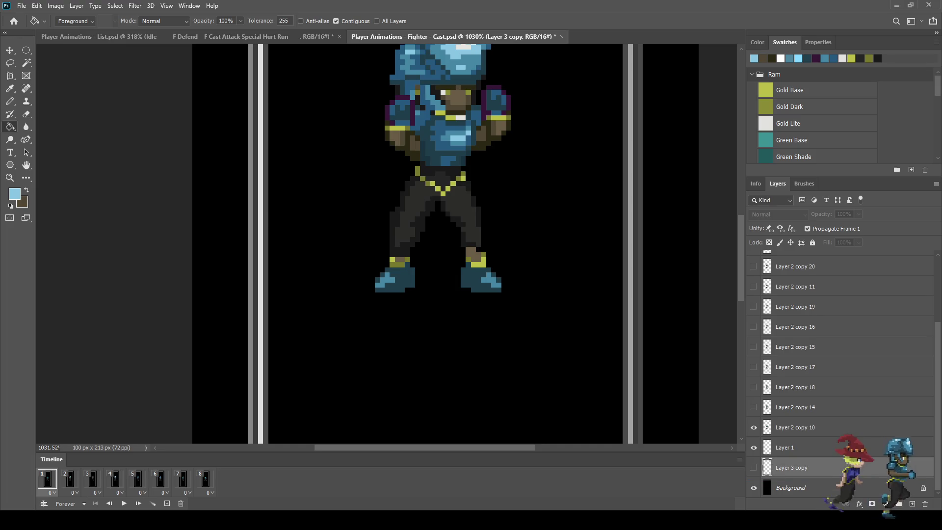
Show Layer 3 copy and scale its ring to about 138%, nudged up one pixel.
click(754, 467)
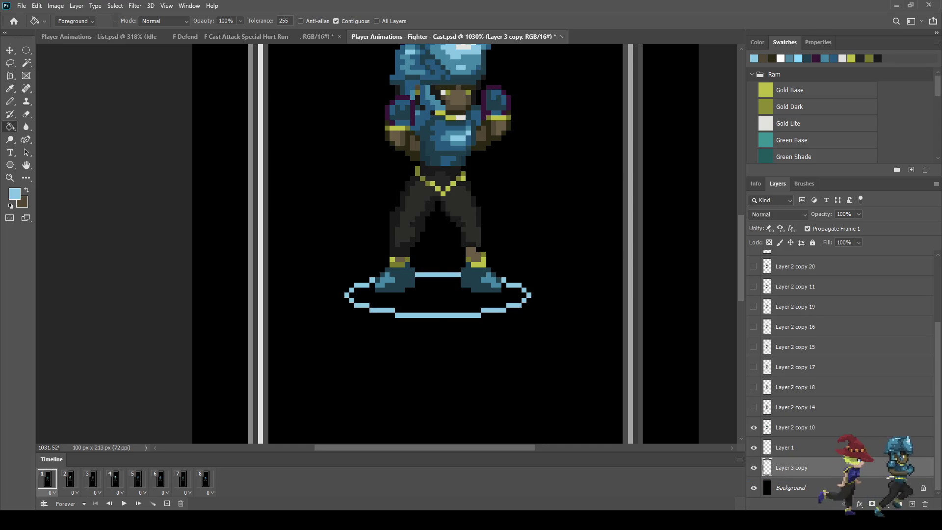
key(ctrl+t)
drag(532, 317, 567, 325)
drag(344, 326, 308, 334)
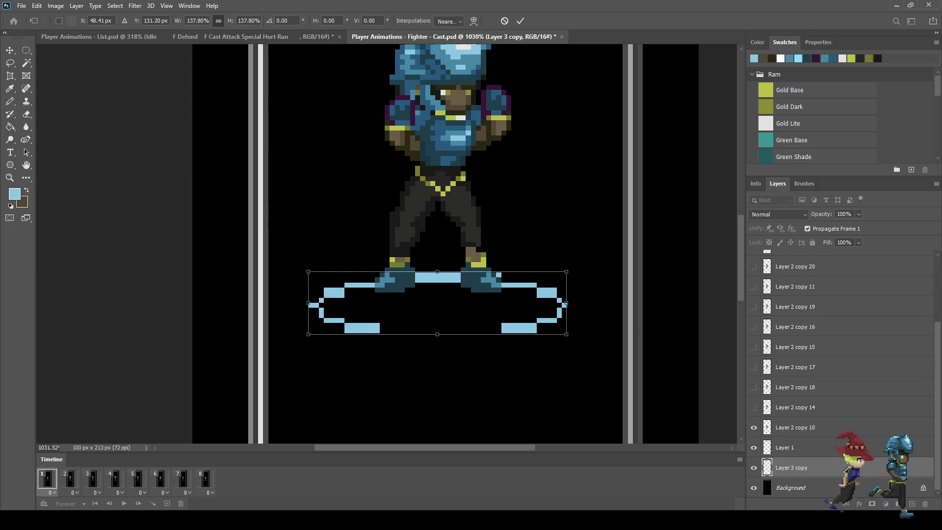
key(Up)
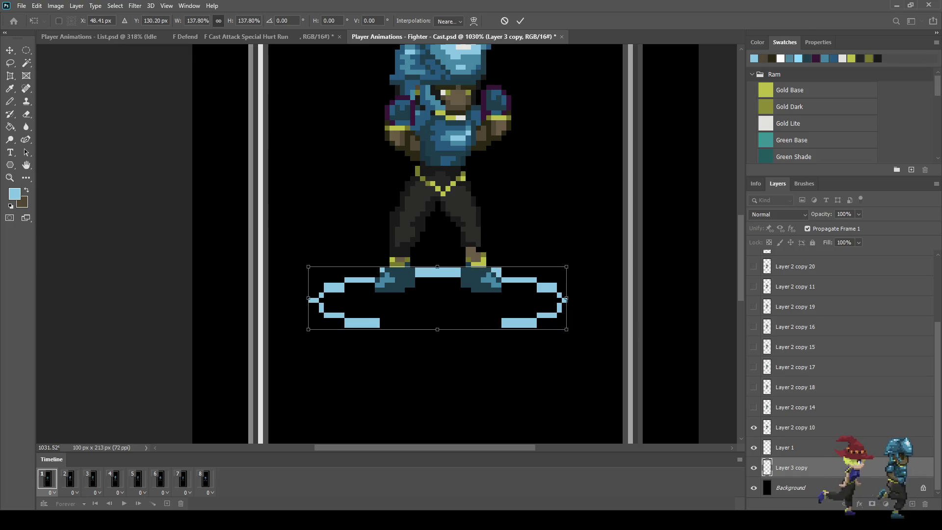
key(Return)
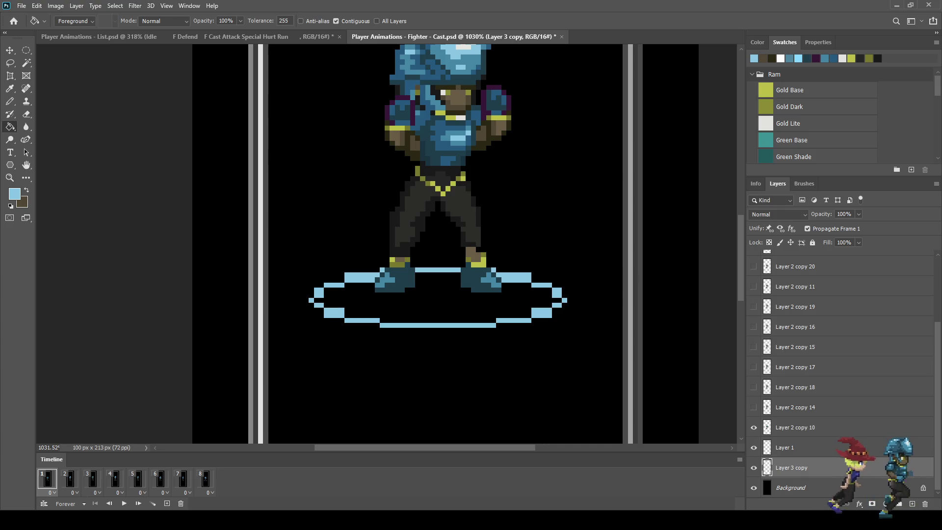
Erase pixel gaps in the ring's upper-left, left, upper-right and lower-right edges.
key(e)
scroll(361, 282, up, 2)
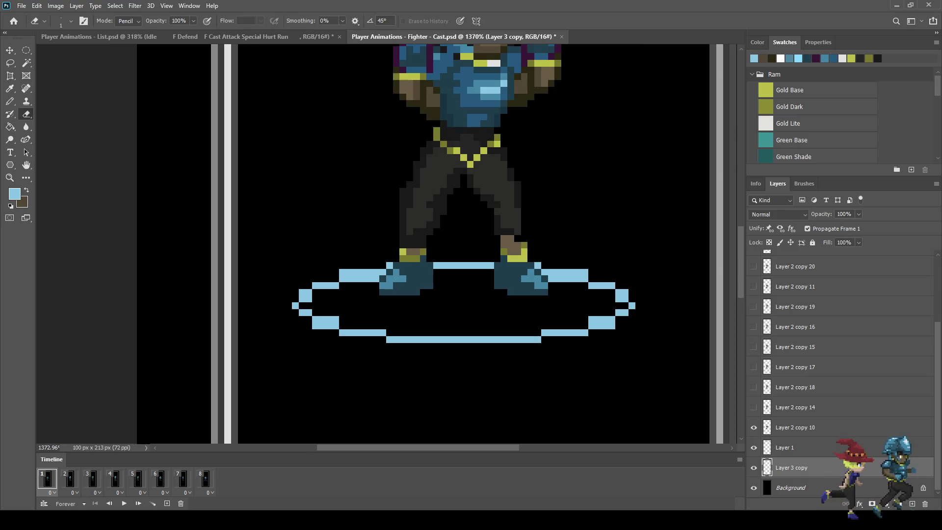
drag(376, 279, 349, 272)
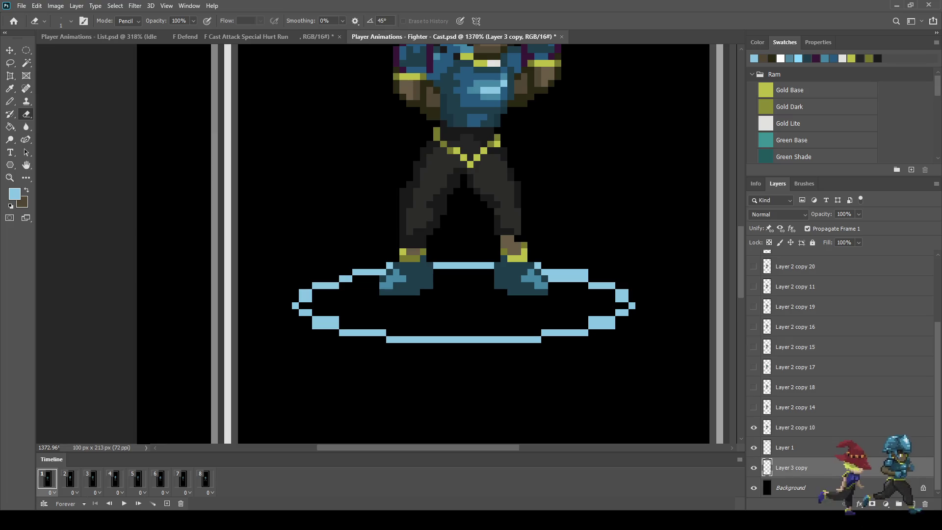
drag(302, 292, 309, 299)
click(577, 271)
drag(578, 279, 564, 278)
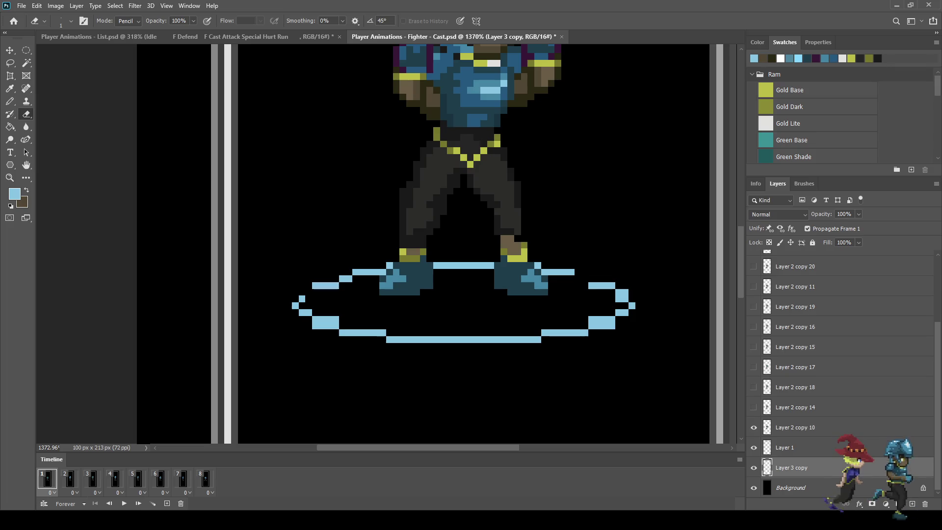
click(595, 319)
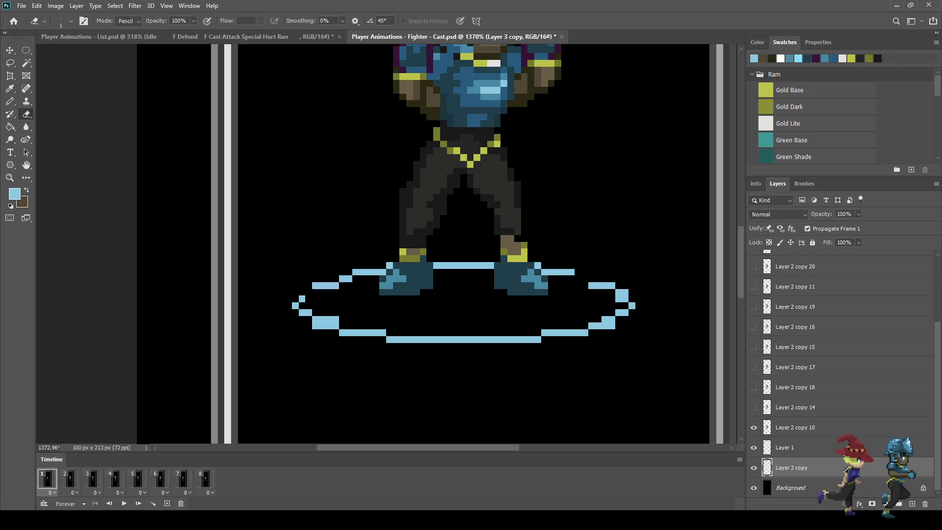
click(608, 326)
Erase more gaps on the lower-left, upper-left, between the feet and along the bottom line.
drag(335, 319, 328, 320)
click(319, 326)
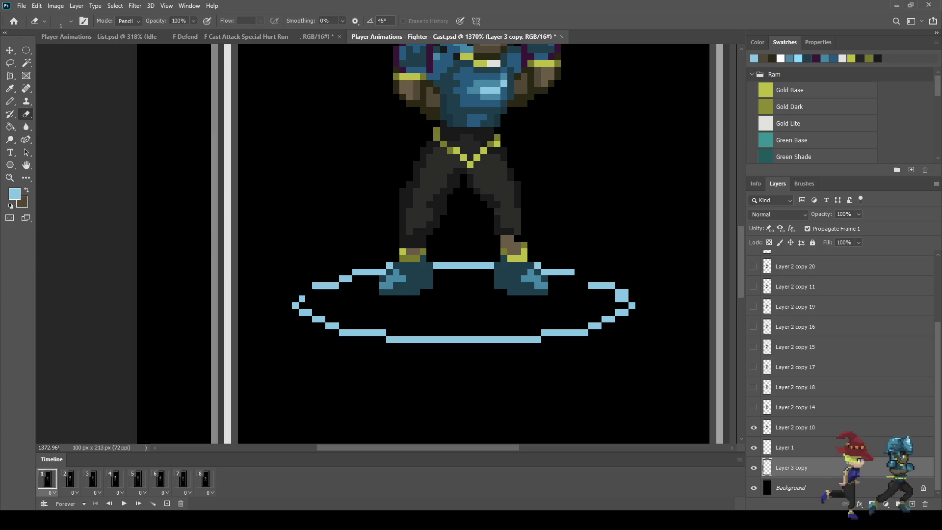
click(318, 285)
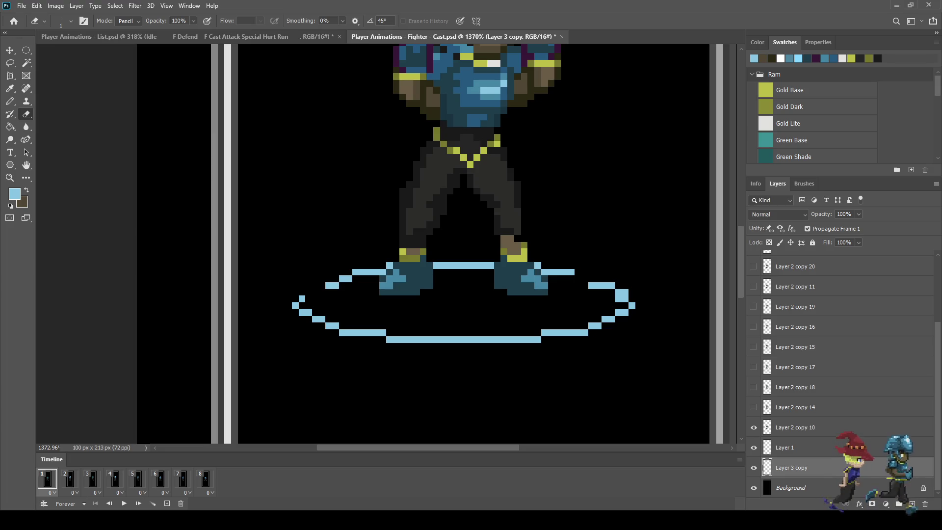
drag(363, 271, 370, 271)
drag(463, 266, 477, 265)
click(444, 266)
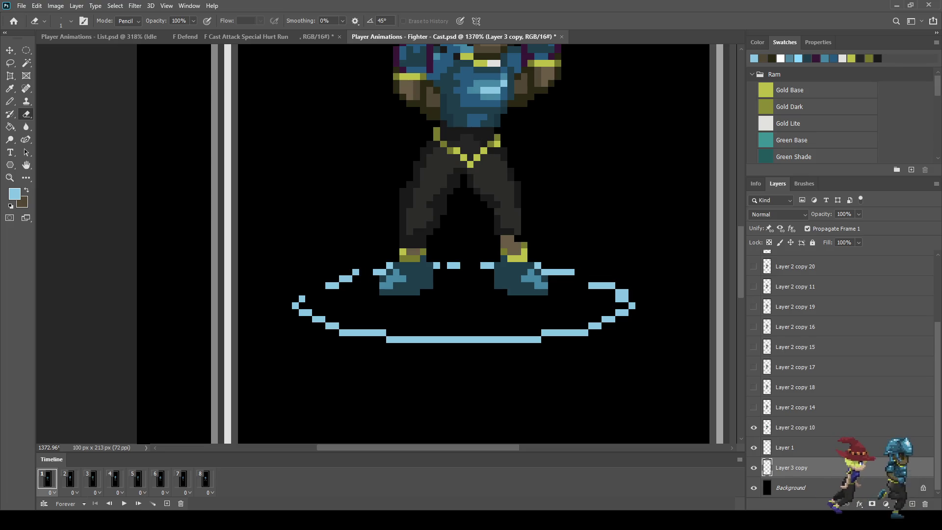
click(595, 326)
click(558, 332)
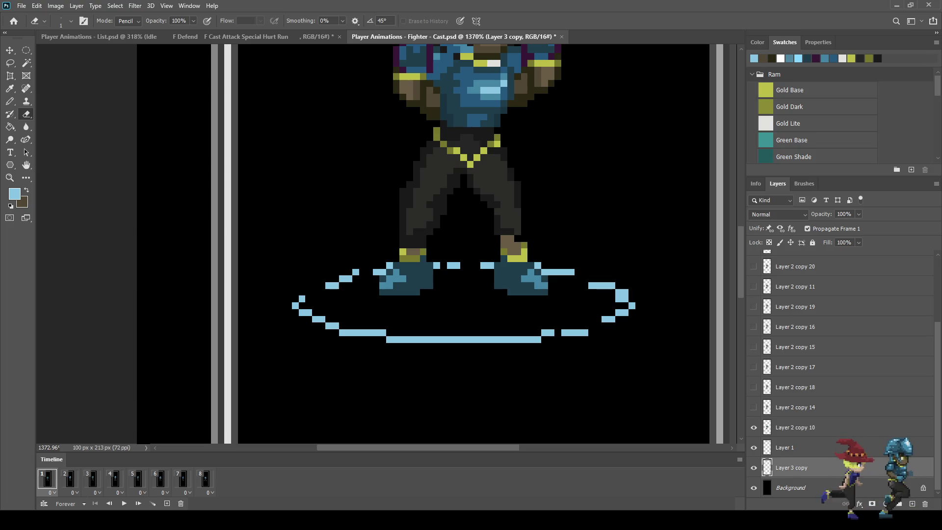
drag(505, 339, 476, 339)
click(423, 339)
key(ctrl+0)
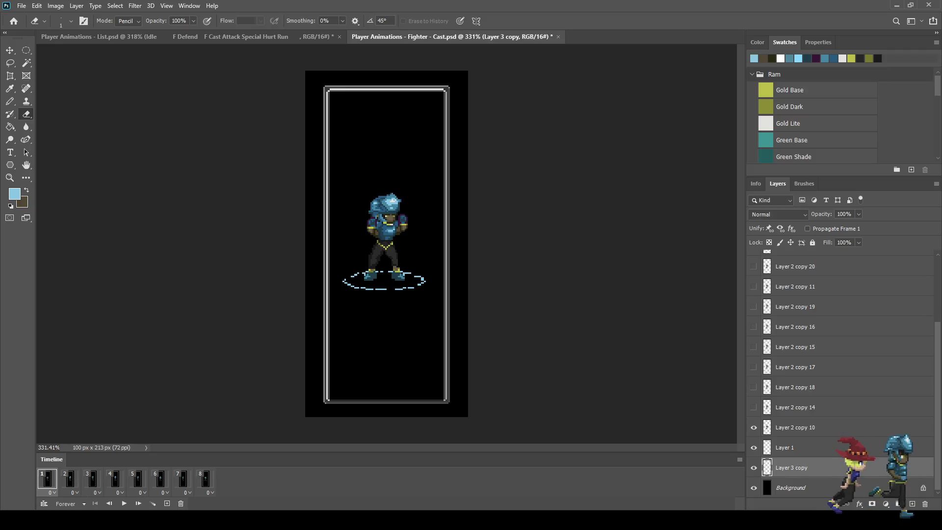
Set the frame 1 ring to 50% opacity and duplicate it, visible, for frame 2.
click(844, 214)
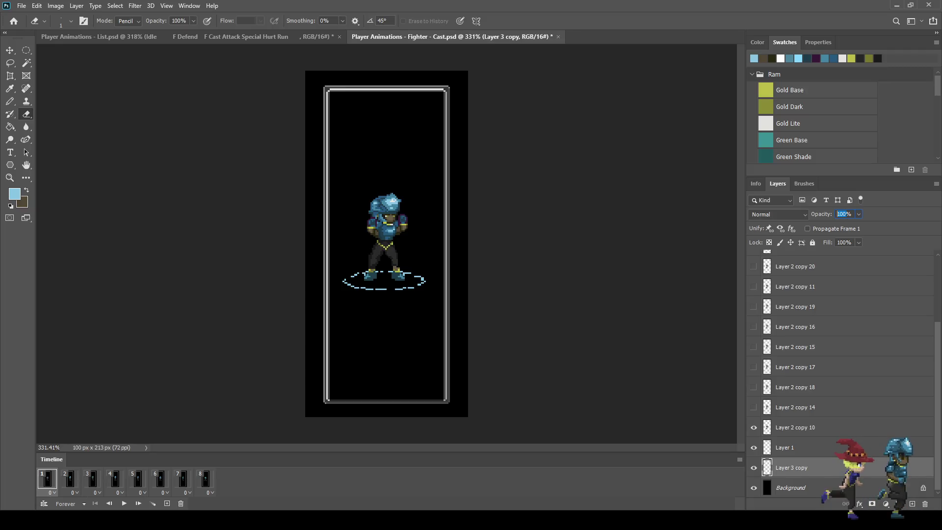
text(50)
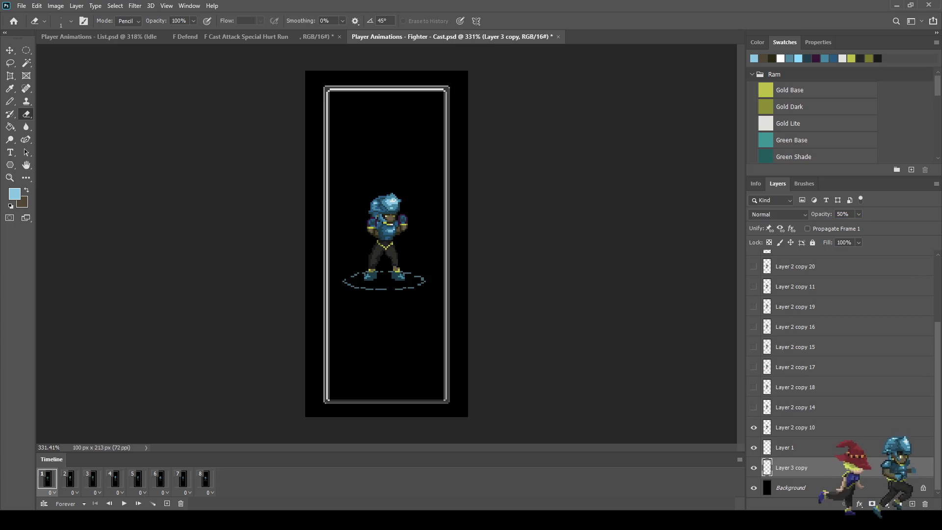
click(70, 479)
key(ctrl+j)
click(753, 467)
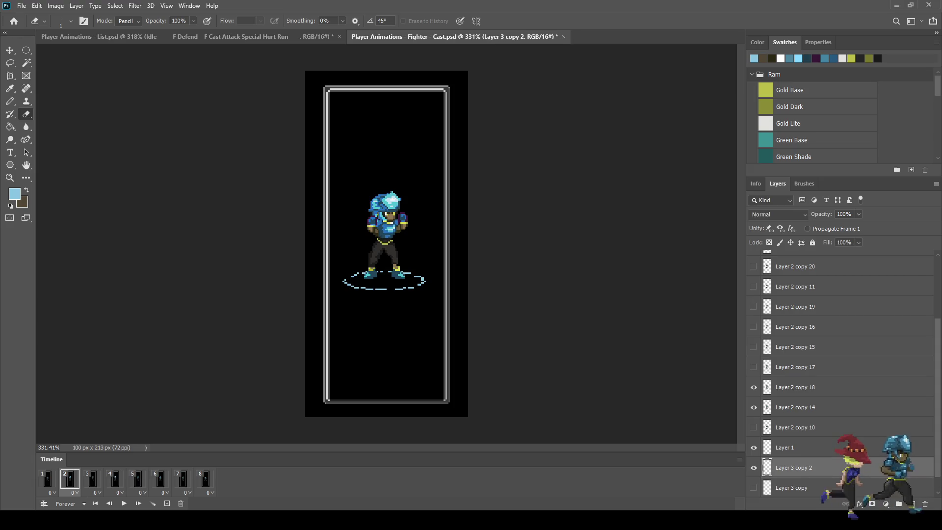
Scale the duplicated ring to about 130% and raise it slightly.
key(ctrl+t)
key(ctrl+plus)
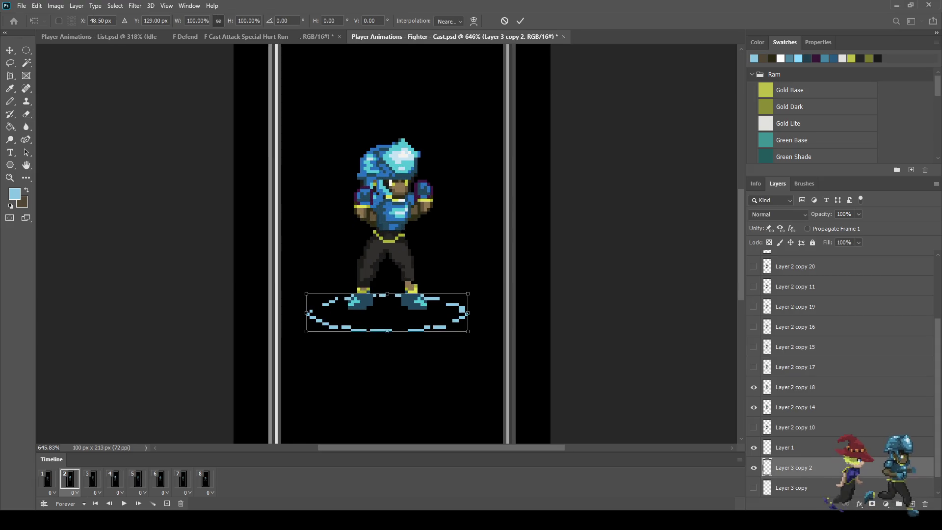
drag(467, 293, 494, 288)
drag(306, 331, 284, 337)
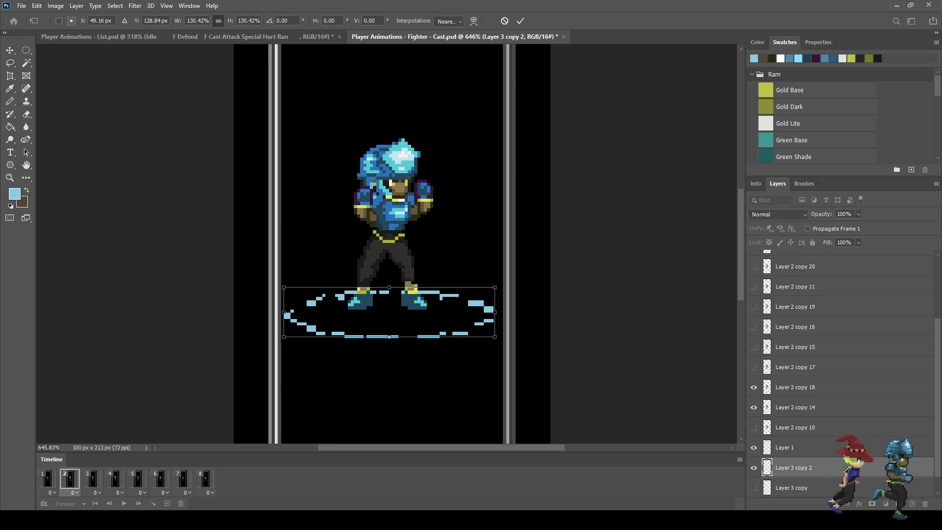
key(Up)
key(Up)
key(Up)
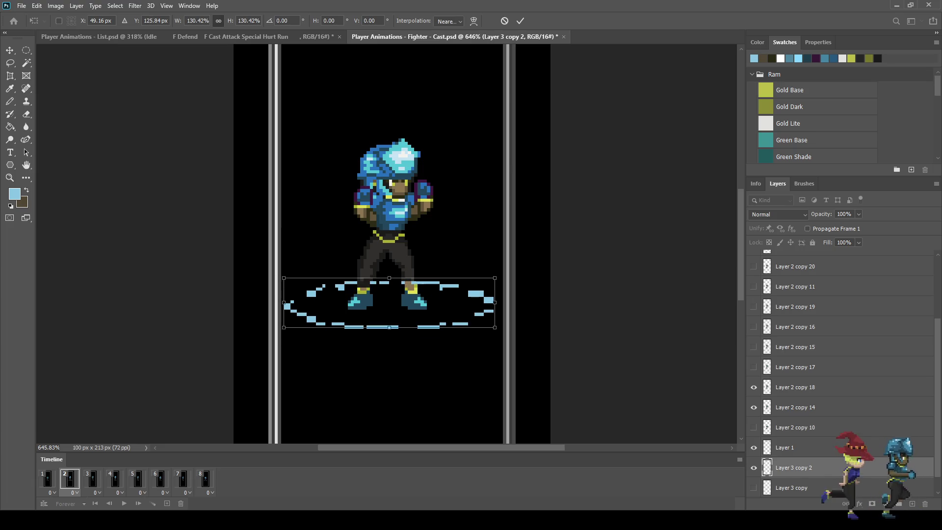
key(Return)
key(e)
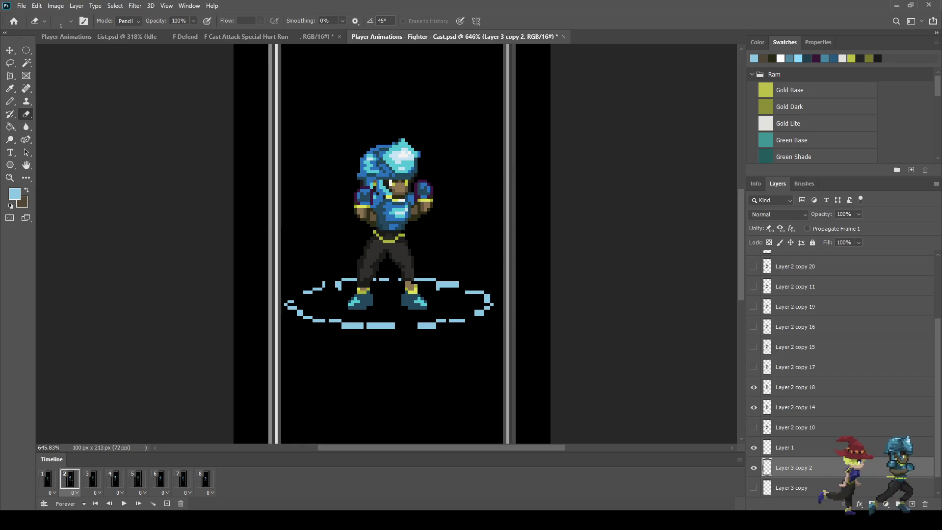
Erase pixels along the ring's left side and bottom to open gaps in its dashes.
scroll(414, 294, up, 3)
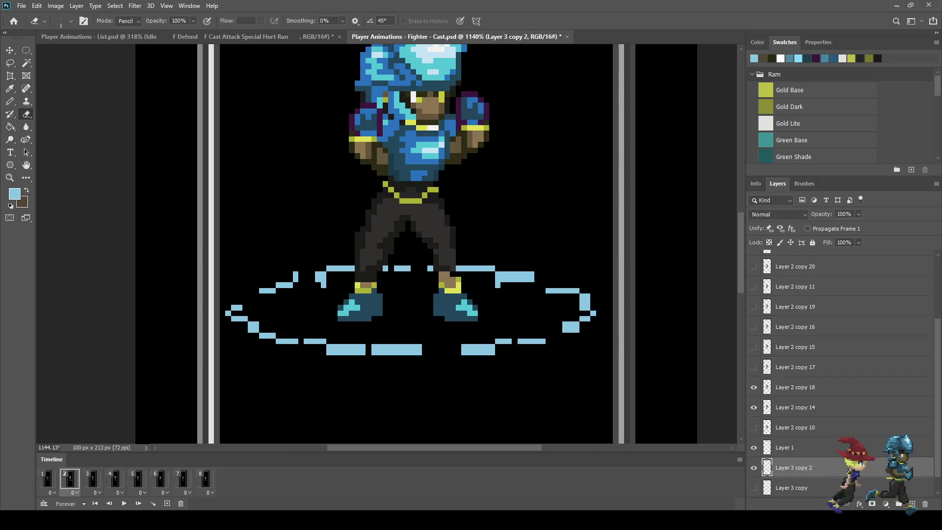
click(234, 308)
click(234, 319)
click(279, 284)
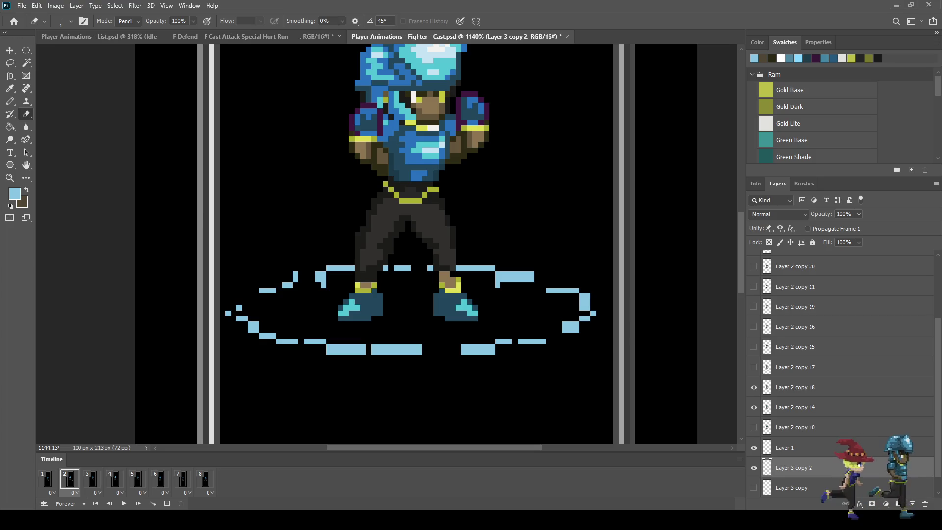
click(338, 350)
click(354, 347)
click(392, 350)
click(415, 346)
click(414, 352)
click(470, 353)
click(487, 349)
Erase pixels across the ring's right portion and right side, breaking dashes into dots.
drag(498, 342, 510, 342)
click(537, 342)
click(543, 342)
click(520, 280)
click(509, 277)
click(501, 283)
click(528, 274)
click(520, 274)
click(559, 291)
click(582, 296)
click(584, 302)
click(587, 308)
click(571, 330)
click(565, 324)
click(565, 291)
click(571, 291)
click(571, 324)
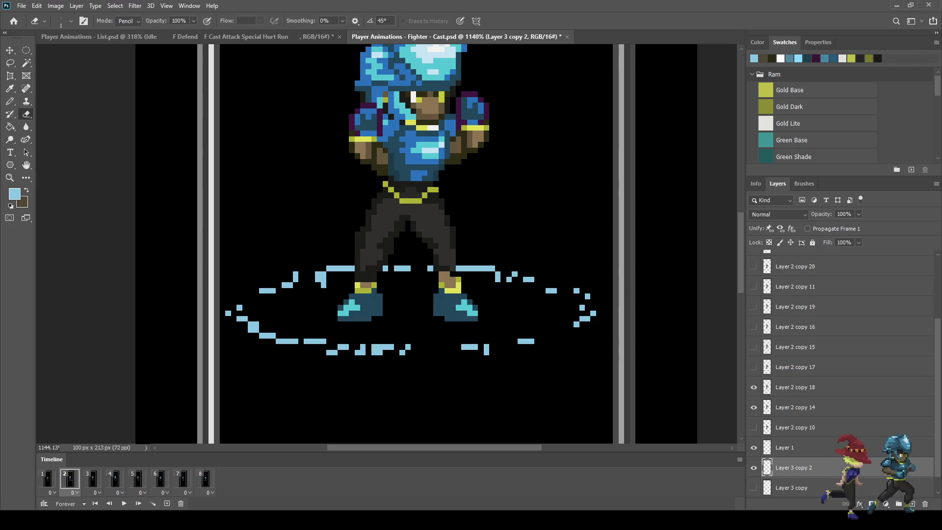
Erase pixels at the ring's upper left and split its top bars into dots.
click(318, 274)
click(318, 280)
click(324, 274)
click(324, 283)
drag(335, 269, 341, 268)
click(475, 269)
click(498, 277)
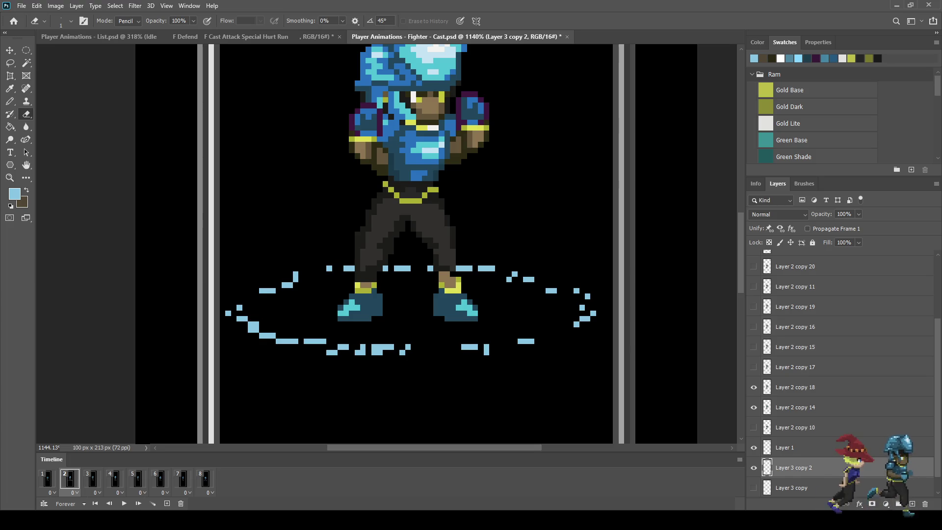
Break the remaining lower, left and top ring bars into single dots and short blocks.
drag(374, 346, 377, 353)
click(386, 346)
click(362, 352)
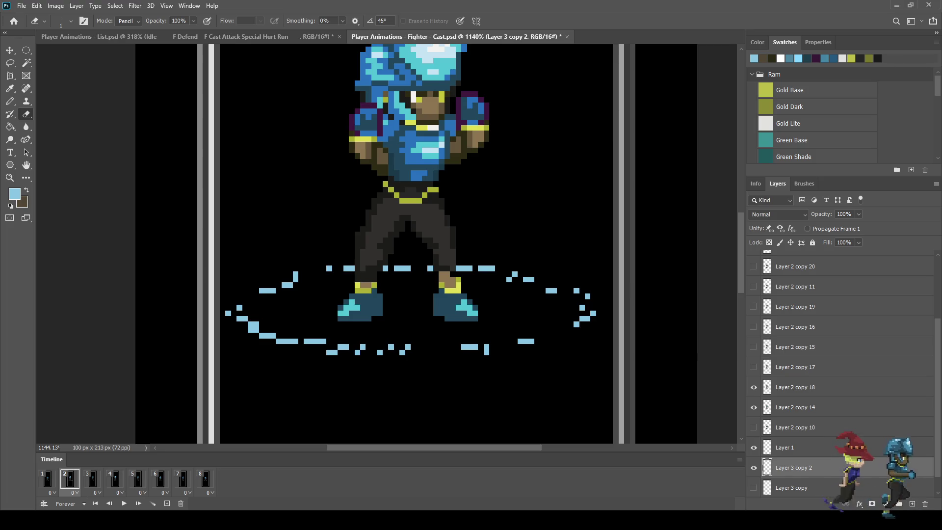
click(255, 329)
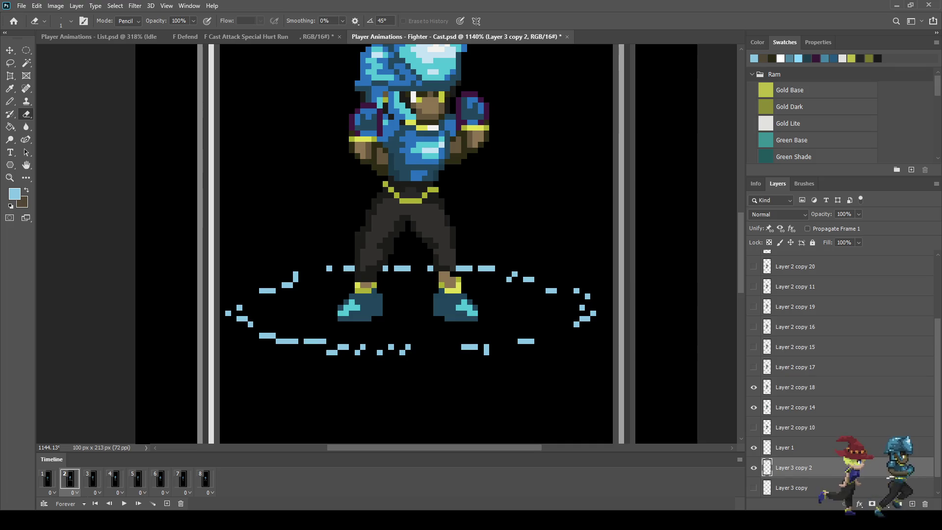
click(284, 341)
click(290, 284)
drag(296, 274, 296, 280)
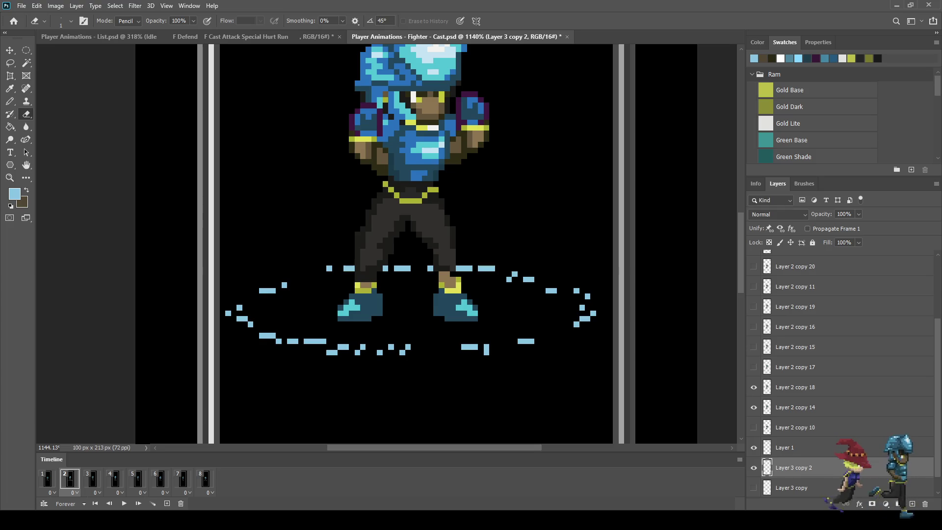
drag(396, 268, 403, 268)
click(465, 269)
drag(481, 268, 486, 269)
scroll(505, 317, down, 5)
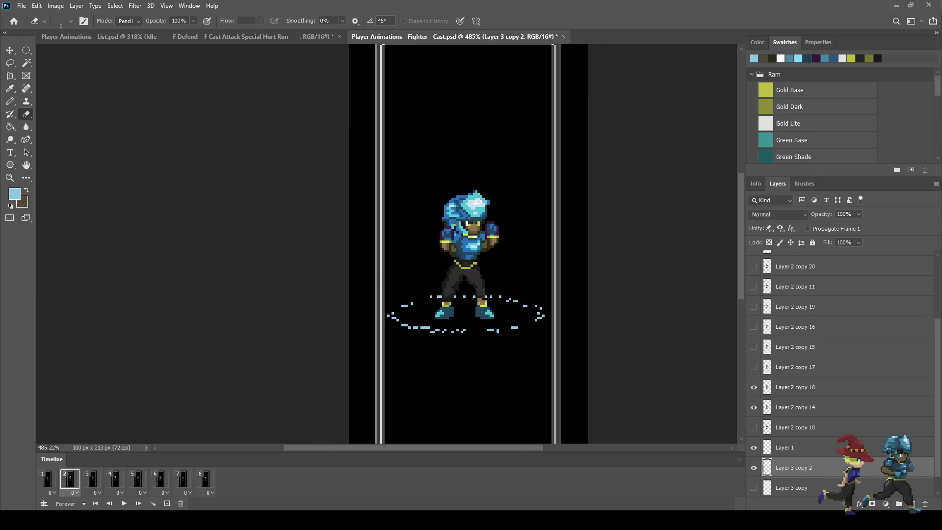
Set the ring layer's opacity to 30% and preview the animation.
key(Return)
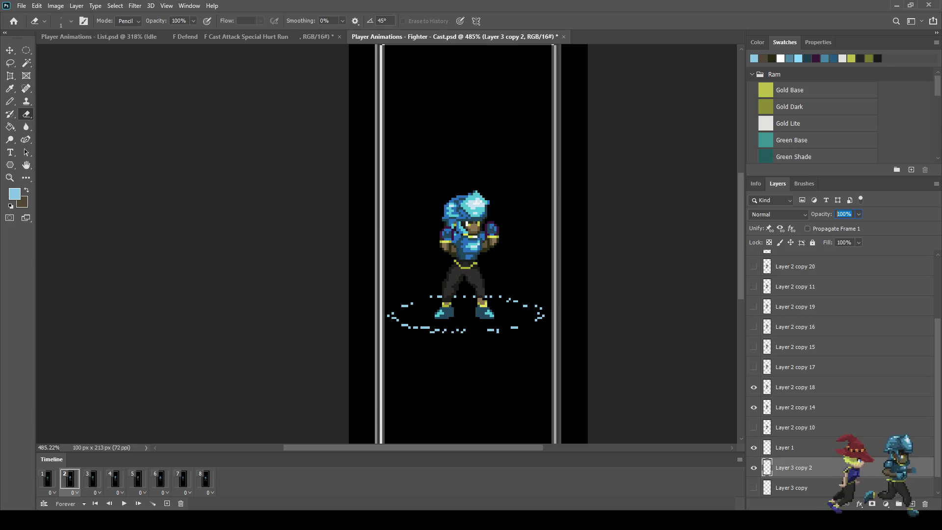
text(30)
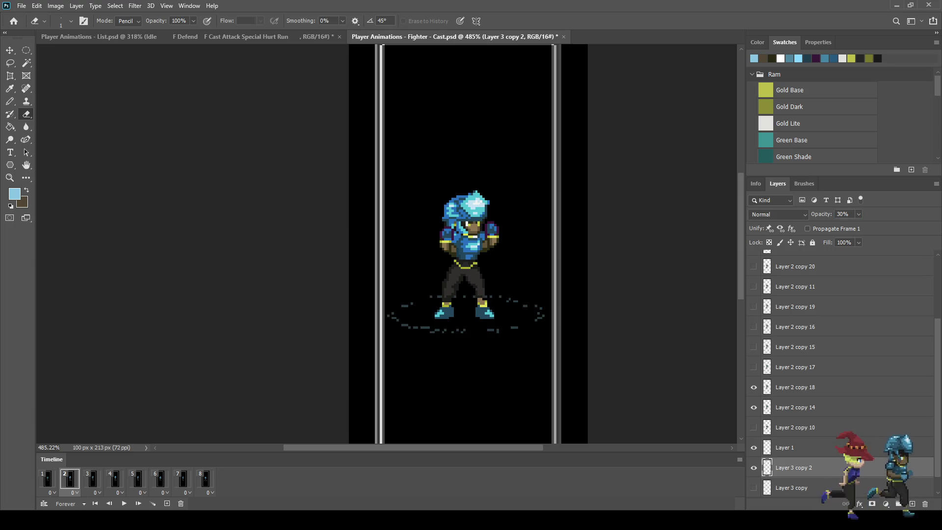
key(space)
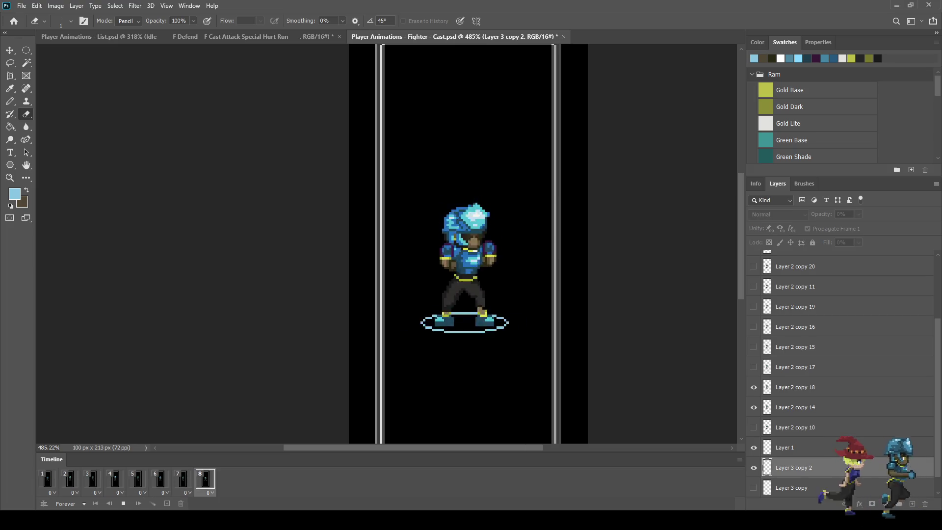
scroll(430, 252, down, 2)
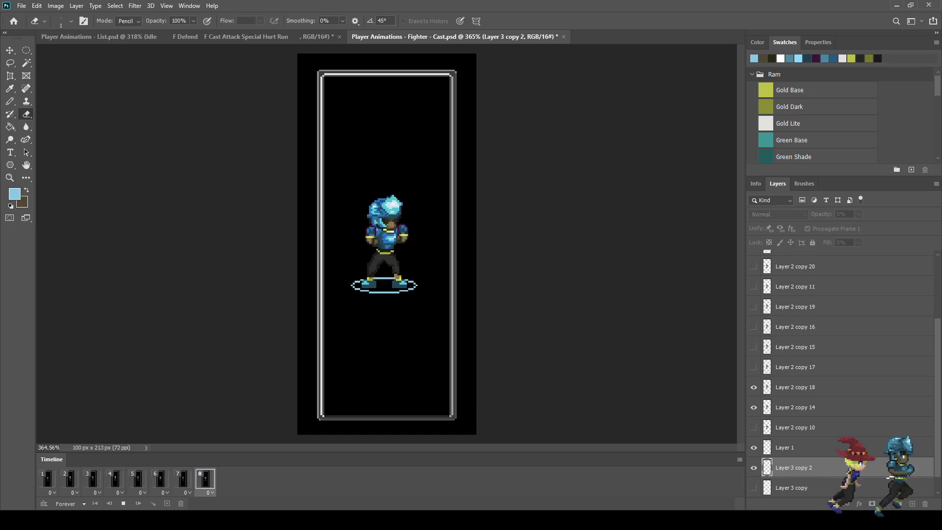
key(space)
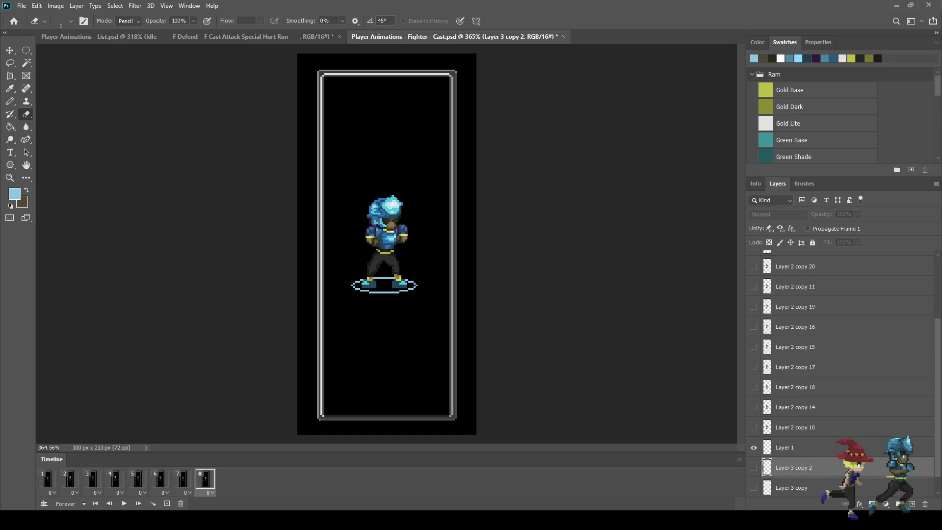
On frame 2, nudge the ring up and erase dashes at its left and right ends.
click(48, 478)
click(70, 478)
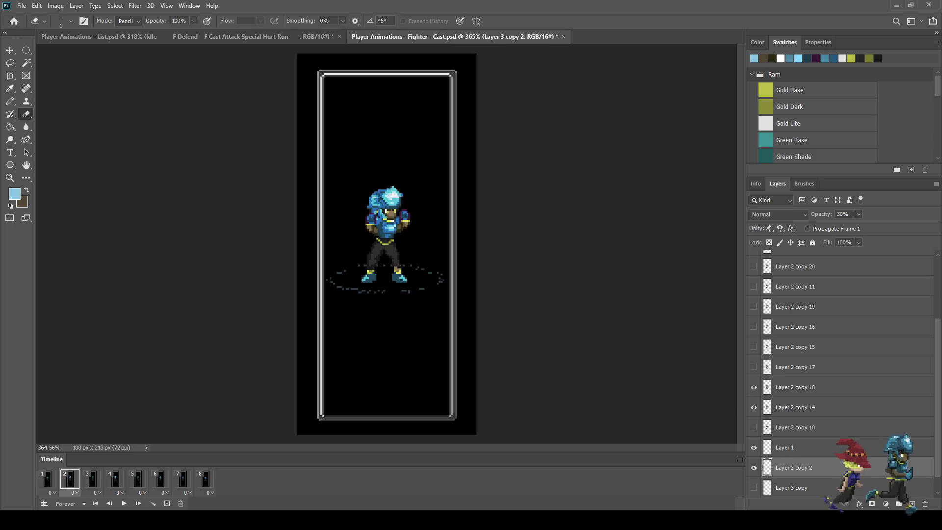
key(ctrl+Up)
key(ctrl+Up)
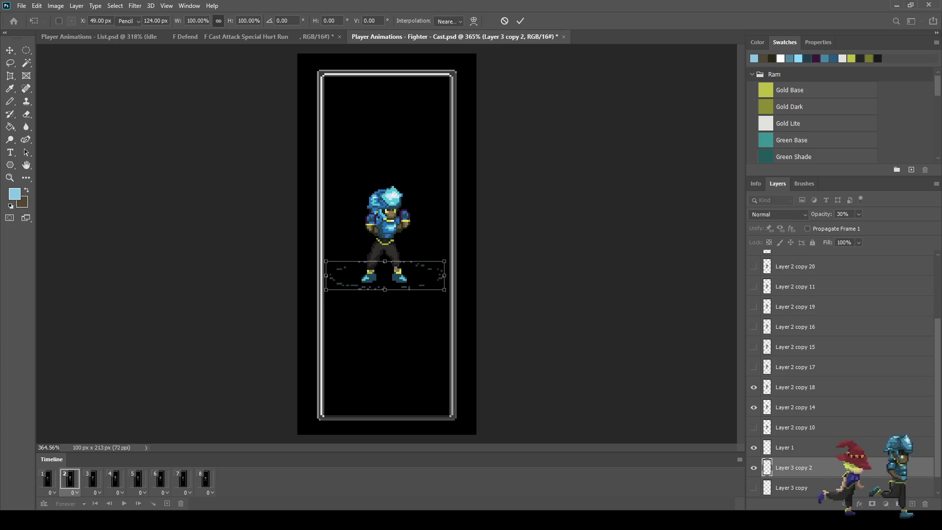
scroll(328, 336, up, 4)
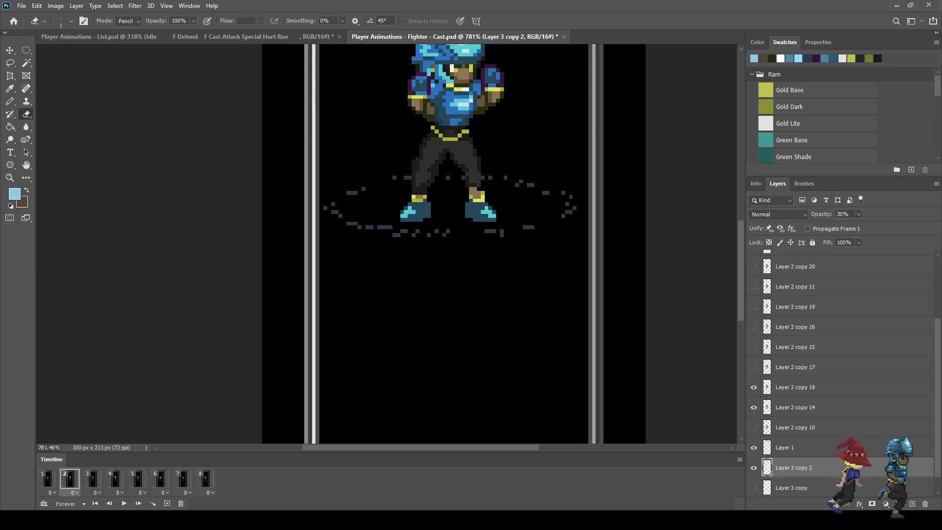
drag(325, 208, 337, 213)
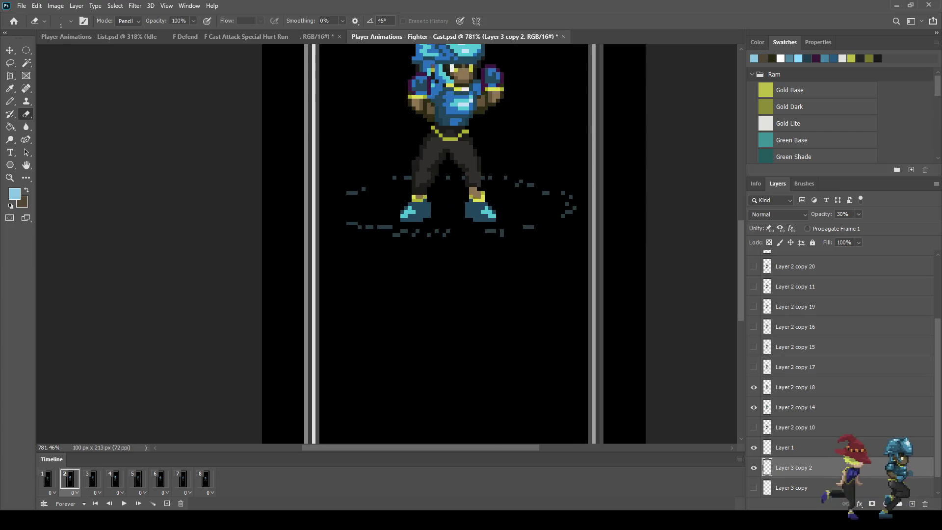
drag(568, 202, 569, 212)
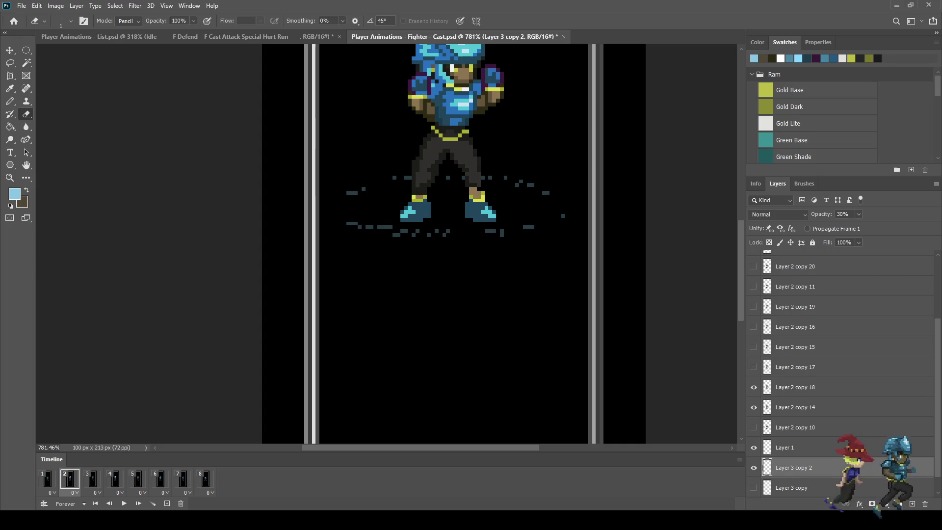
drag(523, 227, 530, 227)
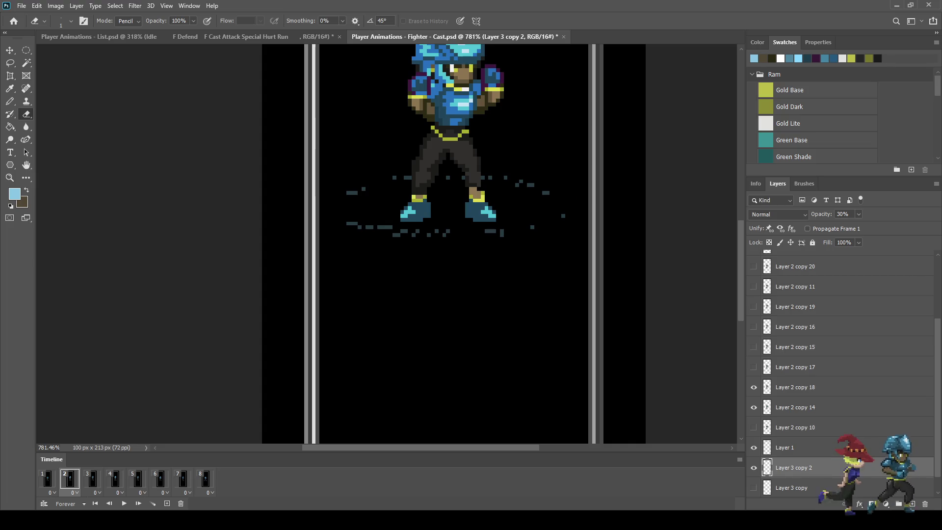
Preview the ring, then on frame 3 duplicate the ring layer as Layer 3 copy 3.
scroll(350, 306, down, 5)
key(space)
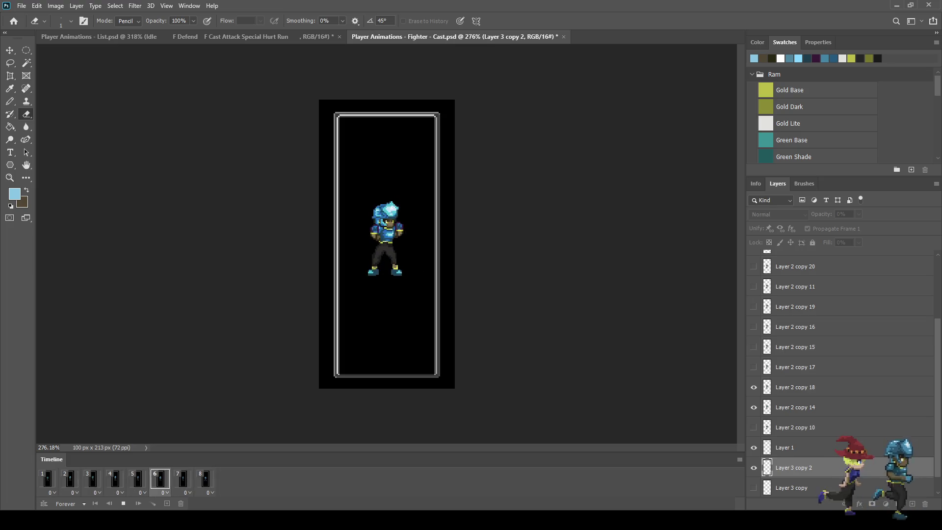
key(space)
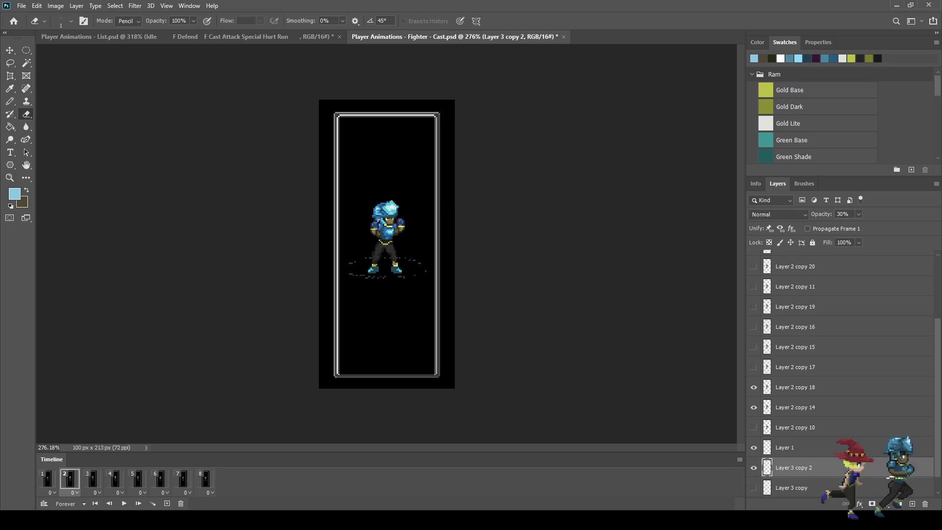
click(92, 478)
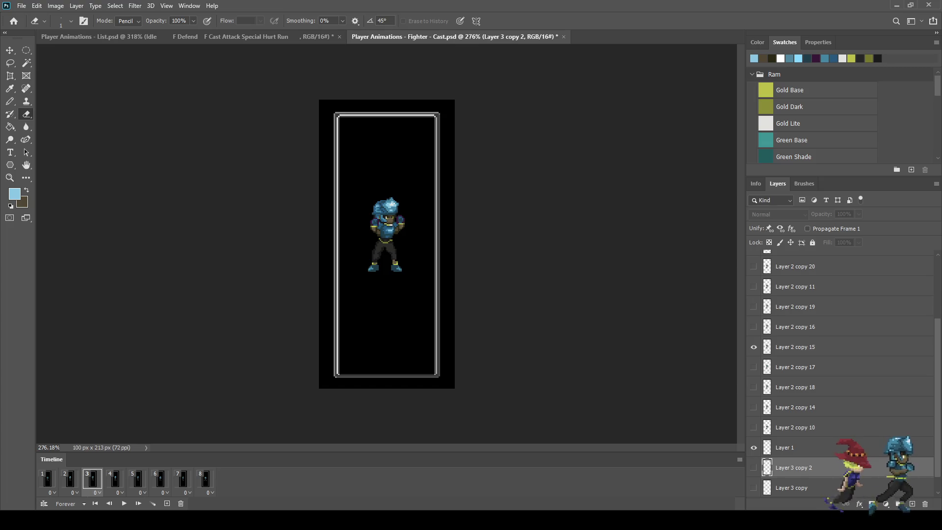
key(ctrl+j)
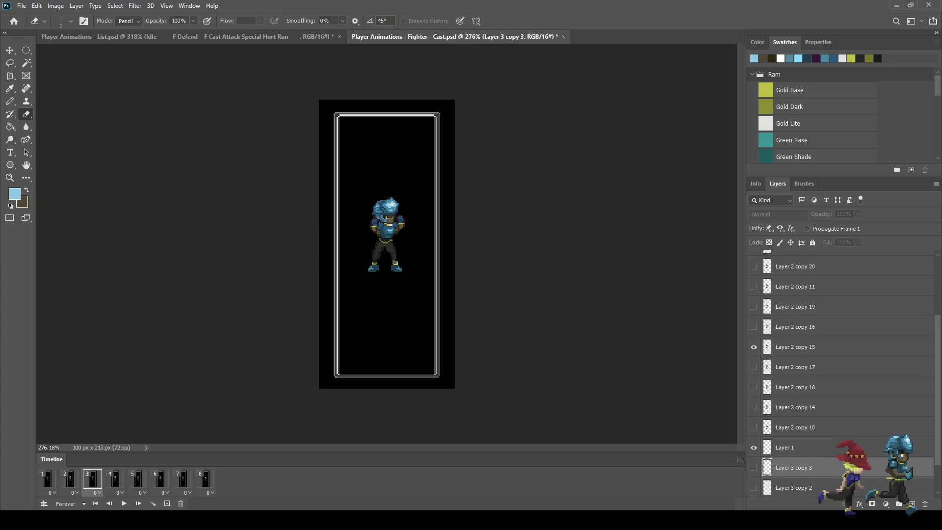
Move Layer 3 copy 3 above Layer 2 copy 15, show it, and nudge it up 4 px.
drag(794, 467, 794, 338)
click(754, 347)
scroll(426, 251, up, 5)
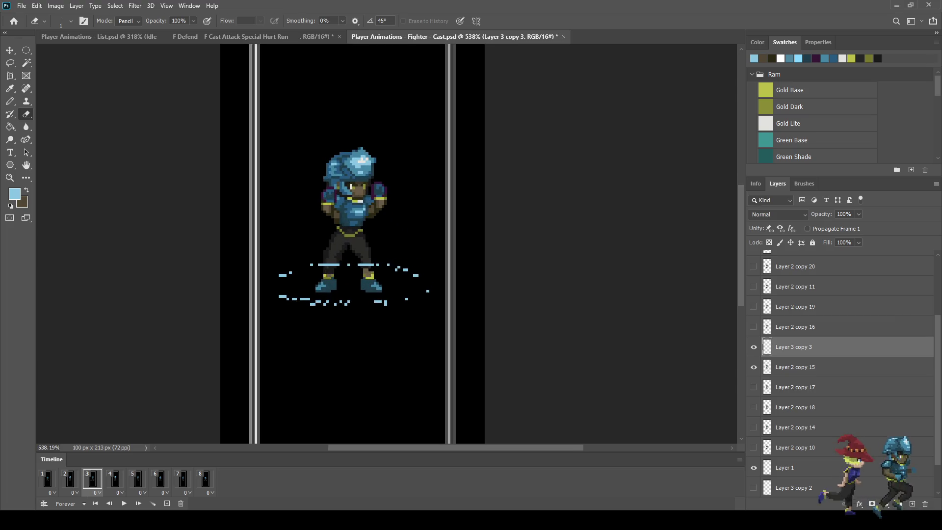
key(ctrl+t)
key(Up)
key(Up)
key(Up)
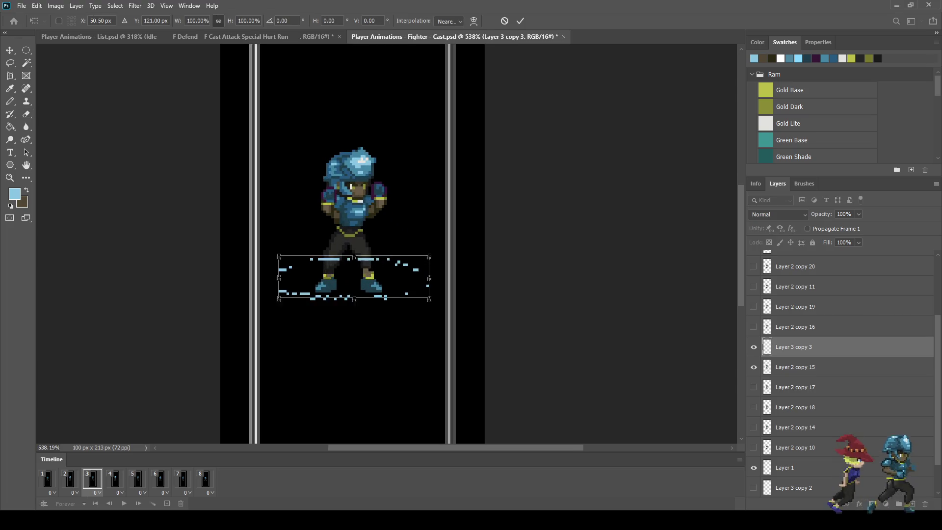
key(Return)
Erase the ring's long bars and stray pixels around the feet into scattered dots.
key(e)
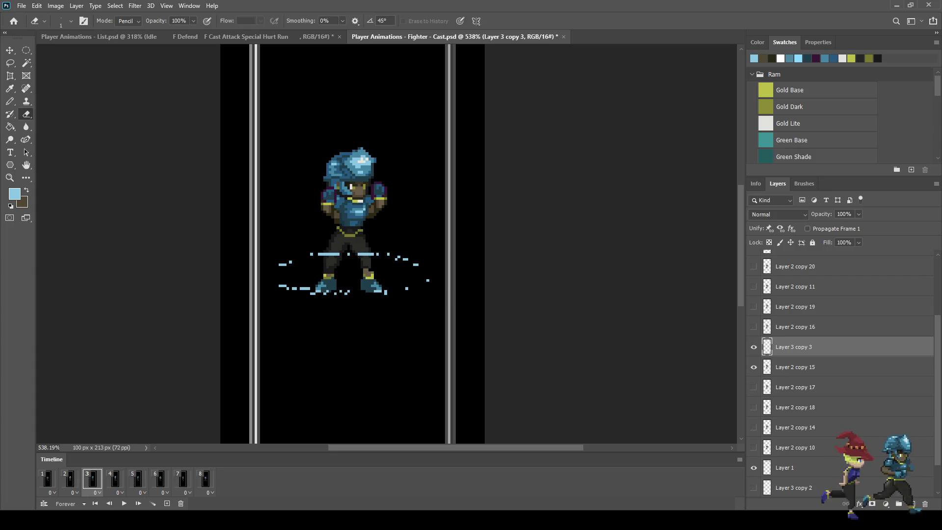
scroll(360, 262, up, 5)
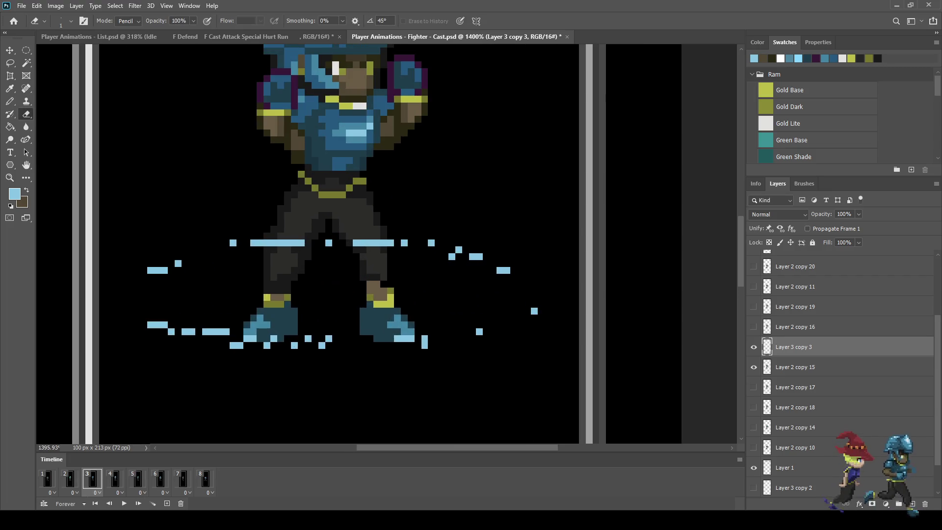
drag(393, 243, 265, 243)
drag(166, 270, 155, 271)
click(157, 325)
drag(185, 332, 213, 332)
click(226, 332)
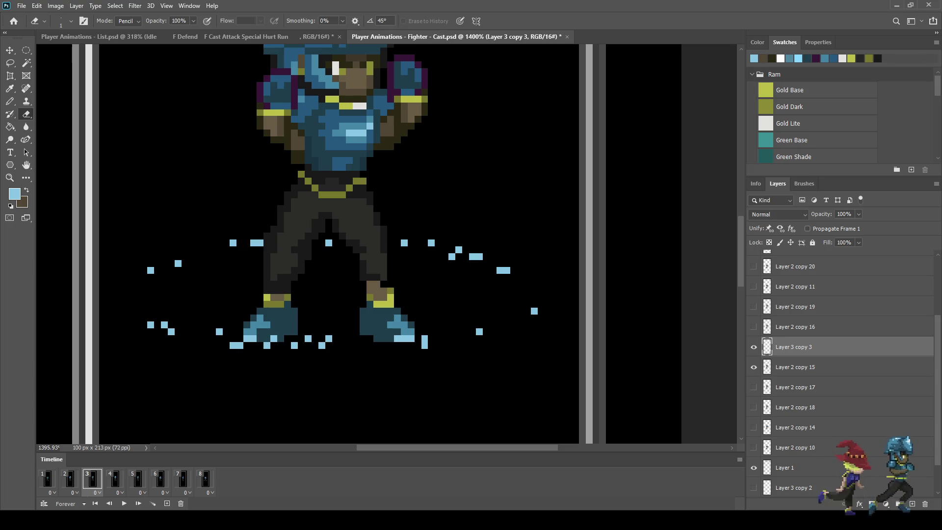
click(322, 345)
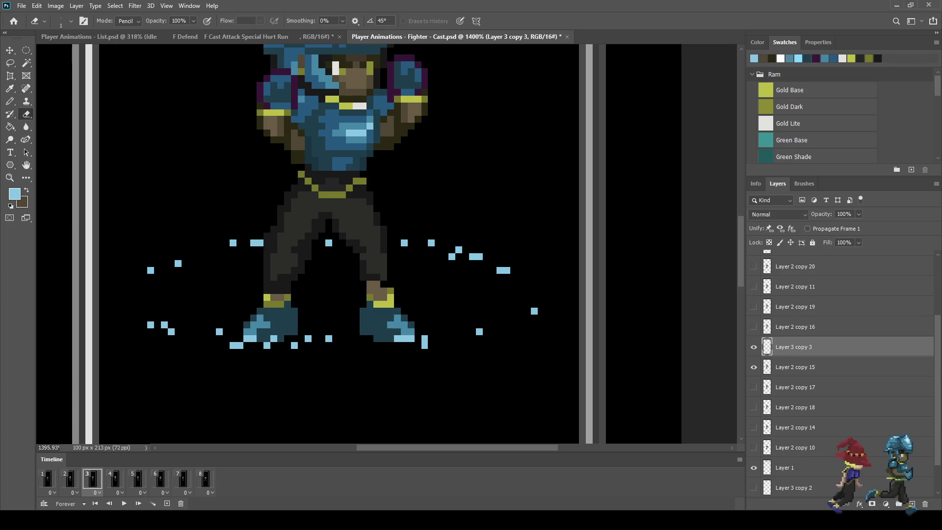
click(425, 346)
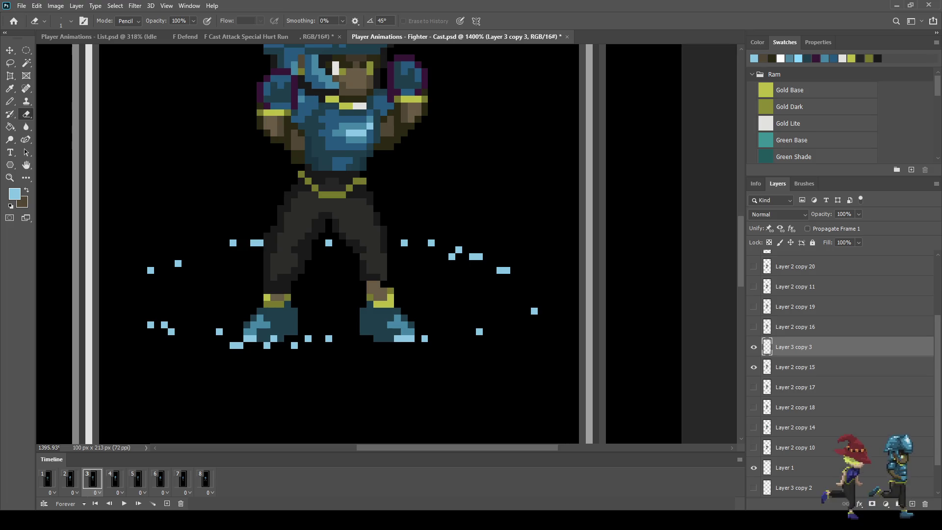
key(alt)
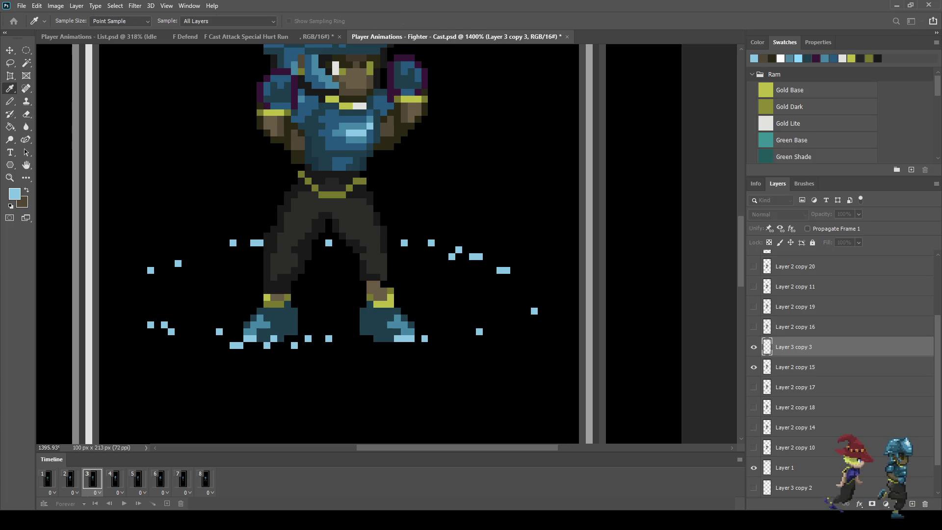
Recolour all the light-blue dust dots white with the Paint Bucket and preview them.
key(g)
click(237, 345)
scroll(387, 245, down, 5)
key(space)
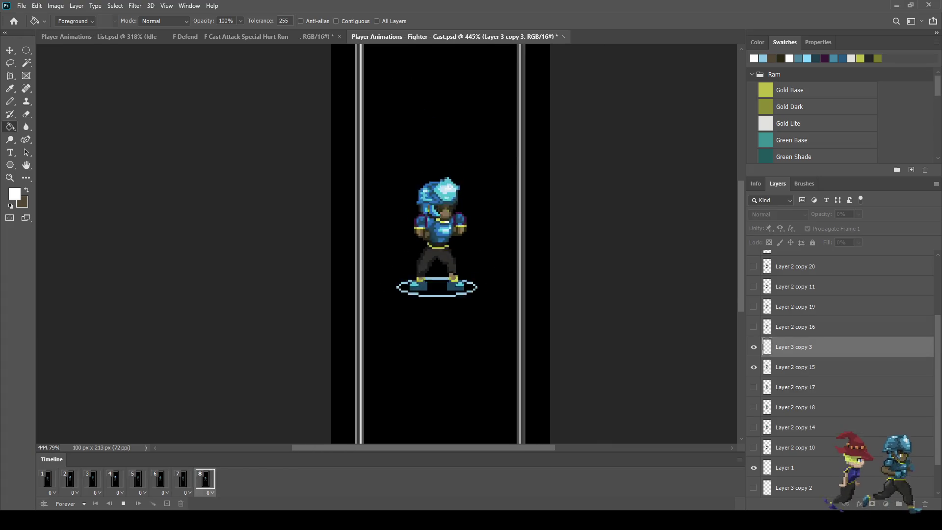
key(space)
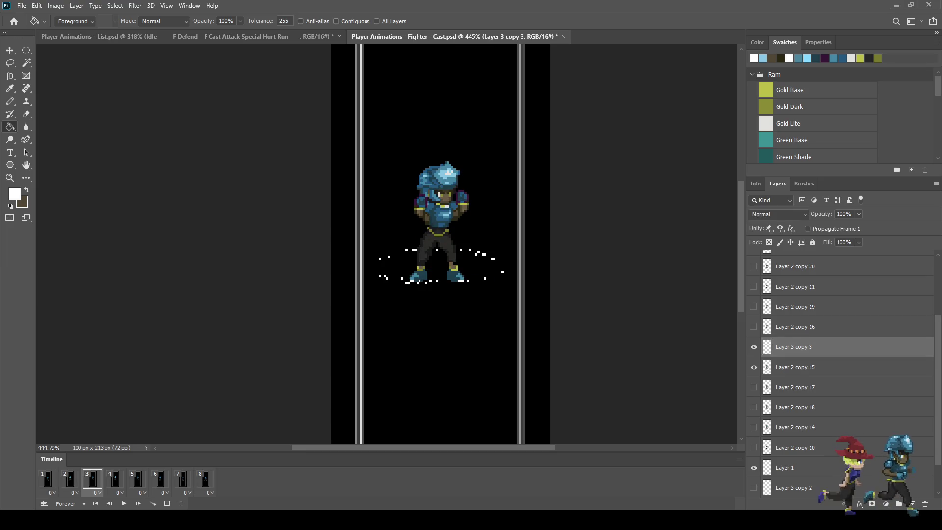
Dim Layer 3 copy 3's dust dots to 50% opacity and advance to frame 4.
click(844, 214)
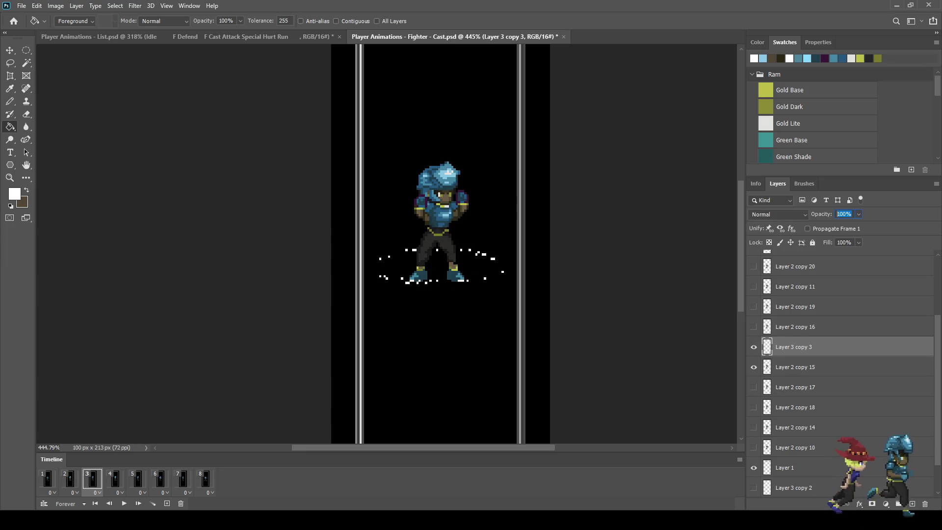
text(50)
key(Return)
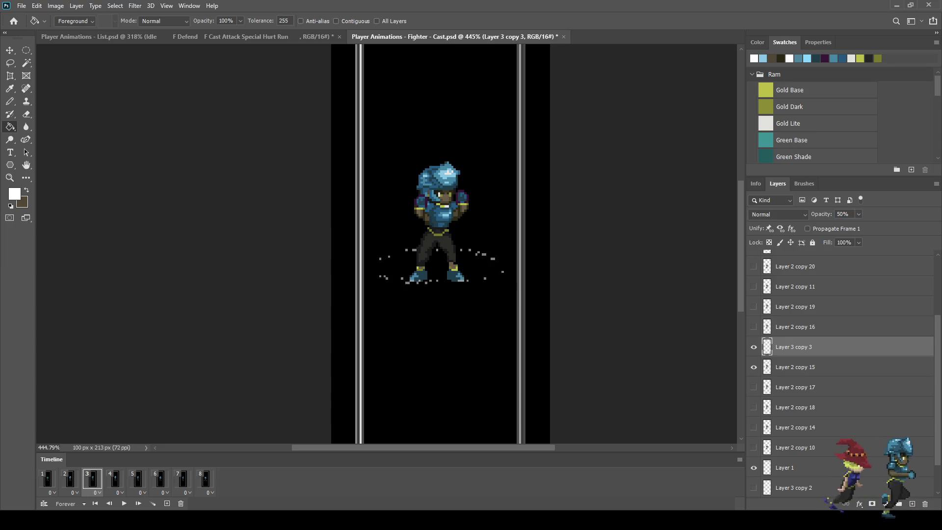
key(space)
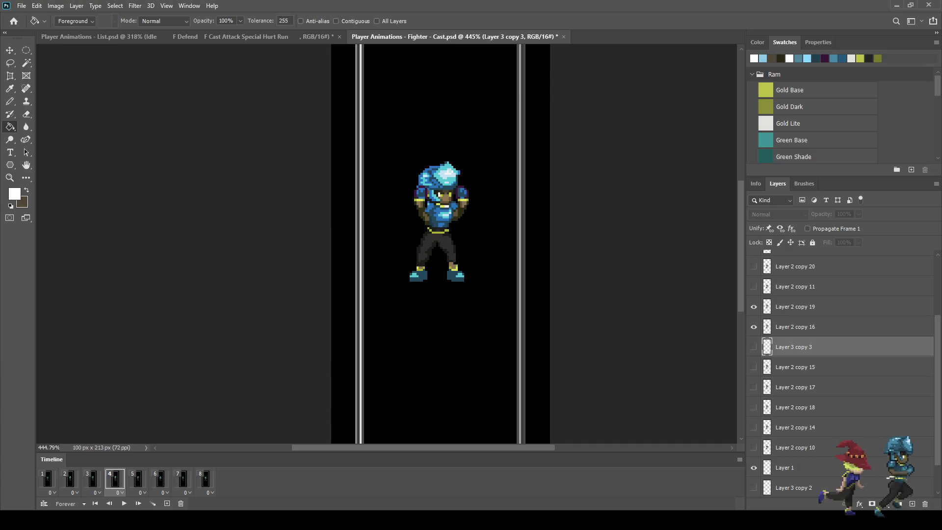
Duplicate the dust as Layer 3 copy 4 above Layer 2 copy 19, shown, nudged up, at 30% opacity.
key(ctrl+j)
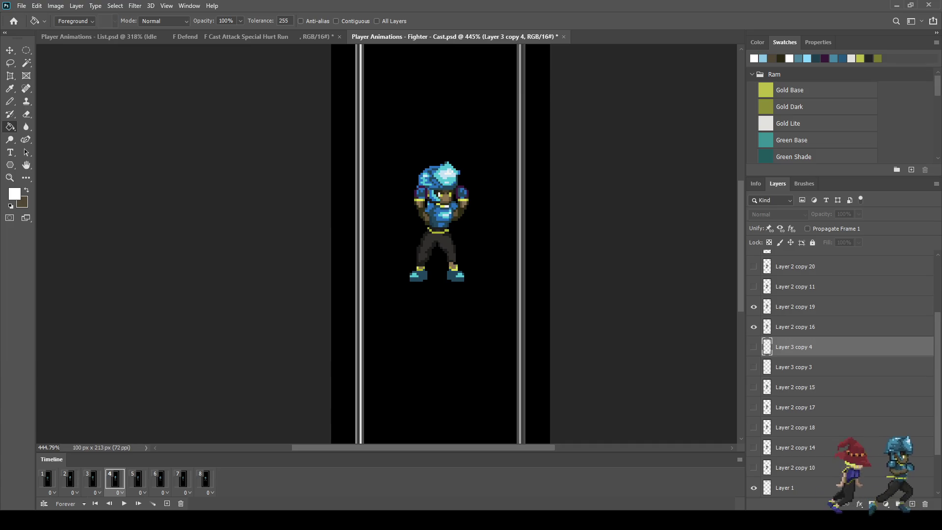
drag(794, 347, 794, 298)
click(754, 307)
key(ctrl+Up)
key(ctrl+Up)
key(ctrl+Up)
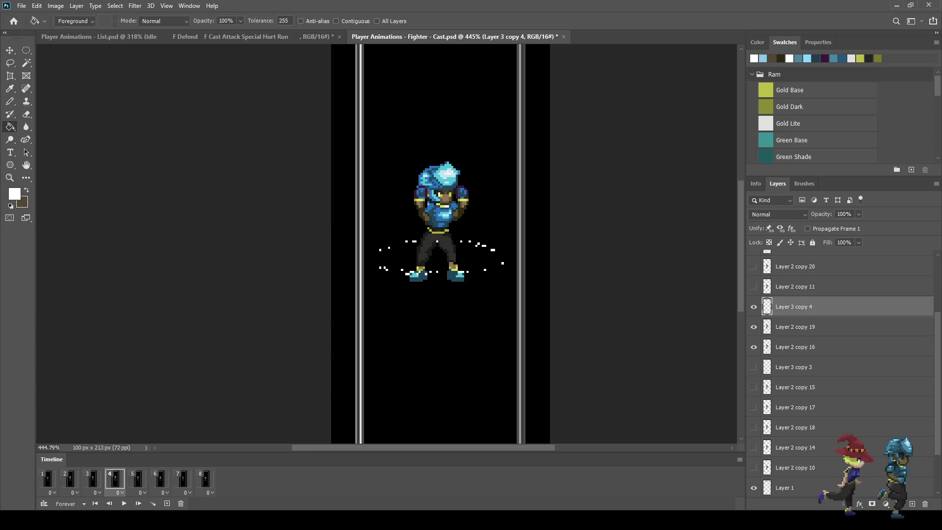
click(845, 214)
text(30)
key(Return)
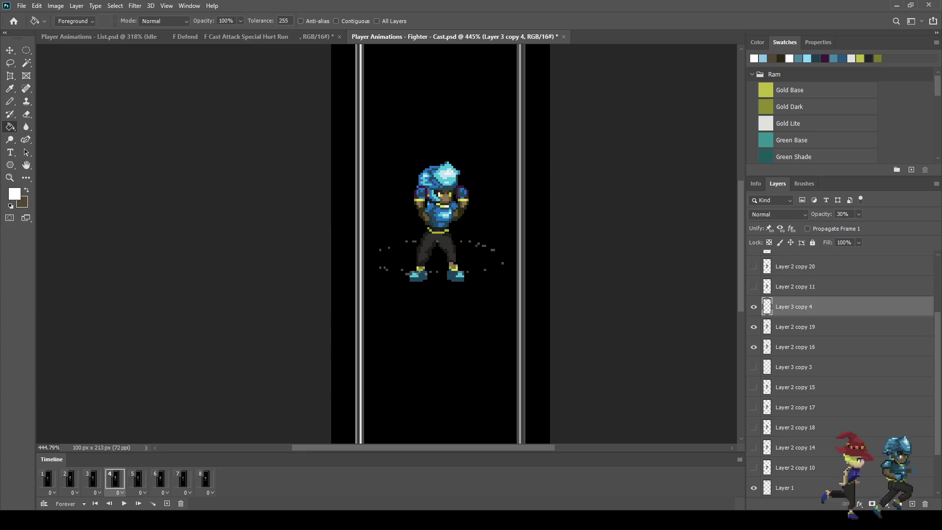
Erase stray grey dots around the fighter's legs and feet, then save Fighter - Cast.psd.
scroll(502, 267, up, 5)
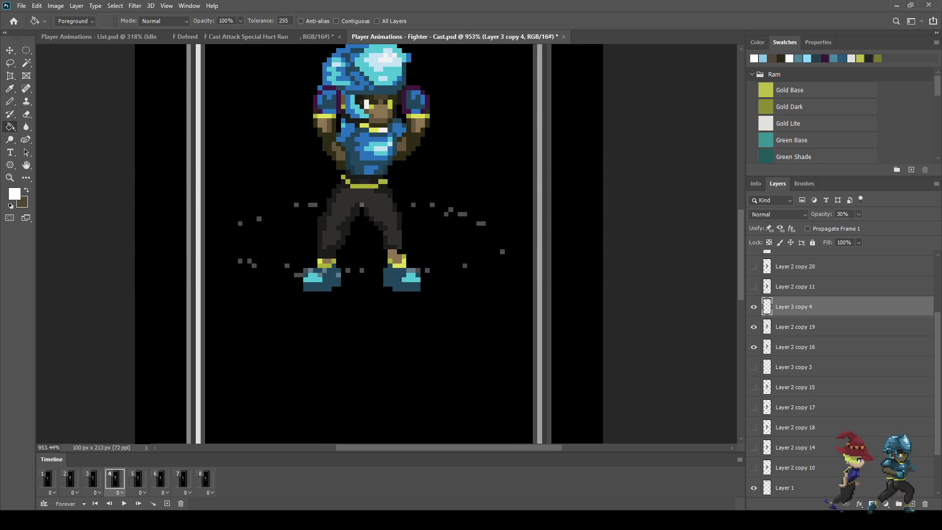
scroll(487, 261, up, 2)
key(e)
click(450, 199)
click(431, 199)
click(413, 187)
click(320, 186)
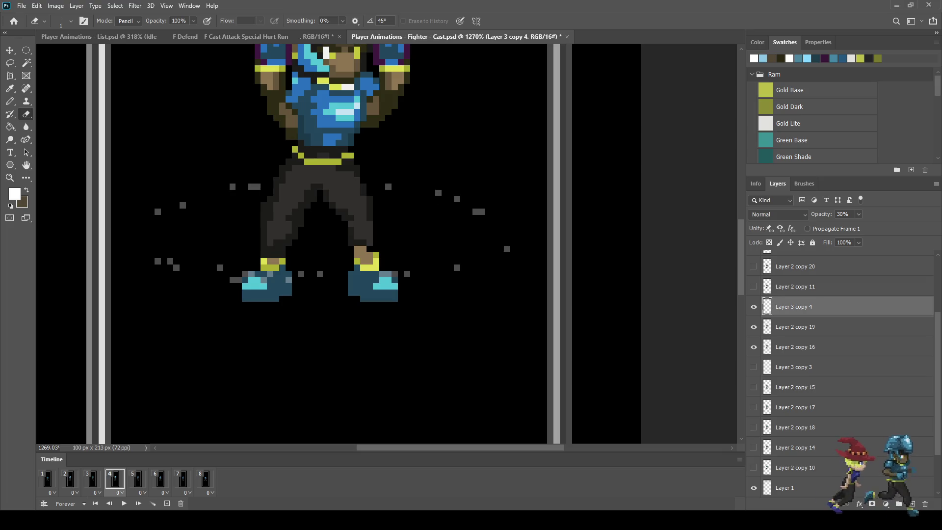
click(258, 186)
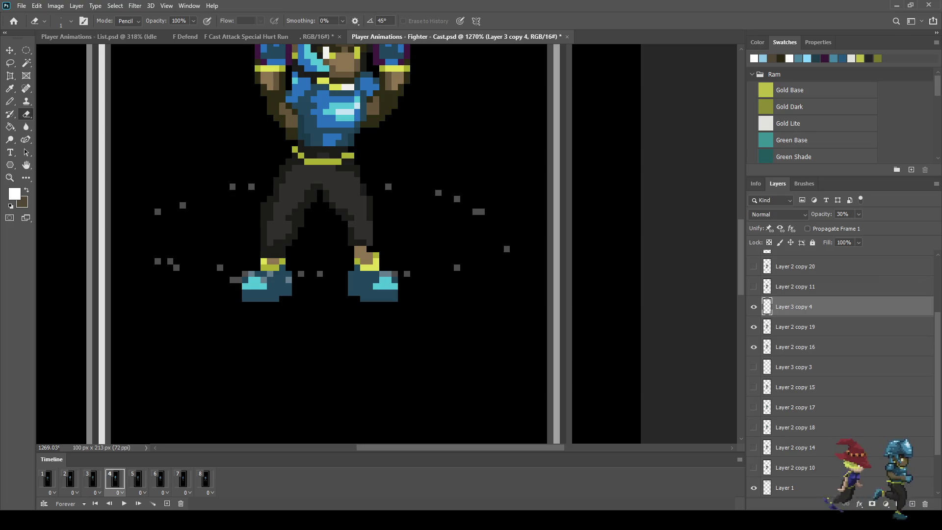
click(170, 261)
click(482, 212)
click(395, 274)
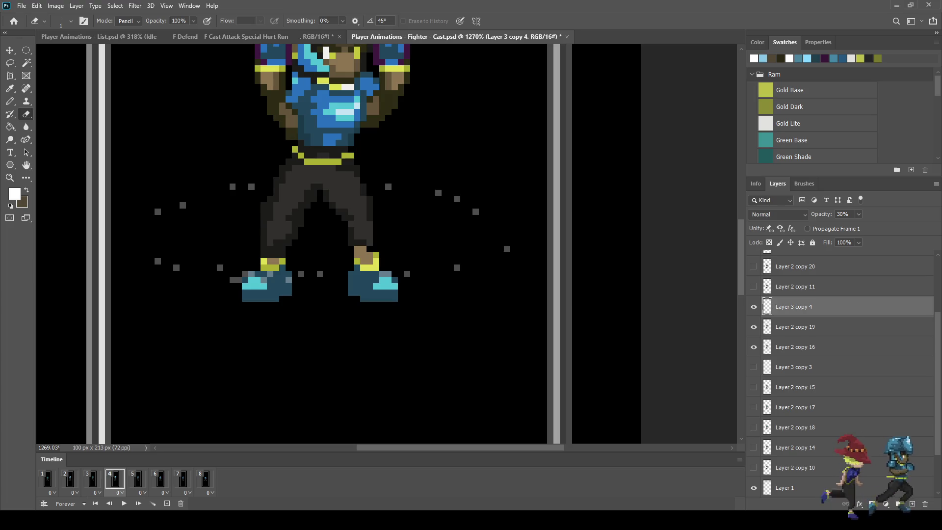
scroll(188, 308, down, 5)
scroll(189, 307, up, 4)
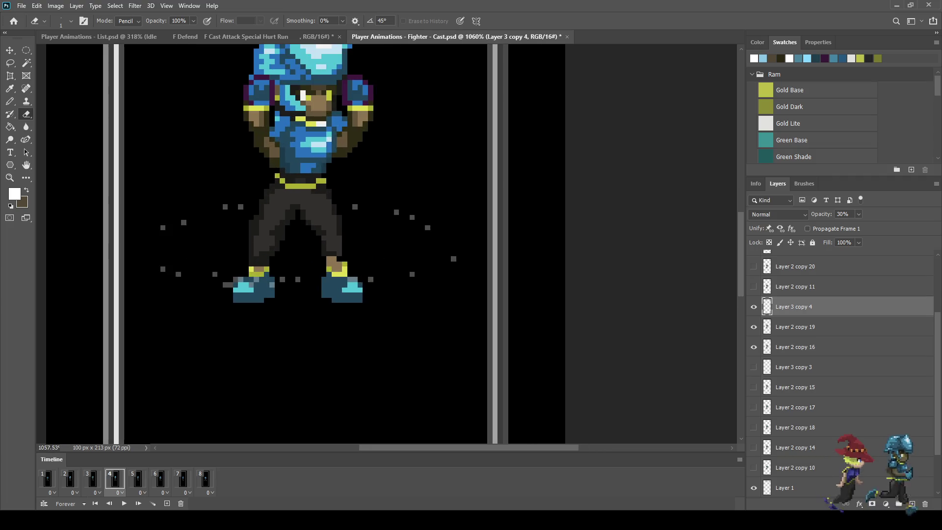
key(ctrl+s)
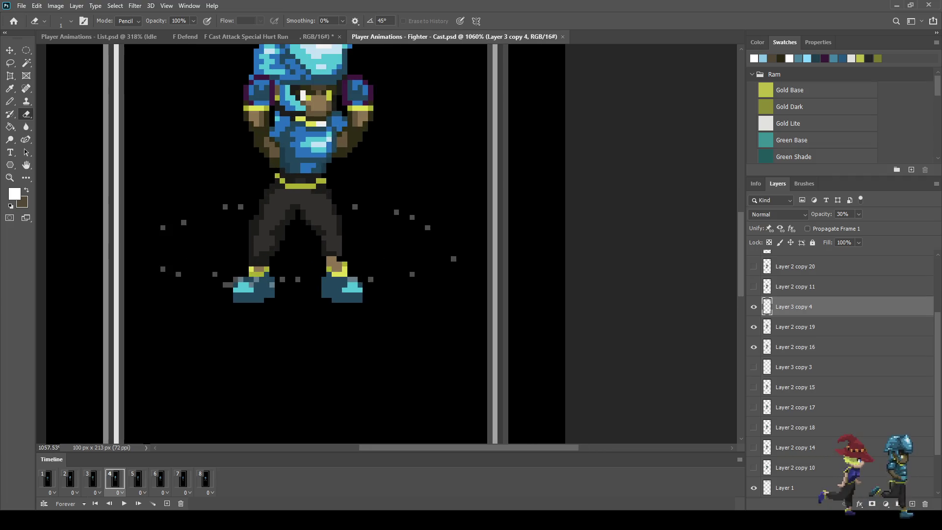
Play the animation and step through frames 1–8 and back through frames 1–4 to review it.
click(48, 480)
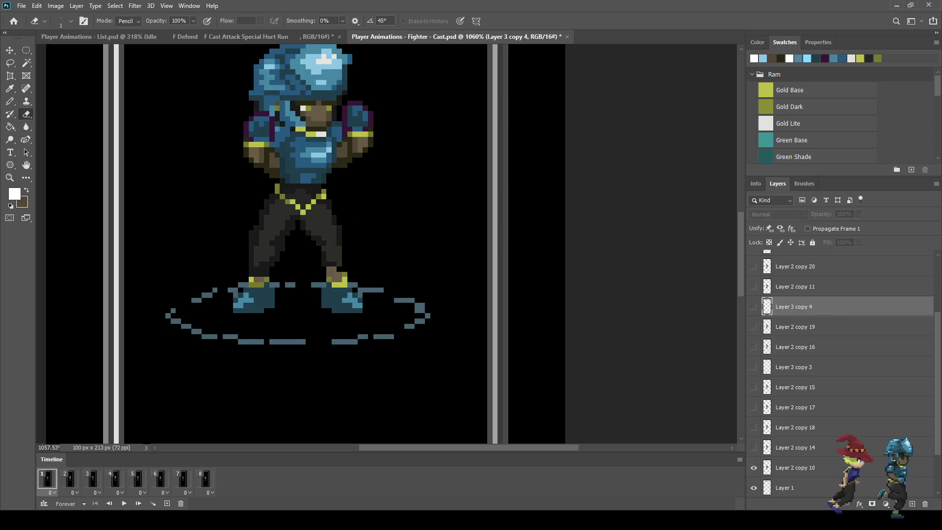
key(space)
key(space)
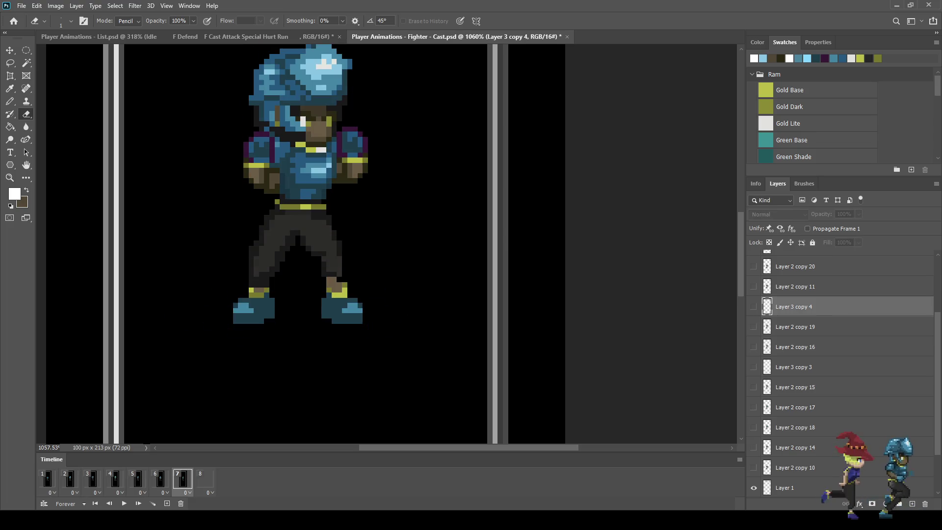
click(205, 480)
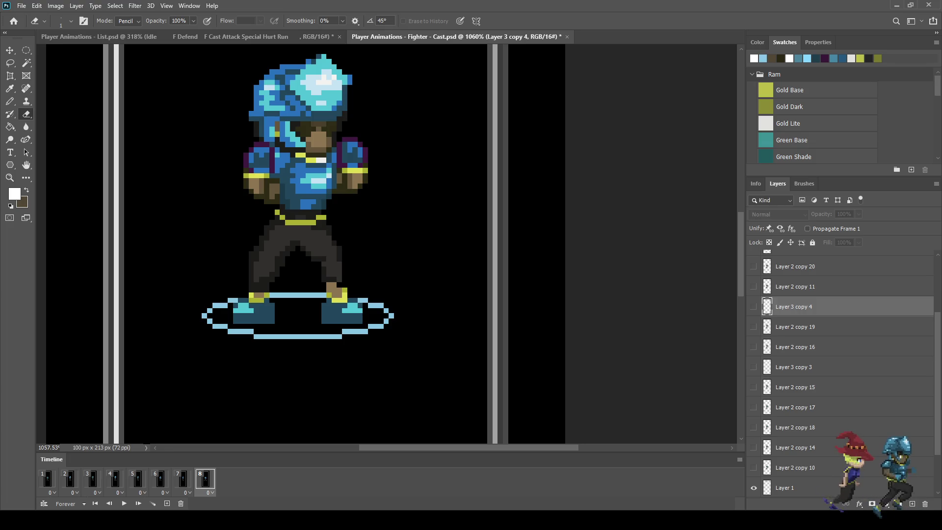
click(48, 480)
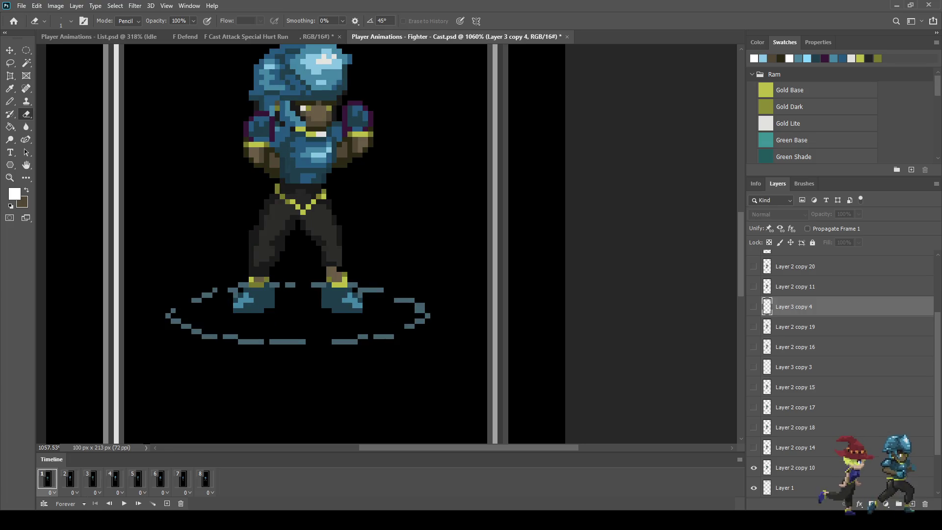
click(70, 479)
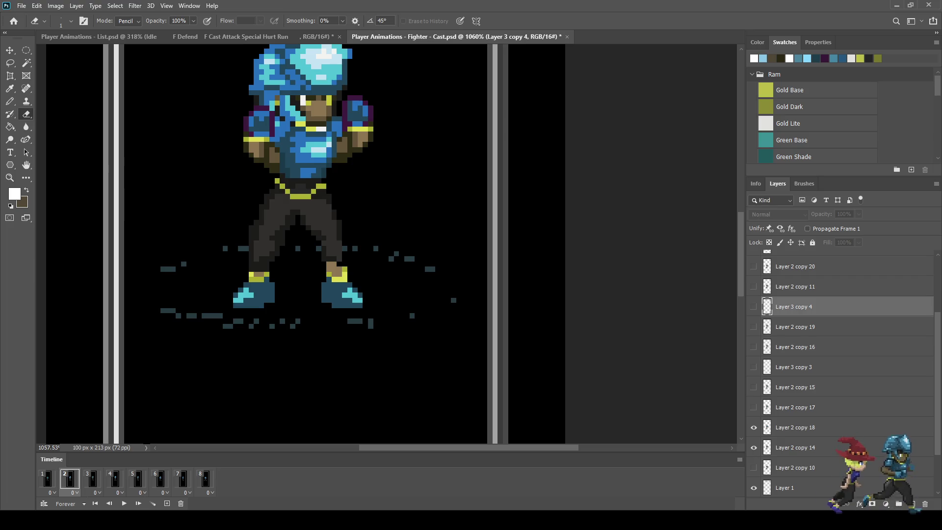
click(92, 479)
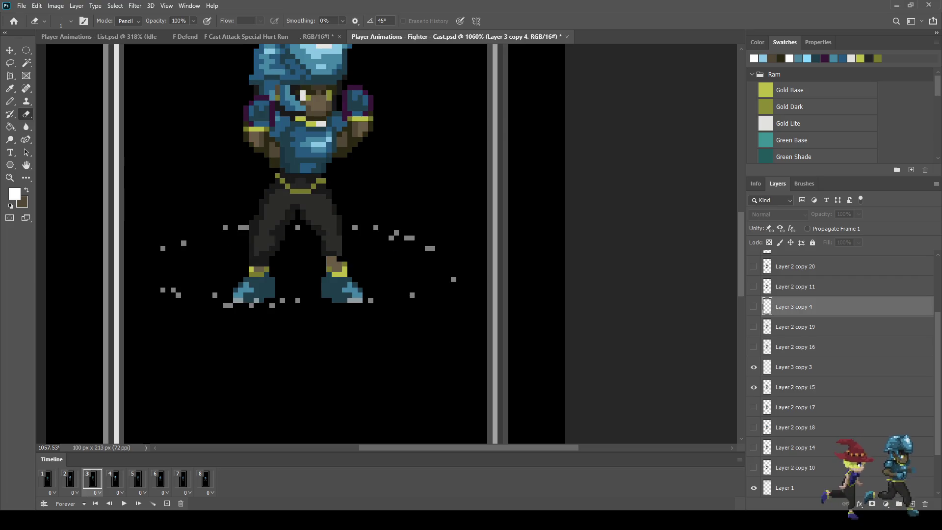
click(115, 479)
Step to frame 5 and duplicate Layer 3 copy 4 as Layer 3 copy 5.
click(138, 479)
click(115, 479)
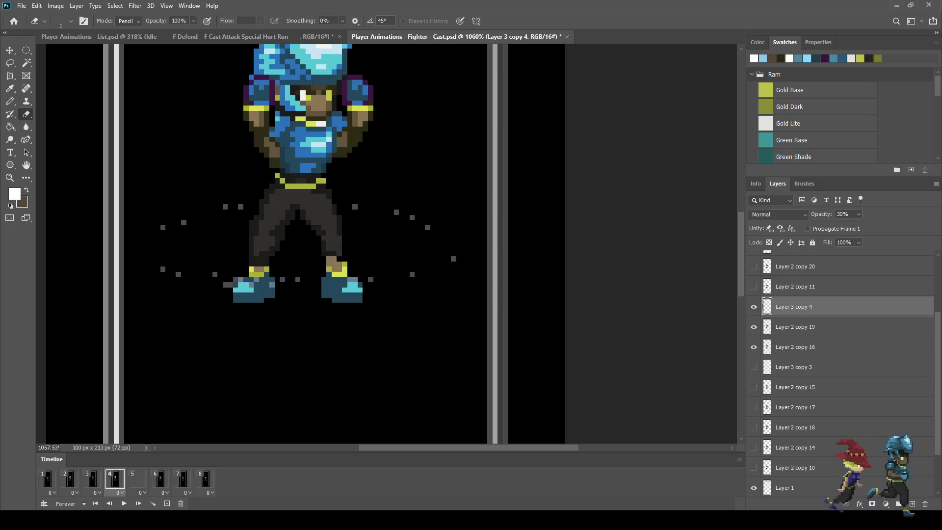
key(Right)
key(Left)
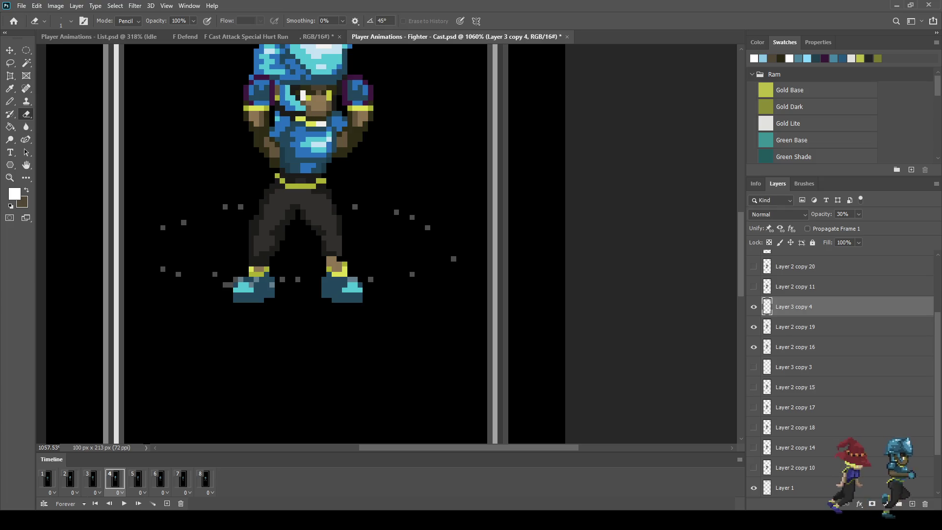
key(Right)
key(ctrl+j)
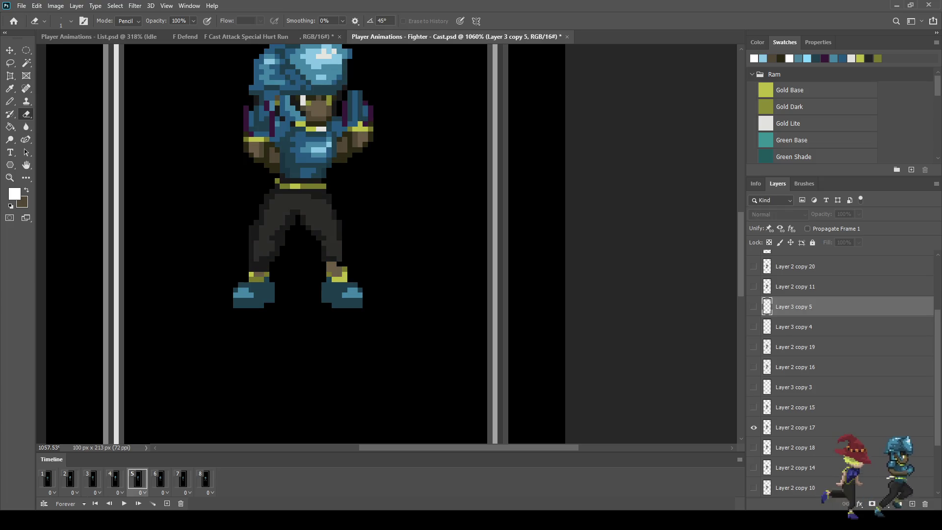
Place Layer 3 copy 5 above Layer 2 copy 17, show it, nudge it up 2 pixels, and set 20% opacity.
scroll(842, 373, up, 1)
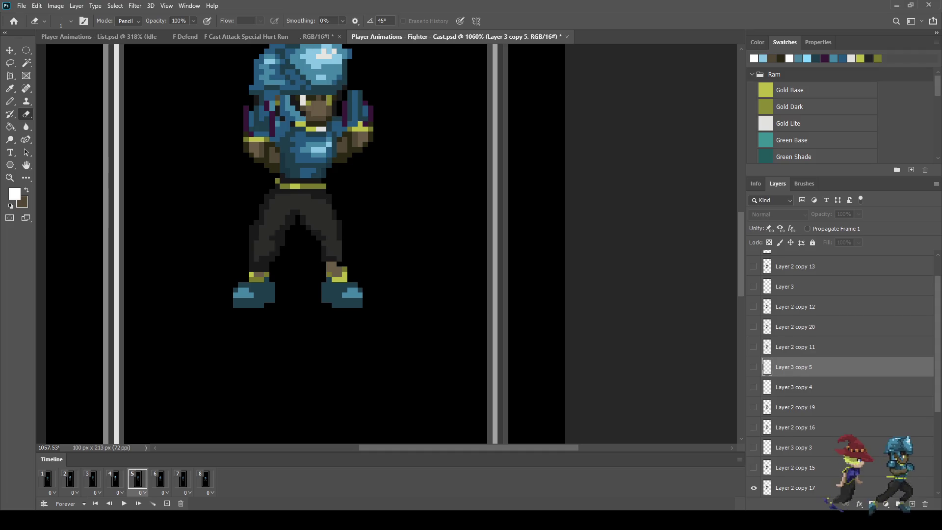
drag(795, 321, 795, 431)
click(754, 422)
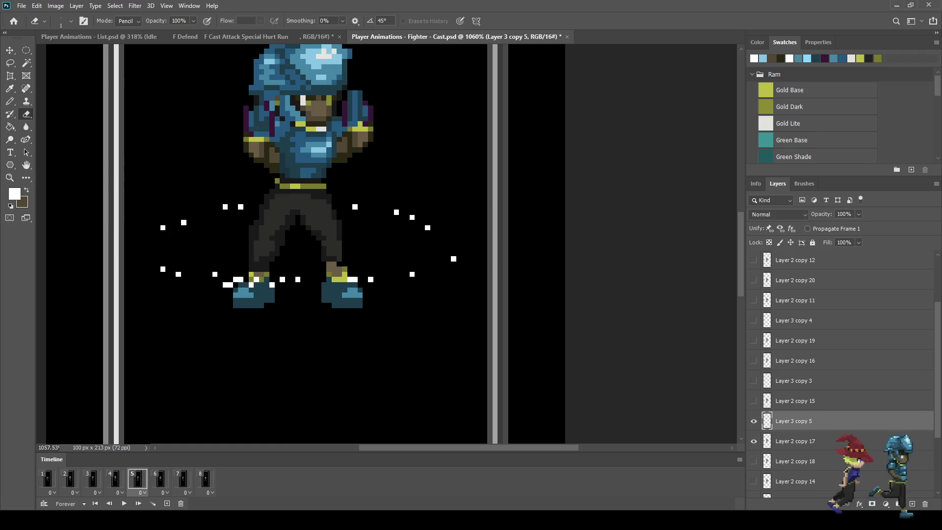
key(ctrl+t)
key(Up)
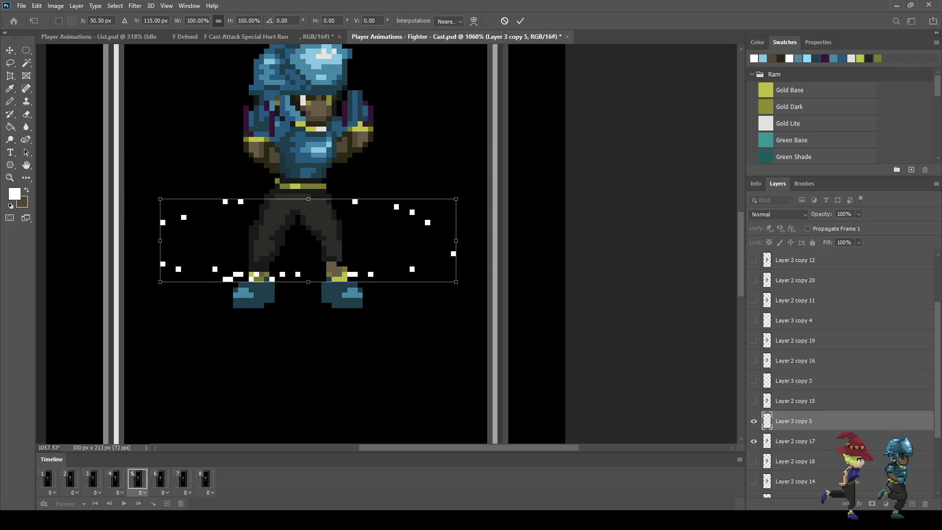
key(Up)
key(Return)
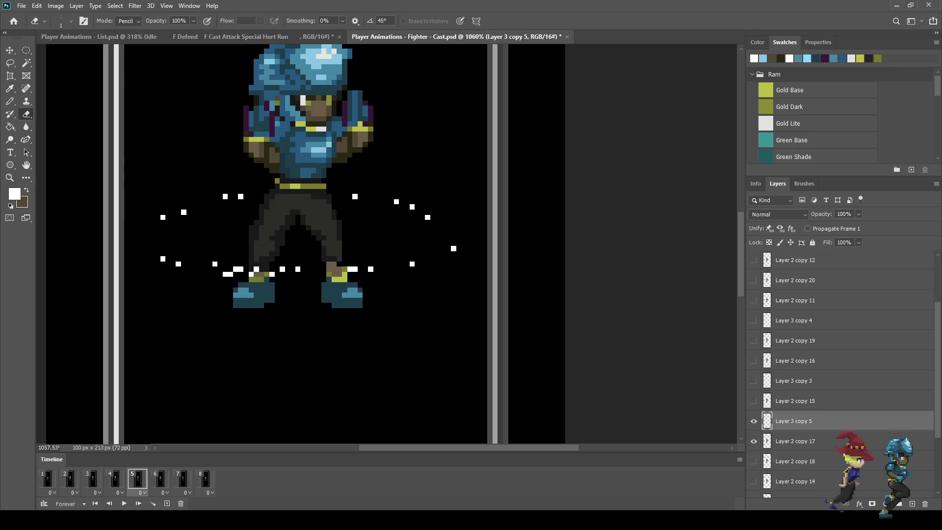
click(844, 214)
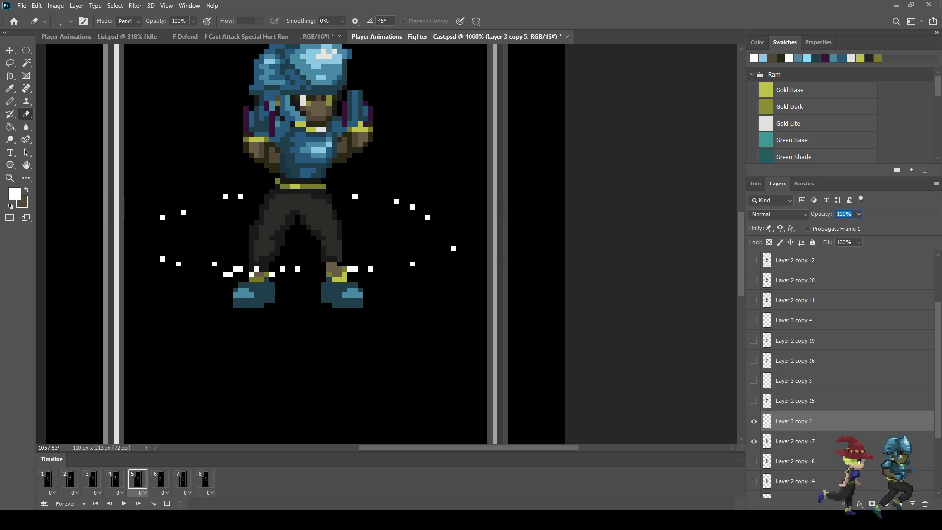
text(20)
key(Return)
Erase eight stray dots around the fighter's feet and to its left.
scroll(432, 248, up, 3)
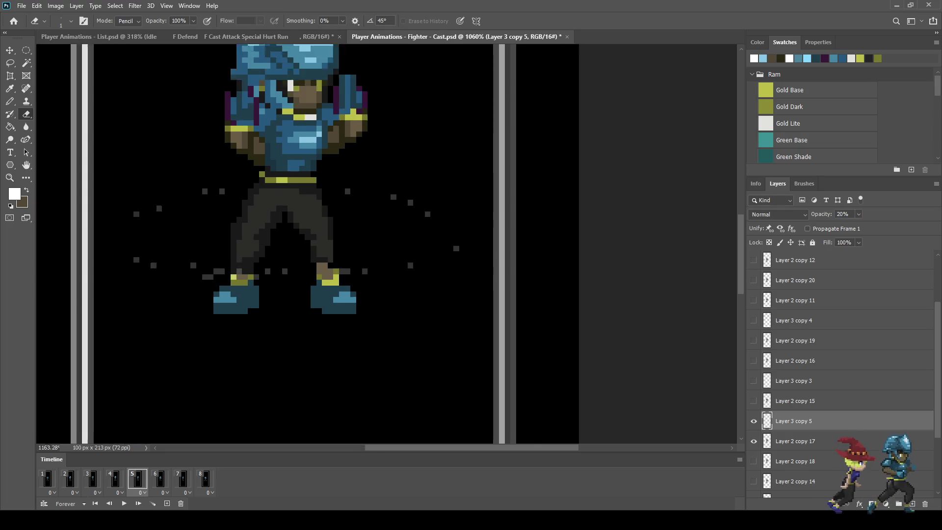
click(406, 194)
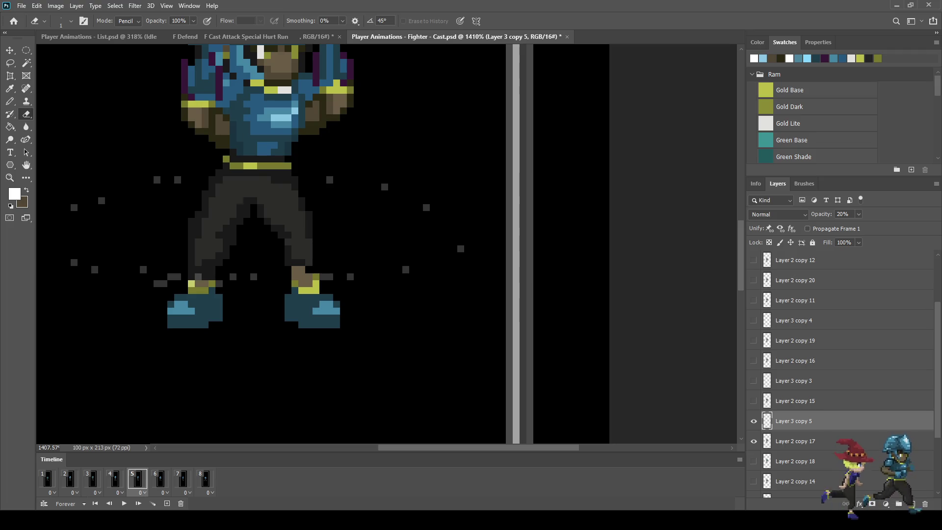
click(177, 277)
click(164, 284)
click(198, 277)
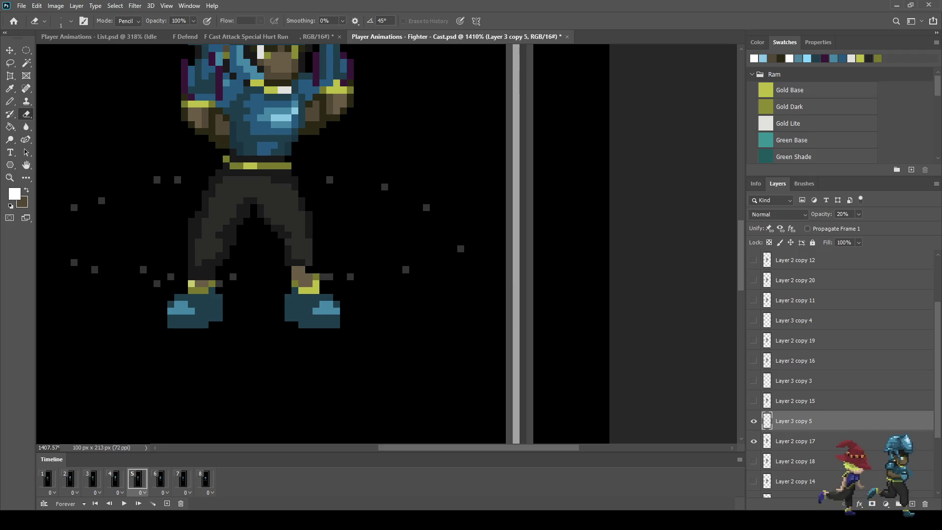
click(220, 283)
click(323, 276)
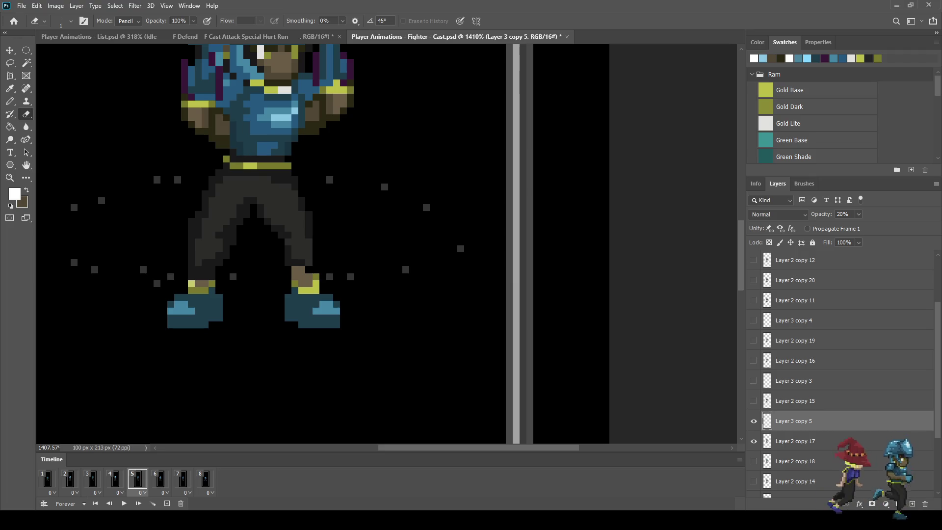
click(95, 270)
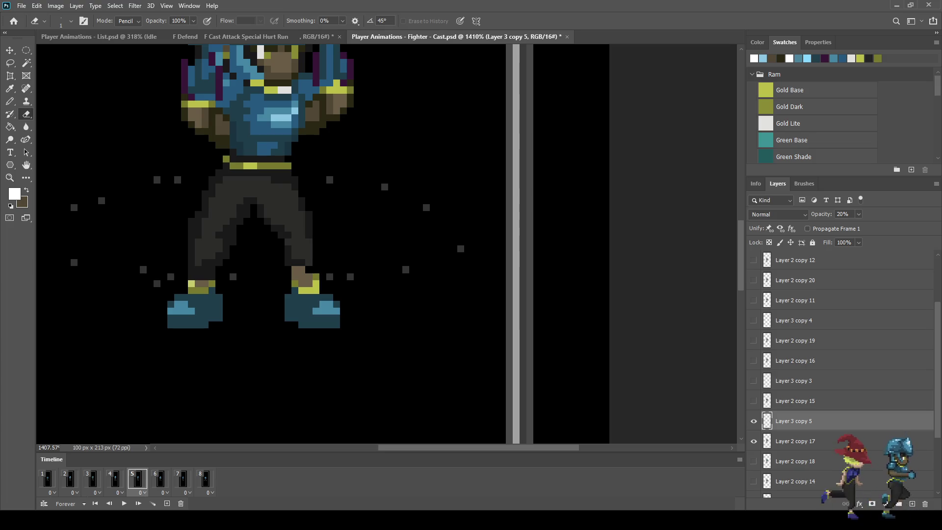
click(74, 263)
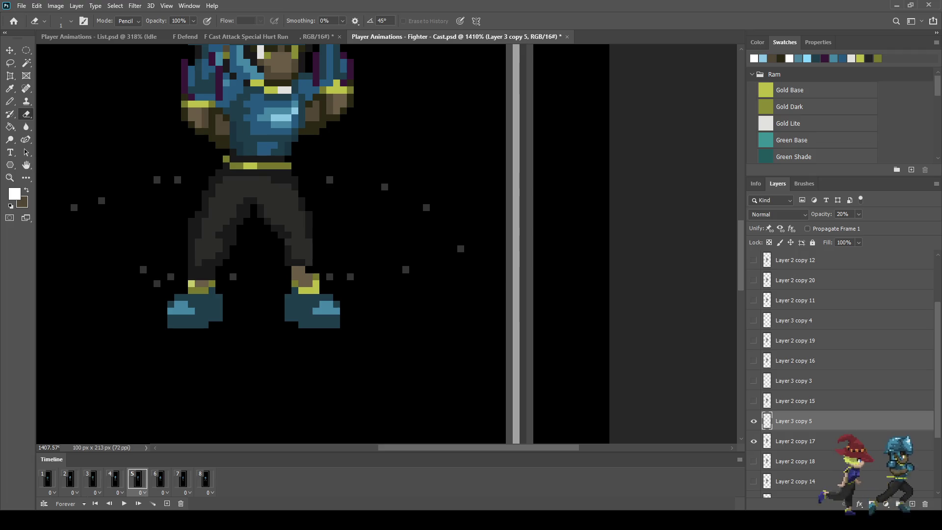
scroll(418, 202, down, 3)
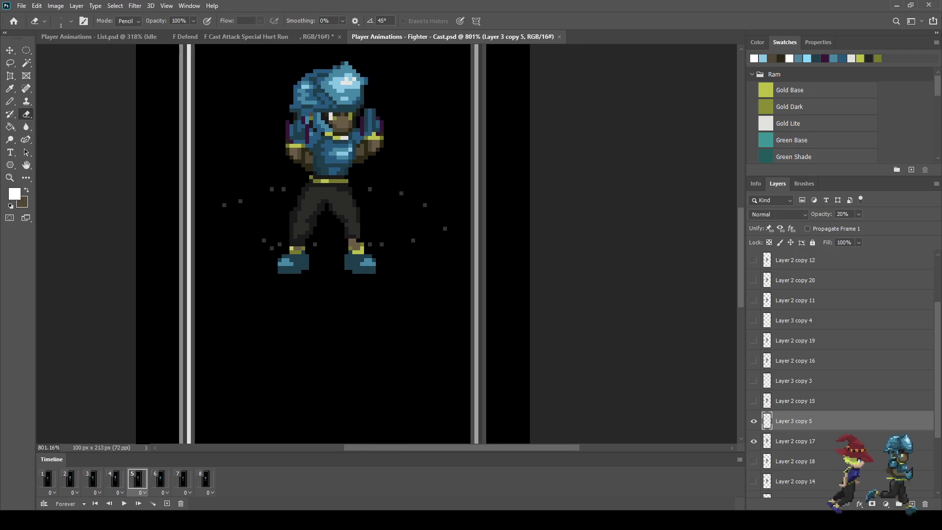
On frame 6, duplicate the dots layer, place it under Layer 2 copy 12, show it, and nudge it up.
click(160, 478)
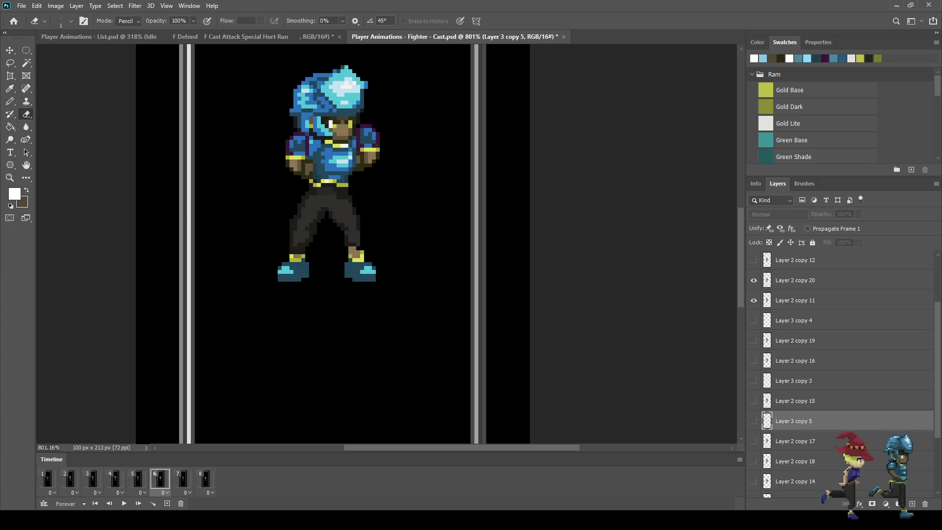
key(ctrl+j)
drag(795, 422, 795, 271)
click(754, 280)
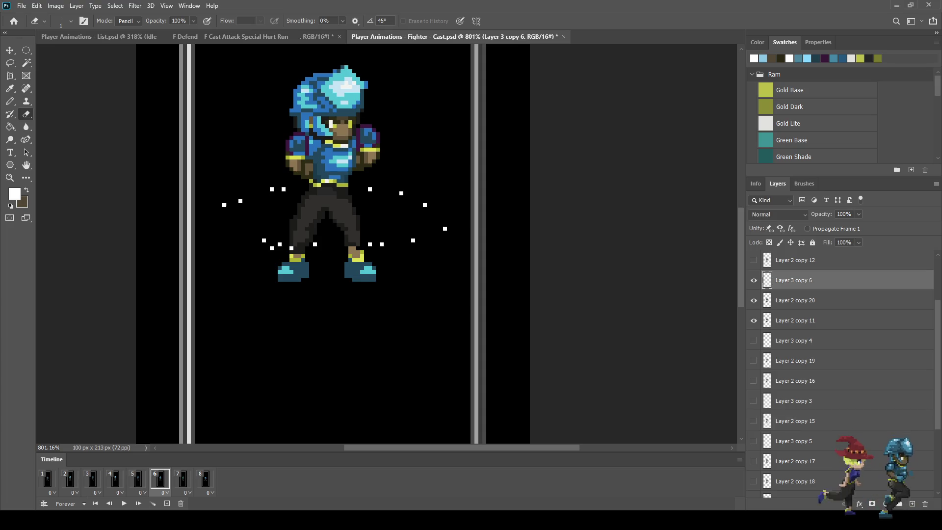
key(ctrl+t)
key(Up)
key(Up)
key(Up)
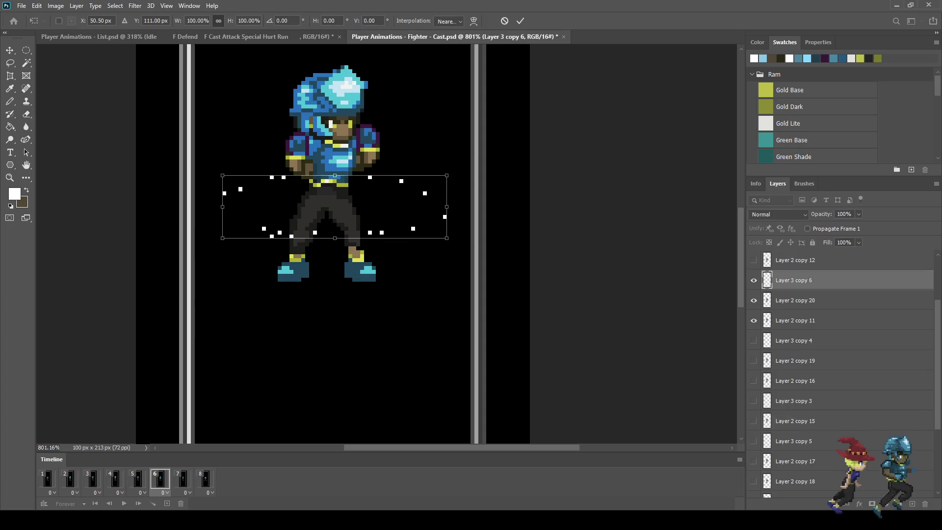
key(Return)
key(e)
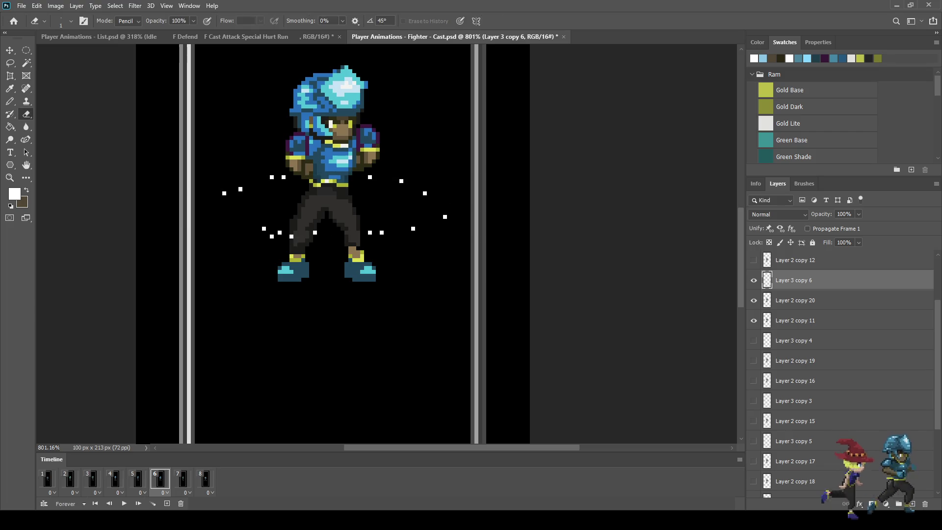
Erase four white dots around the fighter, including ones near the legs and right side.
scroll(310, 225, up, 3)
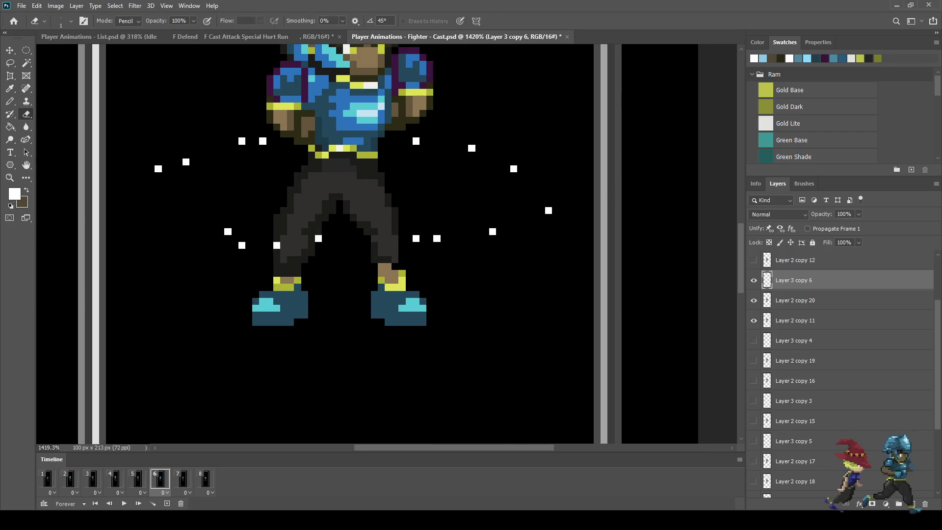
click(242, 245)
click(242, 141)
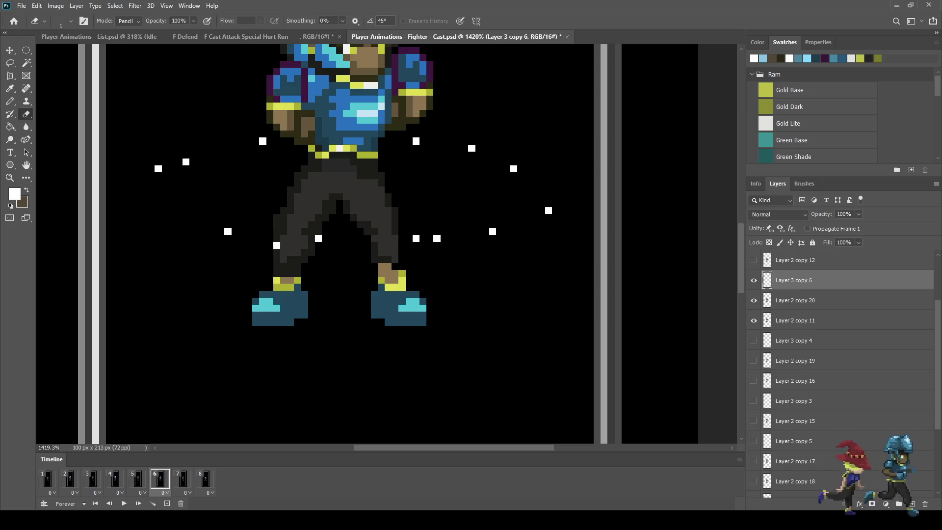
click(514, 168)
click(416, 238)
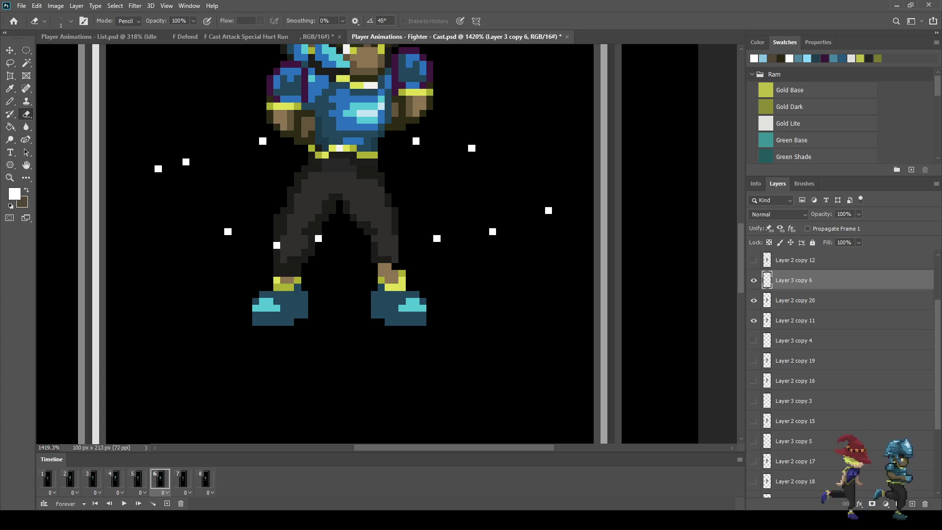
Set Layer 3 copy 6 to 10% opacity, then duplicate it as Layer 3 copy 7 on frame 7.
click(844, 214)
text(10)
key(Return)
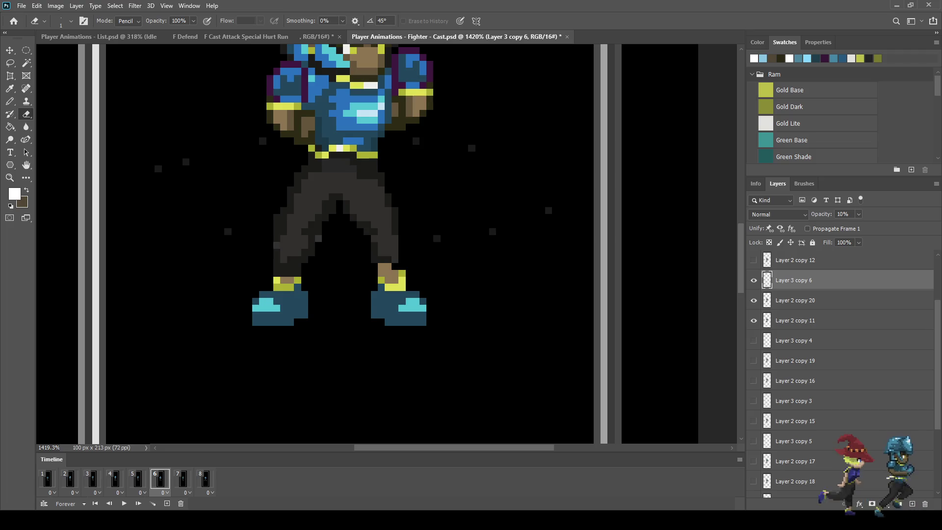
click(182, 479)
key(ctrl+j)
Move Layer 3 copy 7 above Layer 2 copy 12, show it, and nudge its dots up about 4 pixels.
scroll(843, 343, up, 2)
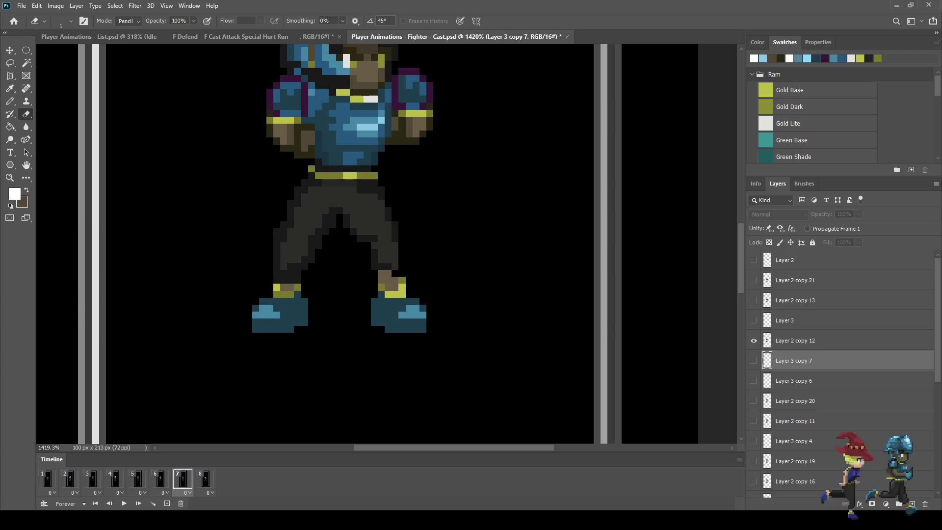
drag(794, 360, 794, 332)
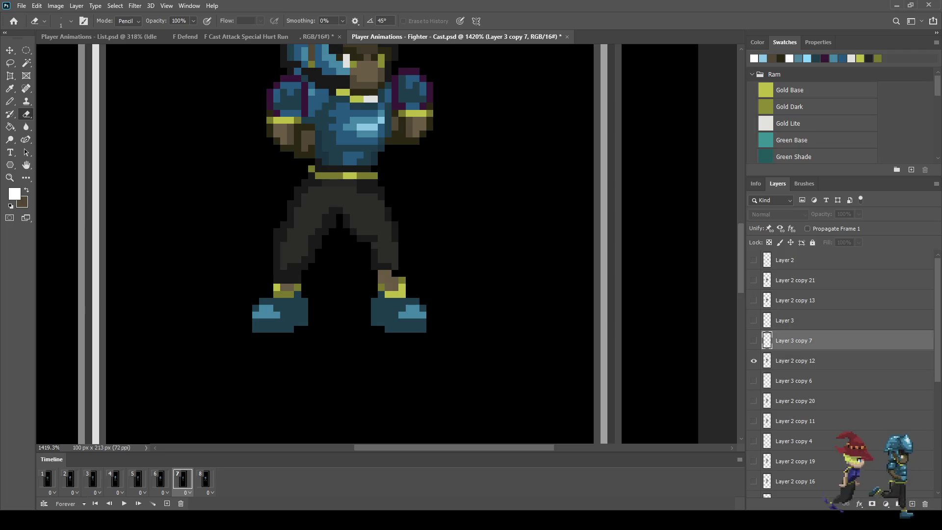
click(754, 341)
key(ctrl+Up)
key(ctrl+Up)
key(ctrl+Up)
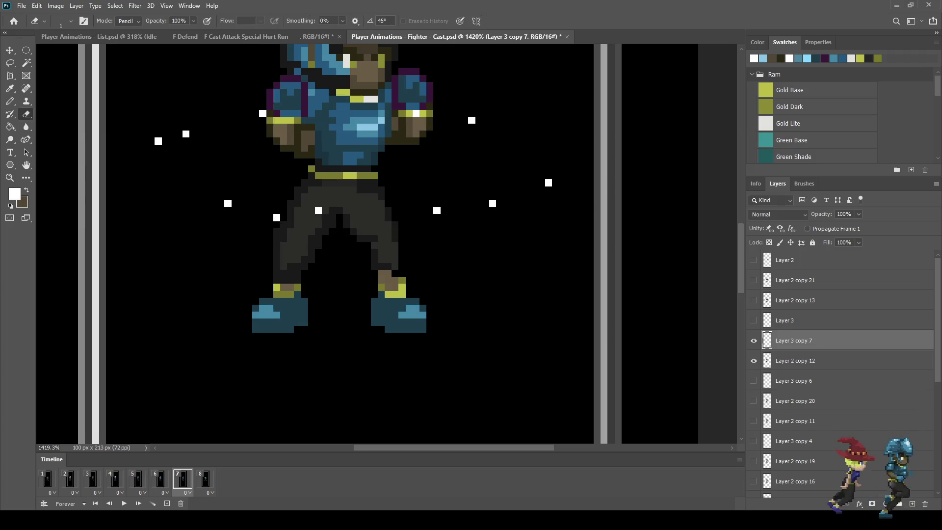
Erase four white dots: both shoulders, the far left, and right of the legs.
click(417, 113)
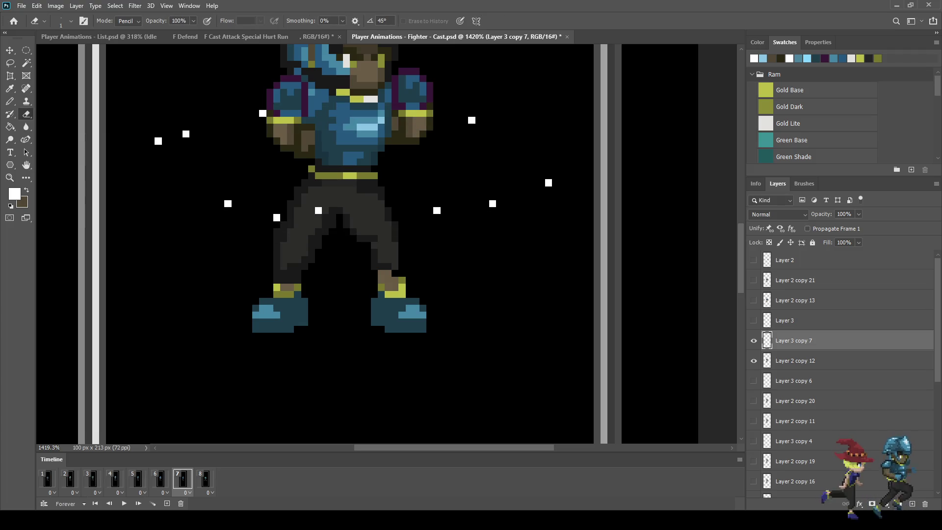
click(262, 114)
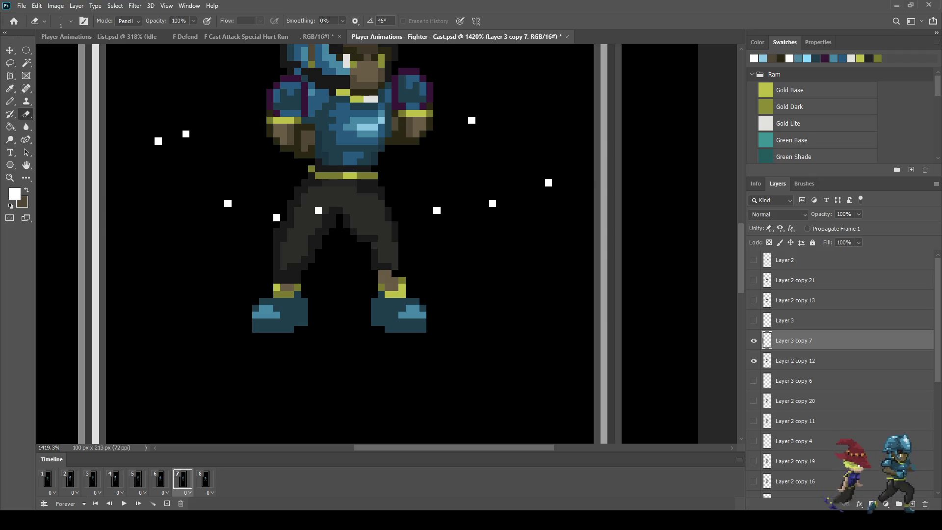
click(158, 141)
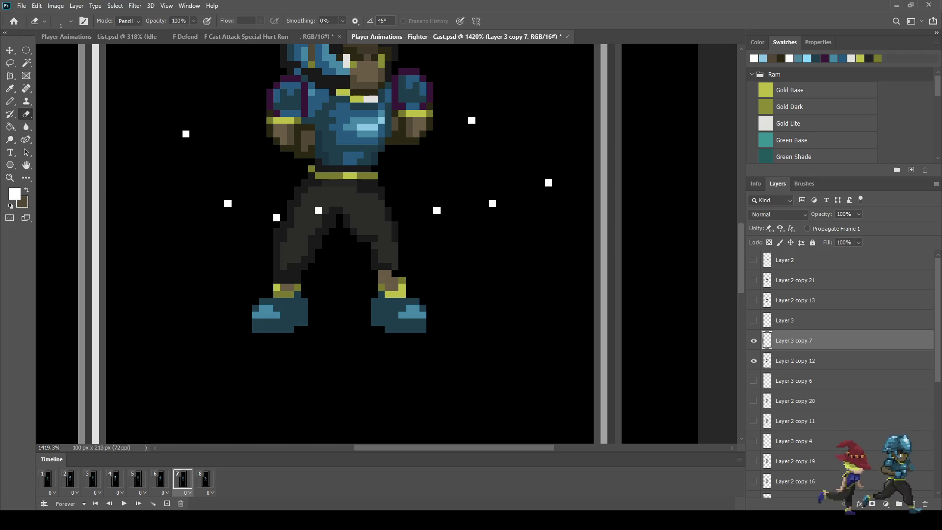
click(493, 203)
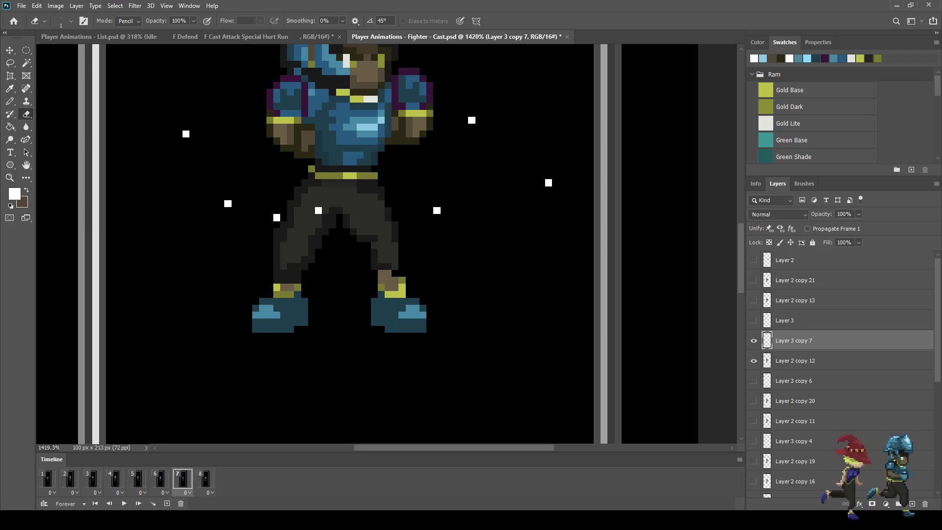
Fade Layer 3 copy 7 to 5% opacity and play the animation to preview it.
click(844, 214)
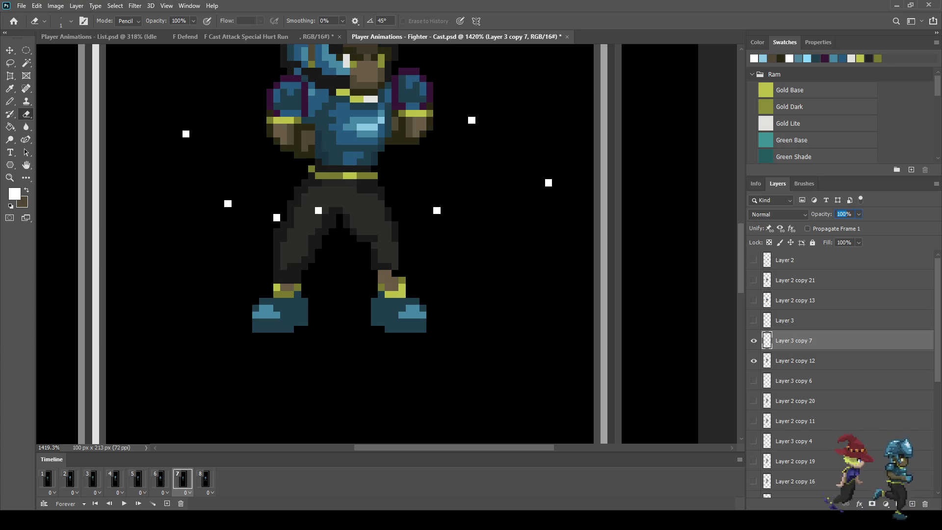
text(5)
key(Return)
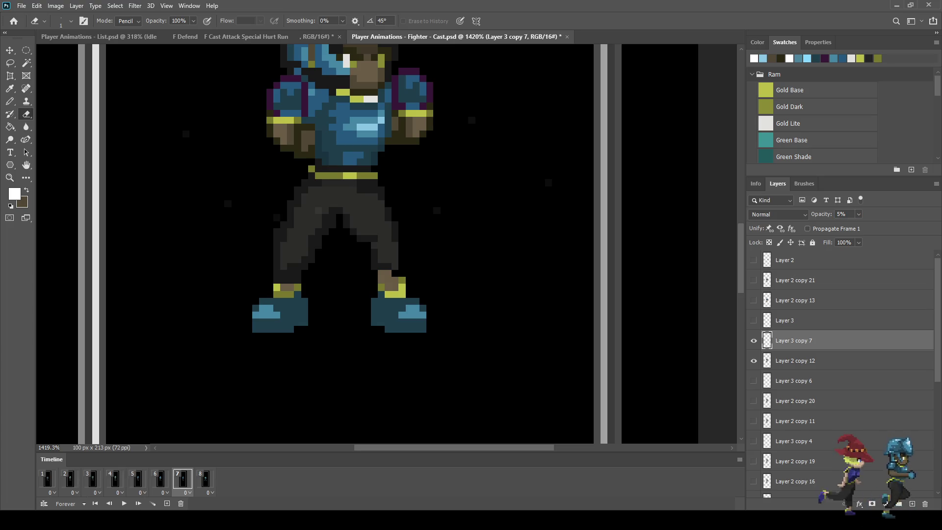
key(space)
scroll(590, 273, down, 5)
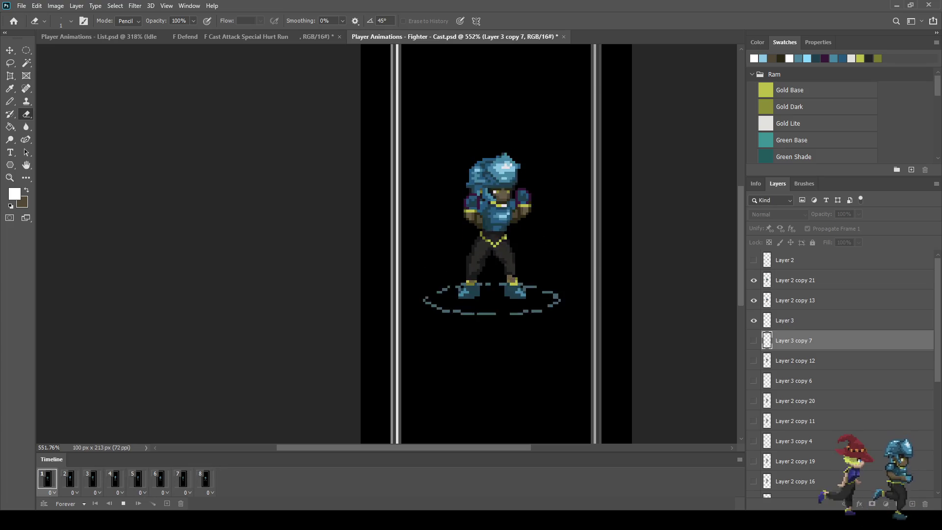
Stop playback, save the Fighter - Cast file, and go to frame 3.
key(space)
key(ctrl+s)
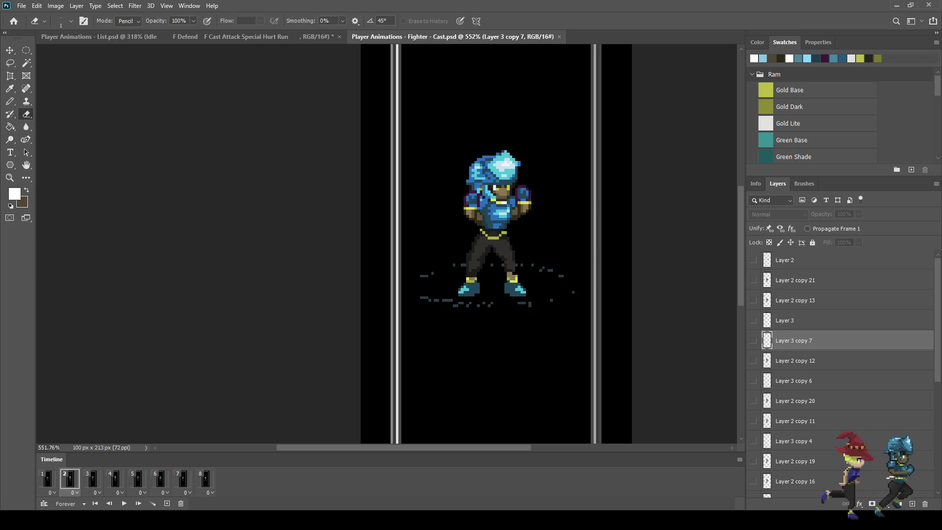
click(92, 478)
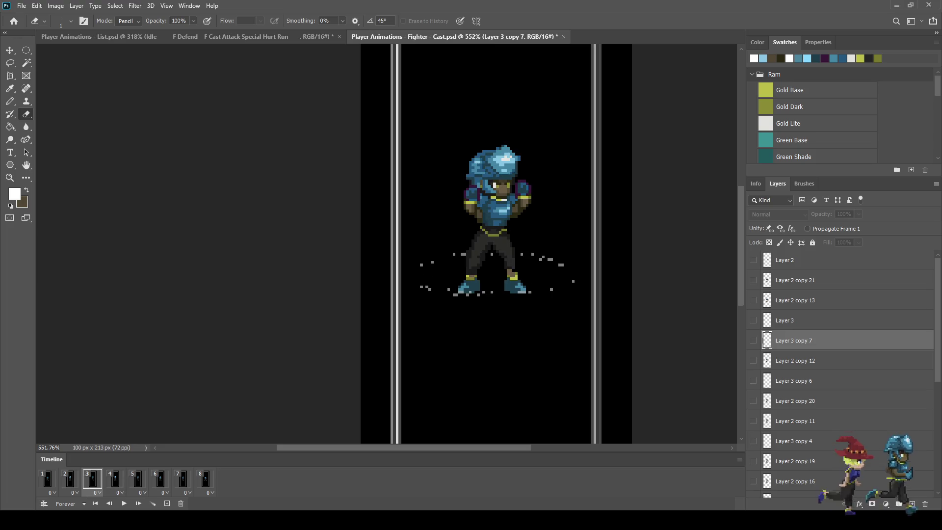
scroll(842, 373, down, 5)
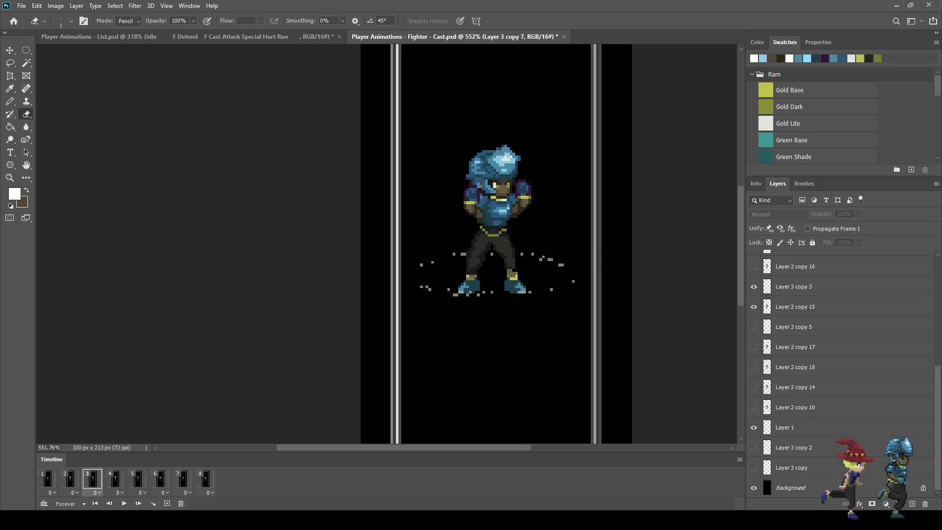
Stretch Layer 3 copy 3's sparkle dots vertically to about 112% height, then replay the animation.
click(795, 286)
click(754, 286)
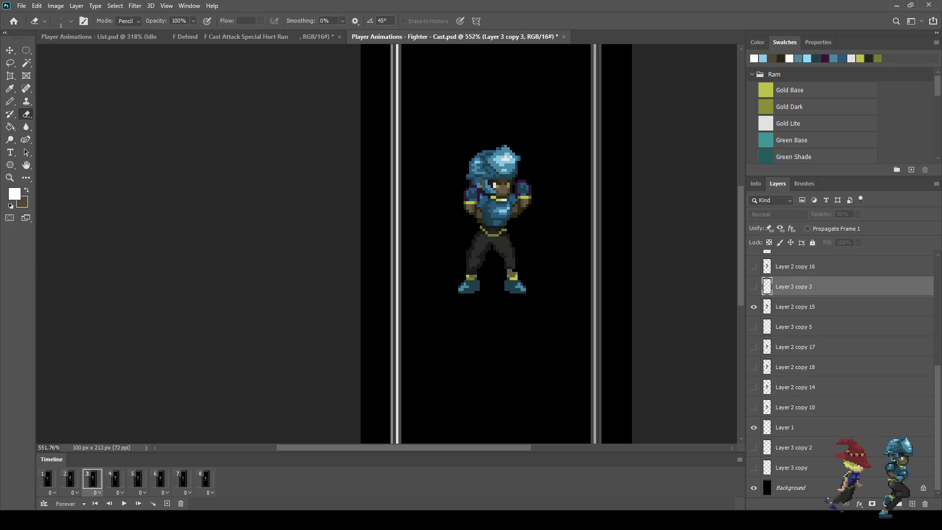
click(754, 286)
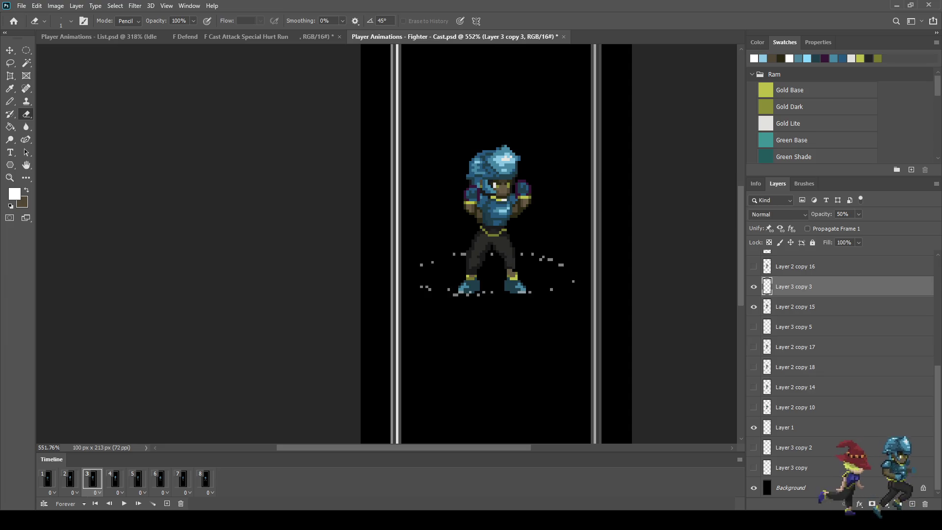
key(ctrl+t)
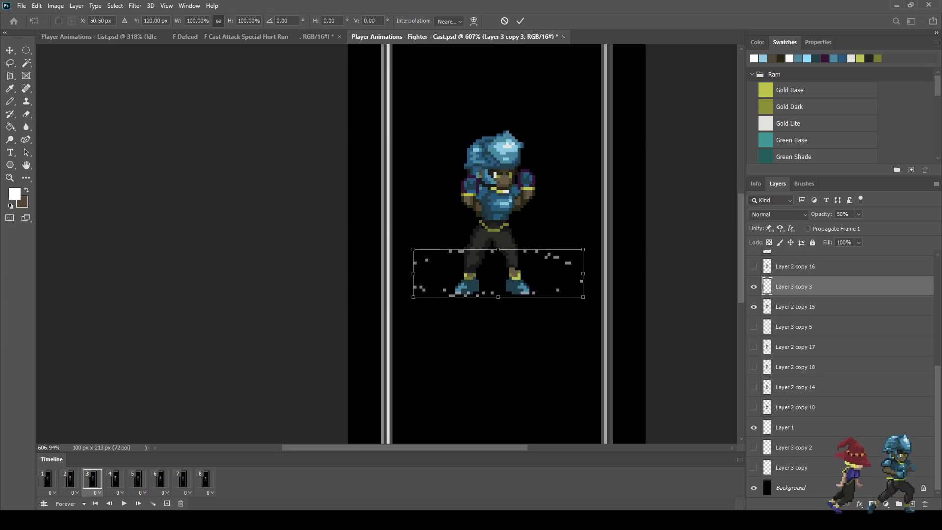
scroll(490, 287, up, 5)
drag(505, 300, 505, 301)
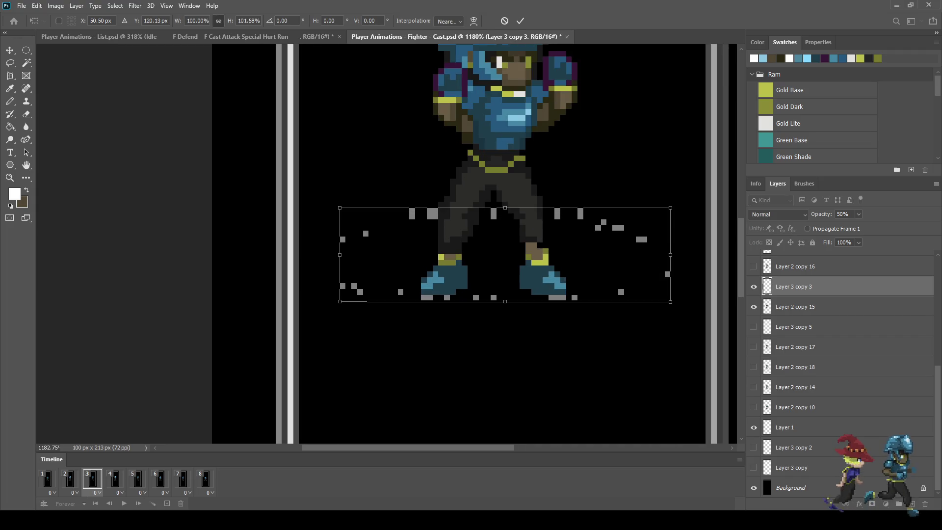
key(e)
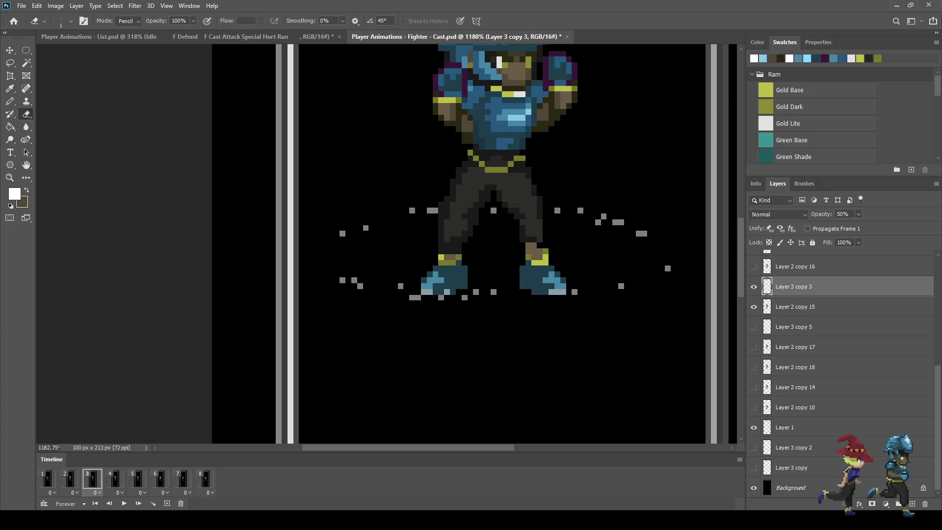
key(ctrl+t)
drag(505, 301, 505, 311)
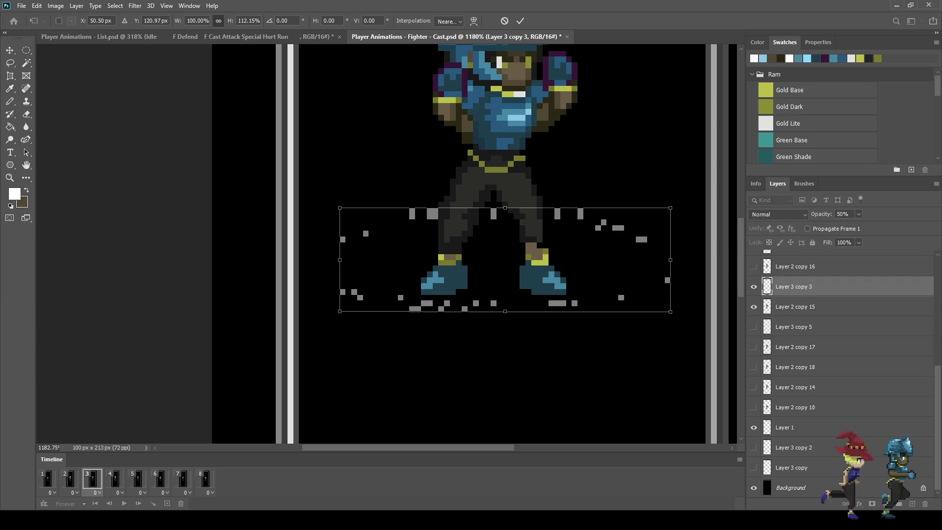
click(521, 21)
key(space)
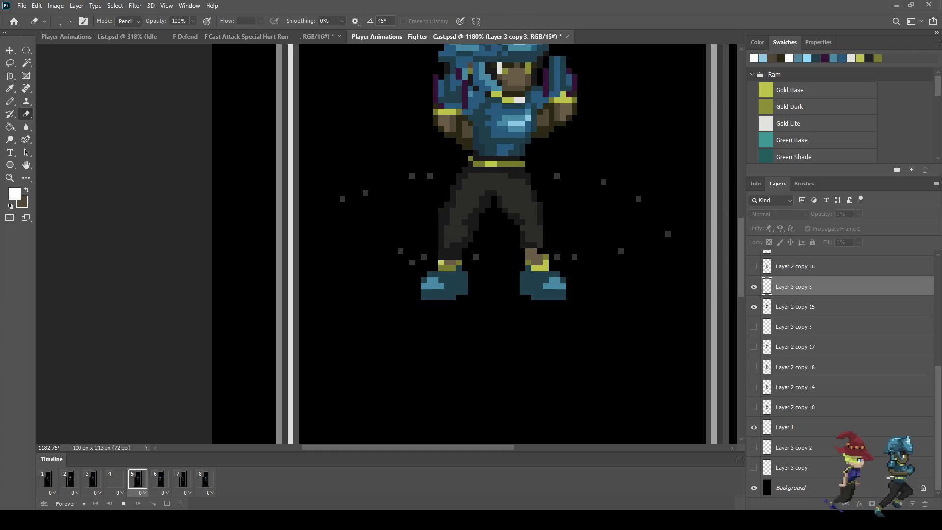
scroll(545, 368, down, 3)
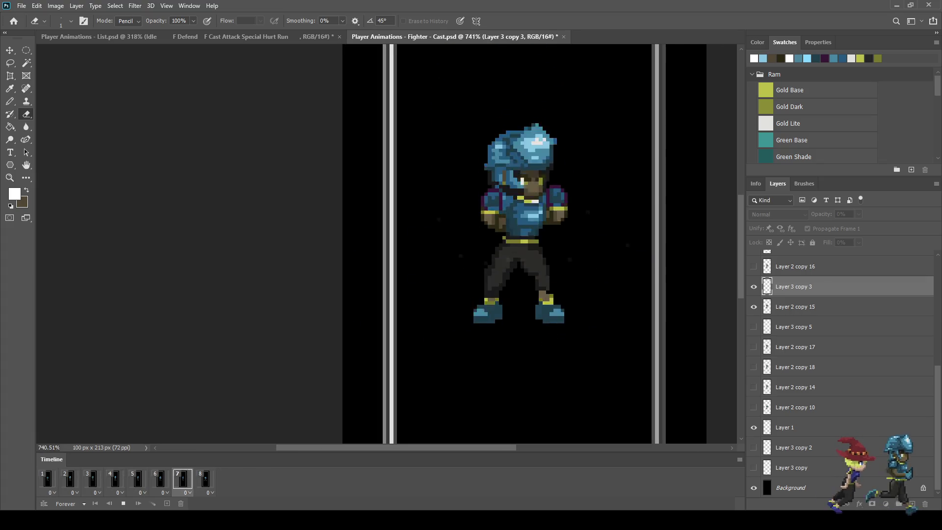
Stop playback, replay the animation from frame 3, stop it, and view at 100%.
key(space)
click(92, 479)
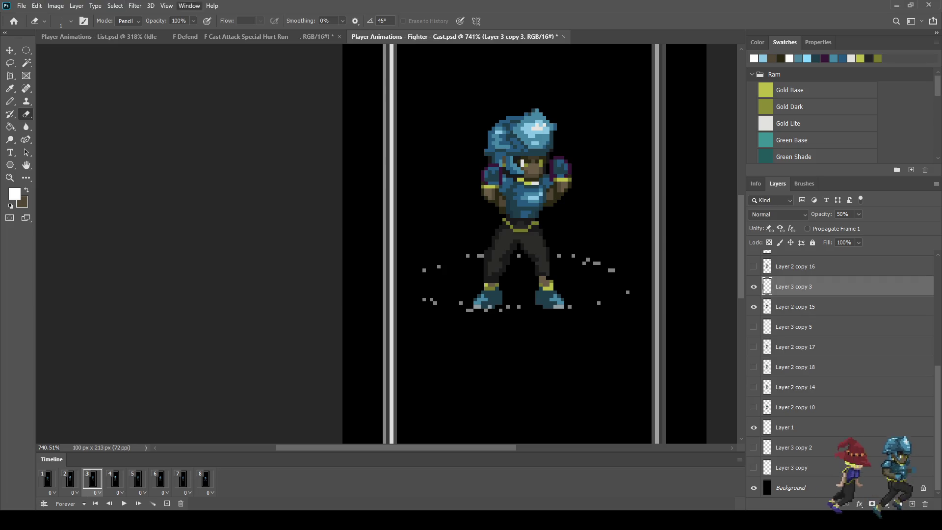
key(space)
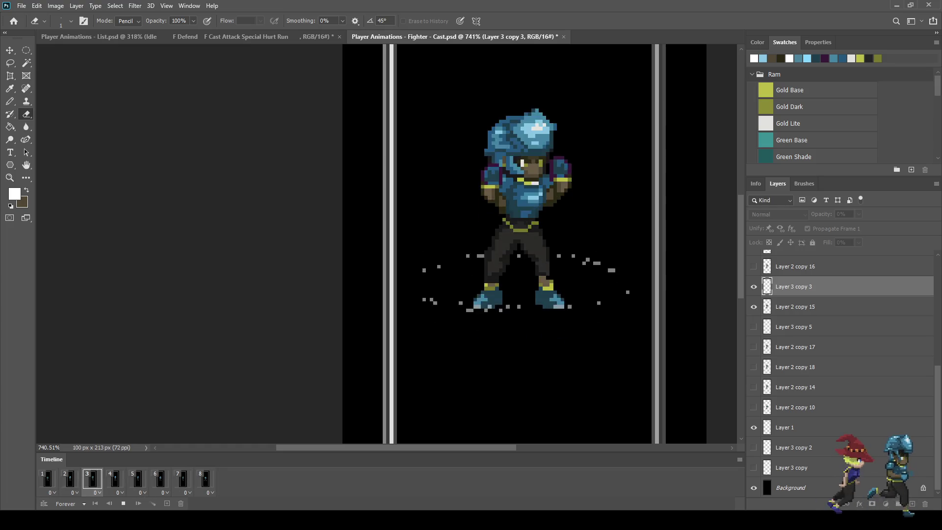
key(space)
key(ctrl+1)
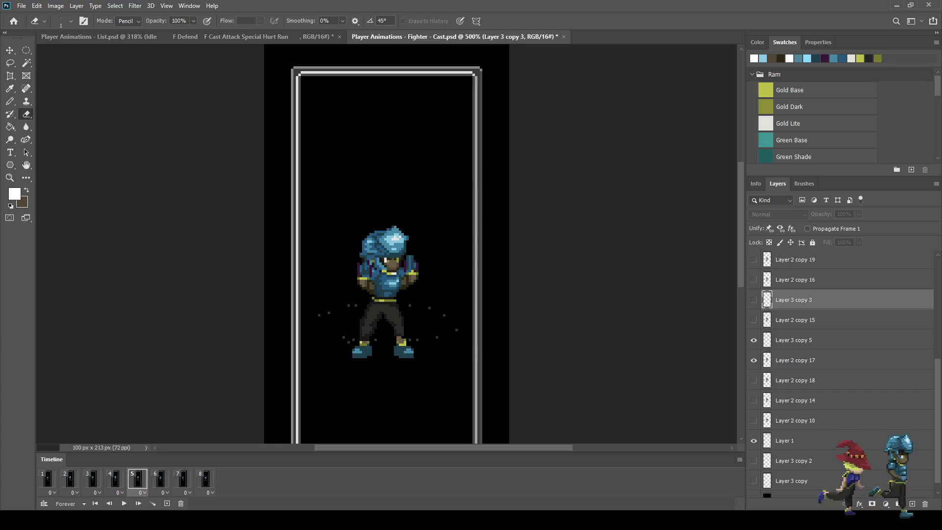
Raise Layer 3 copy 6's dots from 10% to 25% opacity.
scroll(844, 373, down, 1)
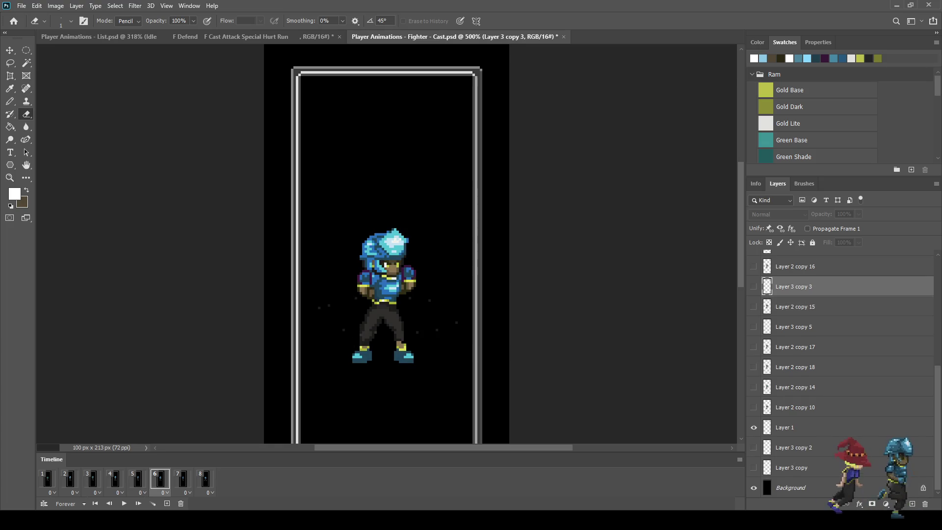
scroll(844, 373, up, 3)
click(794, 307)
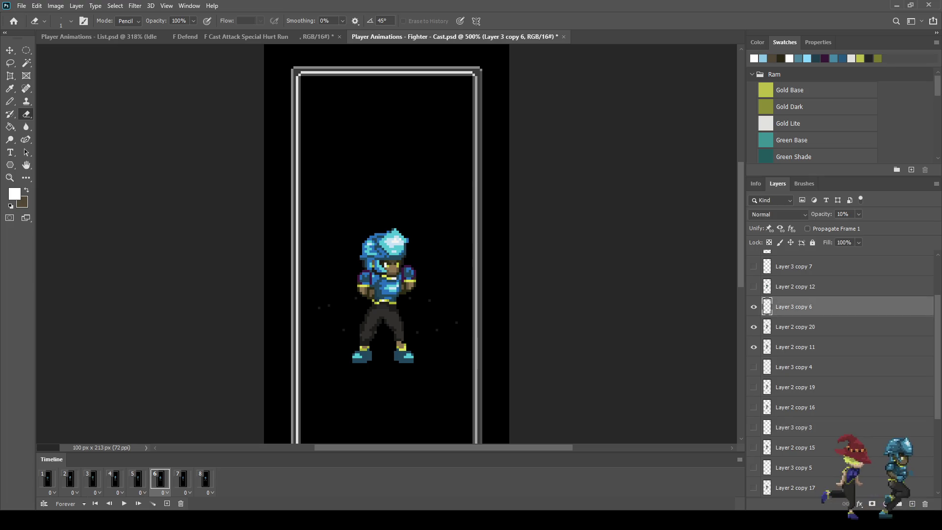
click(843, 214)
text(25)
key(Return)
Preview the fade by playing and stepping through frames, then stop and view at 100%.
key(space)
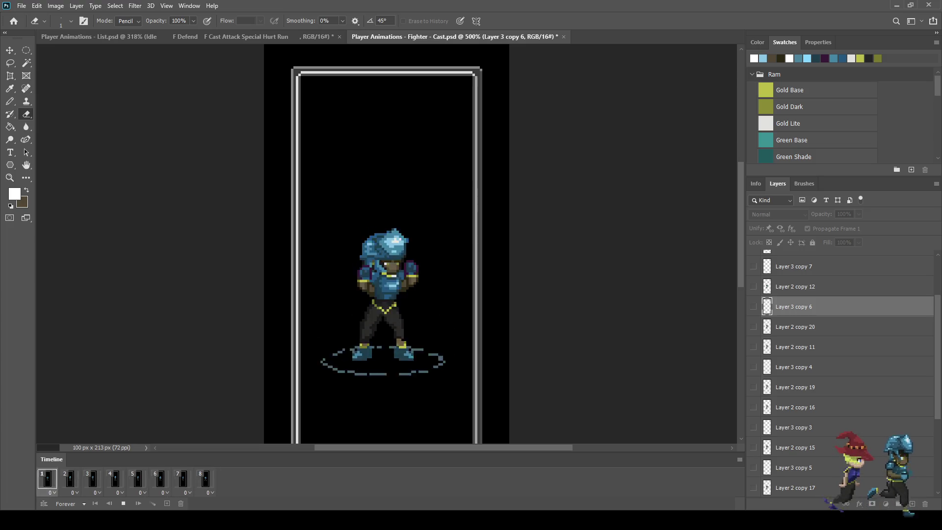
key(space)
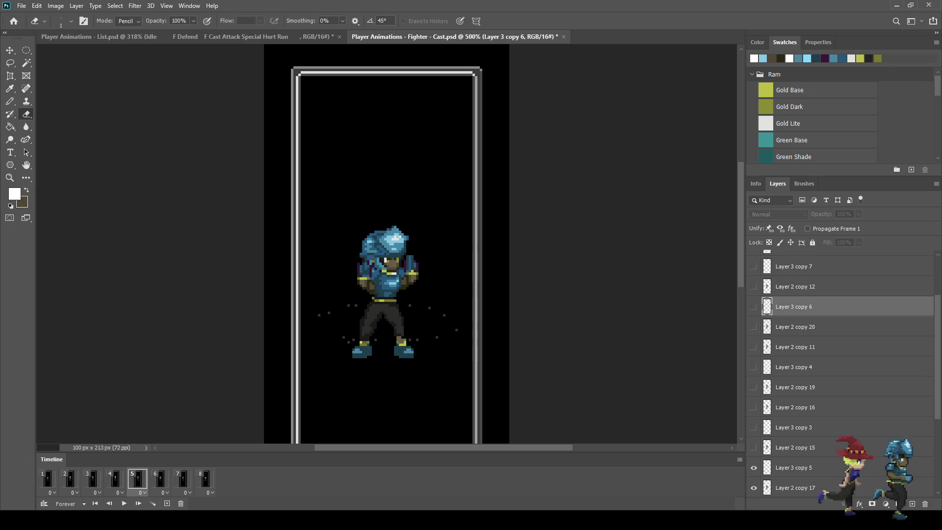
key(Right)
key(Right)
key(Right)
key(Right)
key(Right)
key(Right)
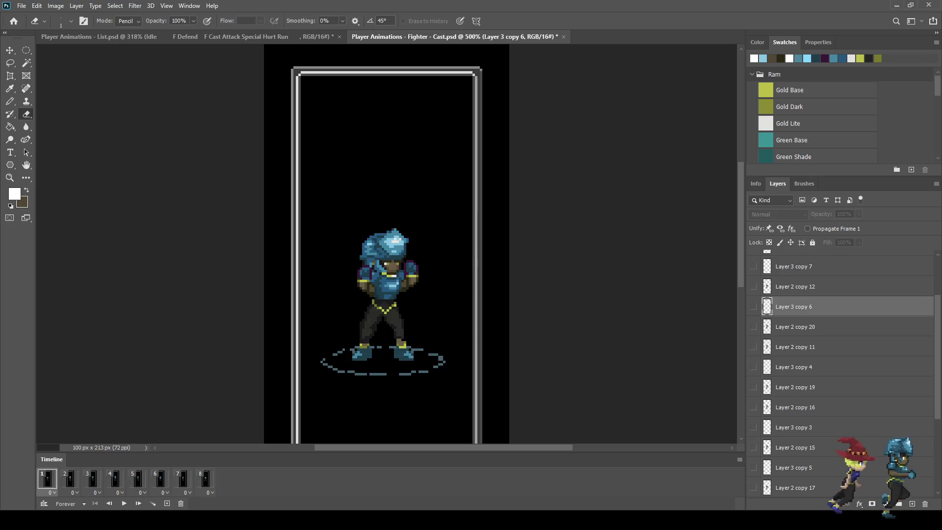
key(Right)
key(Right)
key(Right)
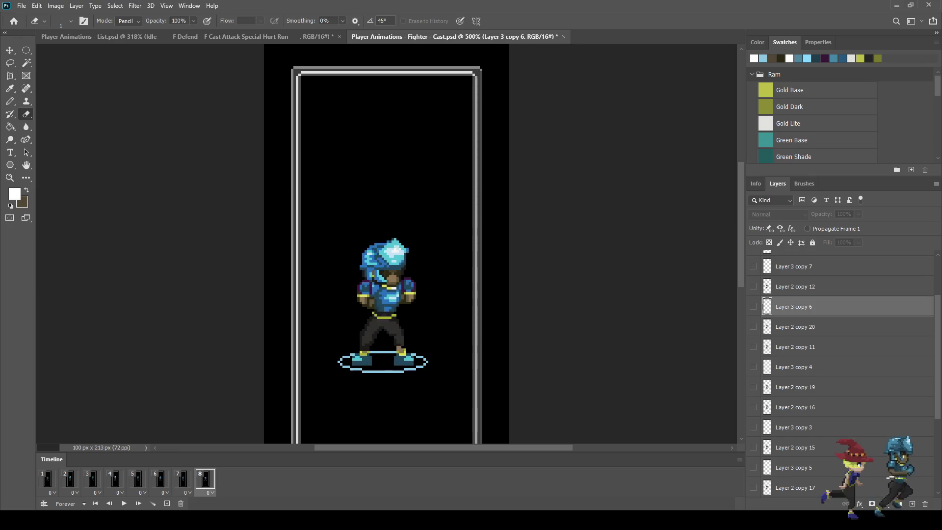
key(space)
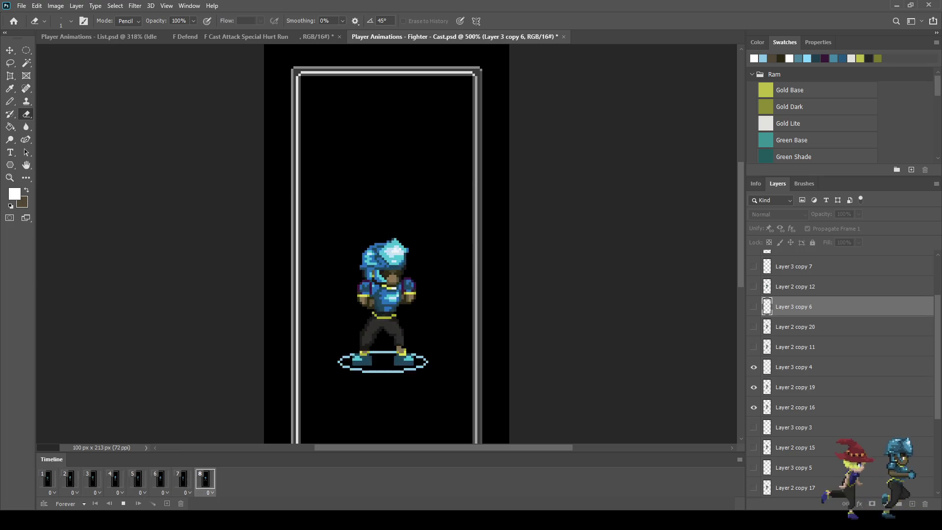
key(space)
key(ctrl+1)
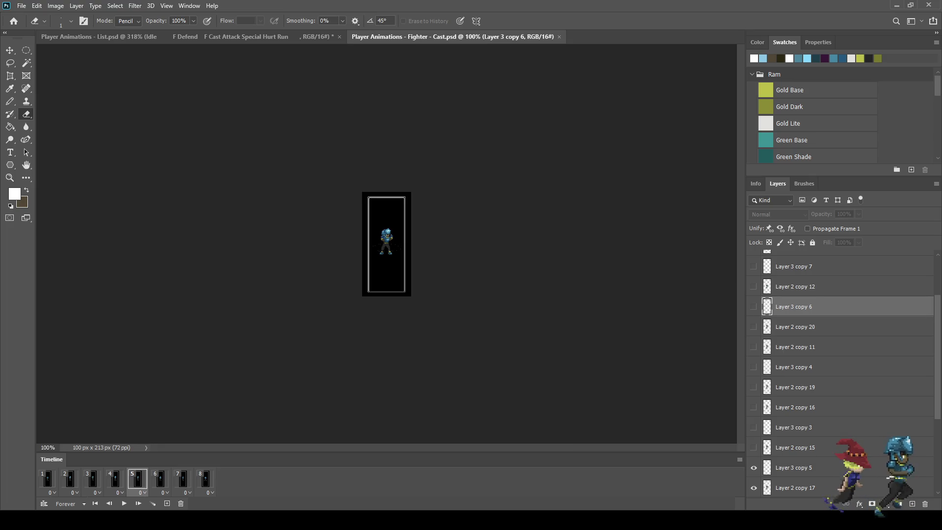
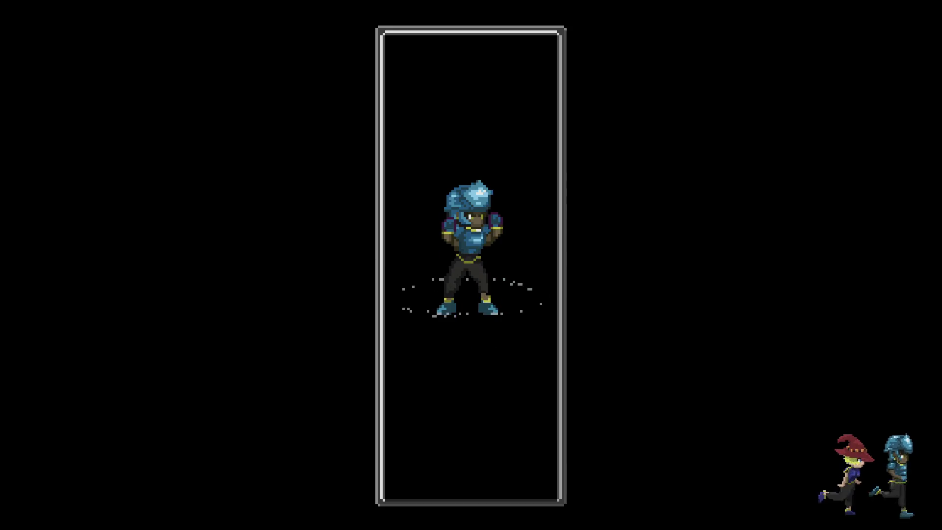
Exit full-screen view and inspect the ring layers on frames 1 and 2.
key(f)
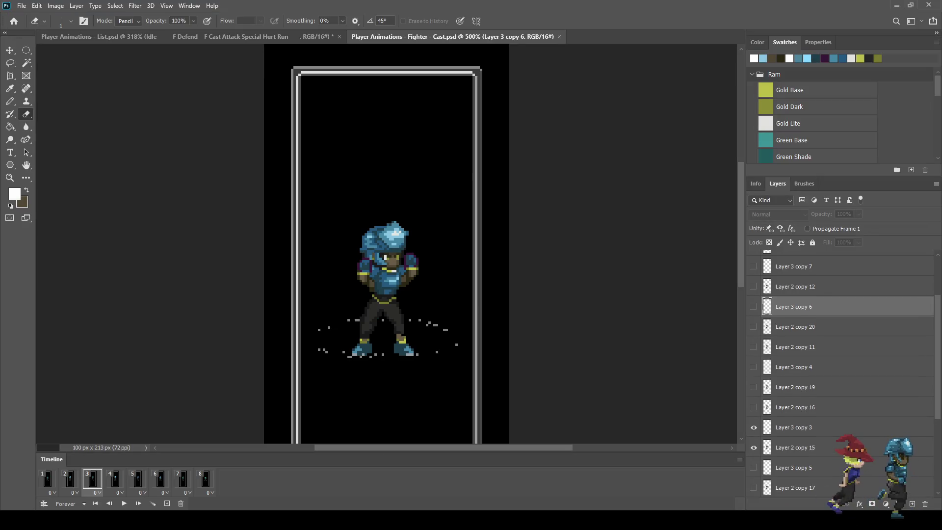
click(47, 478)
scroll(842, 373, down, 3)
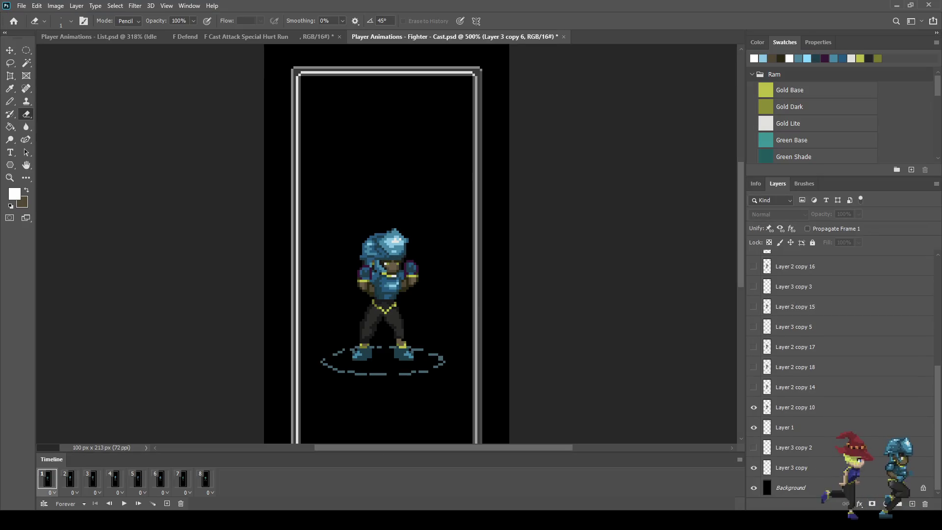
click(792, 468)
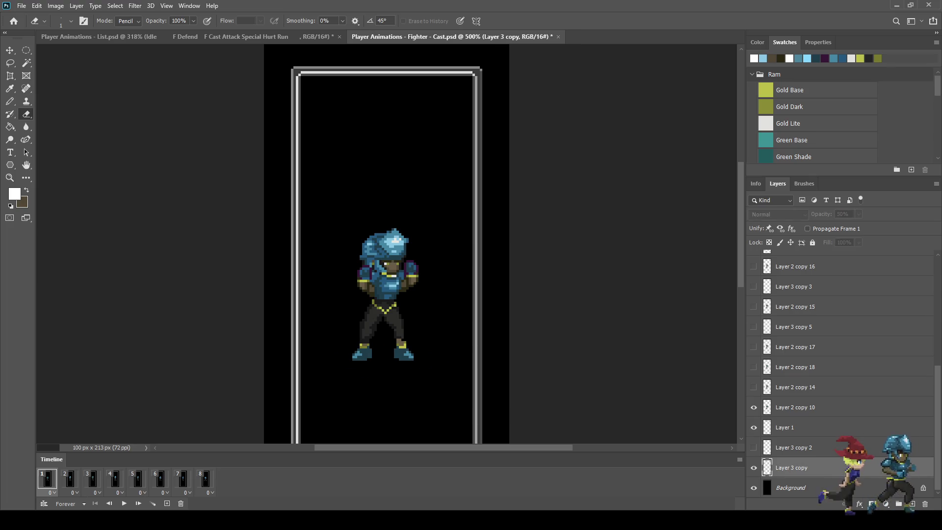
click(70, 479)
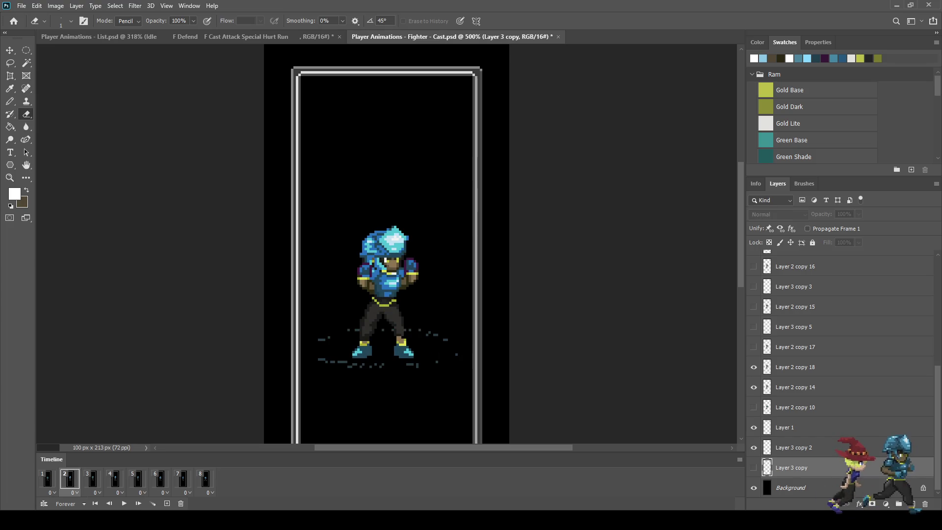
key(alt+bracketright)
Scroll through the Layers panel and play the 8-frame animation.
scroll(841, 373, up, 3)
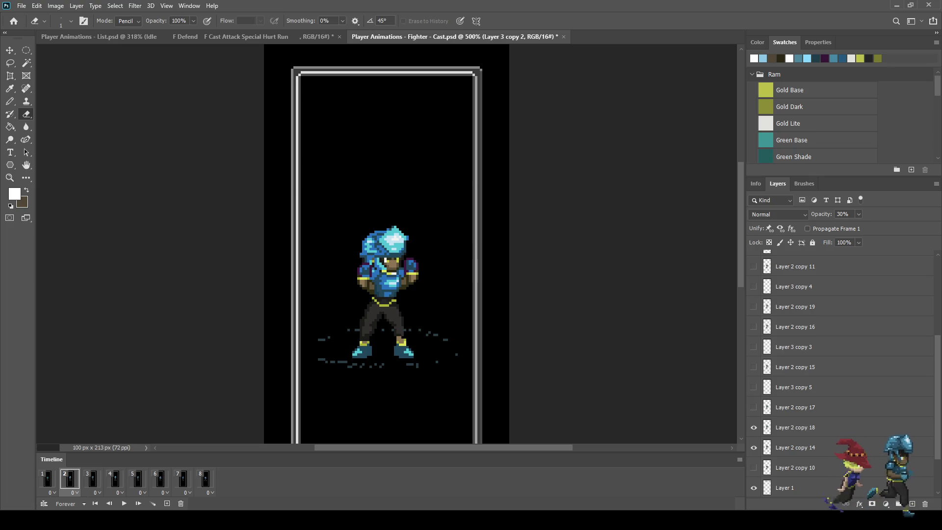
scroll(842, 468, up, 4)
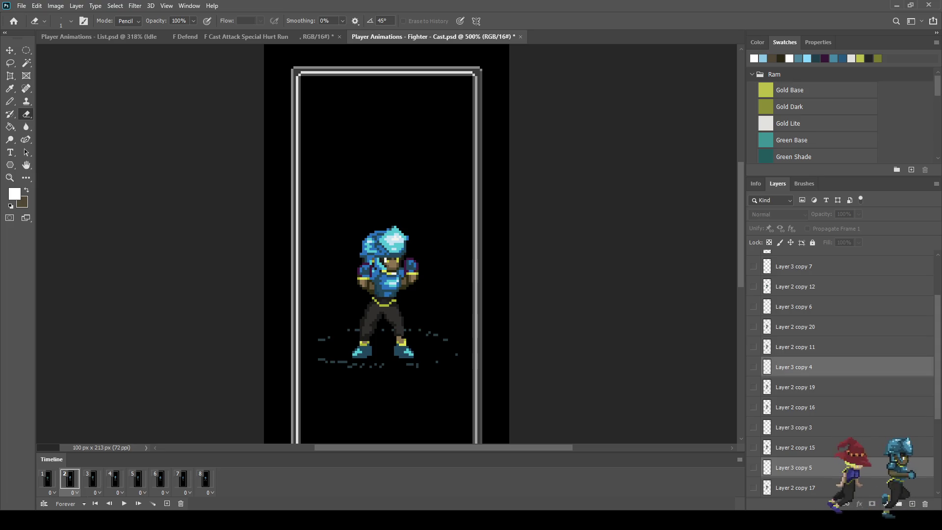
scroll(842, 373, up, 1)
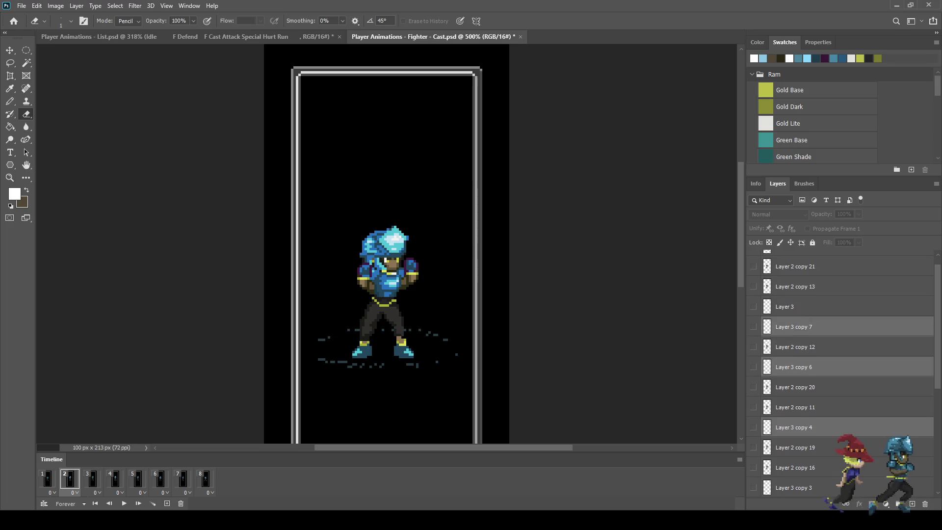
scroll(842, 373, up, 3)
scroll(841, 373, down, 5)
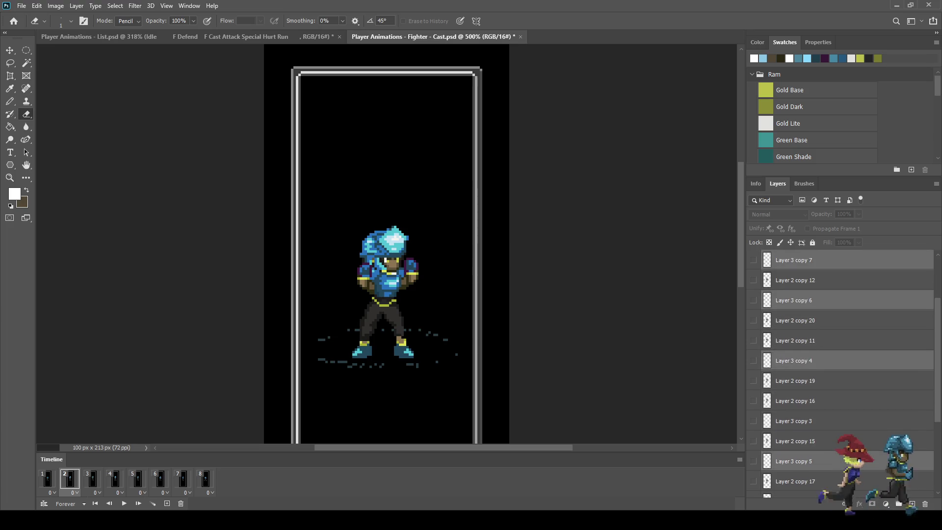
key(space)
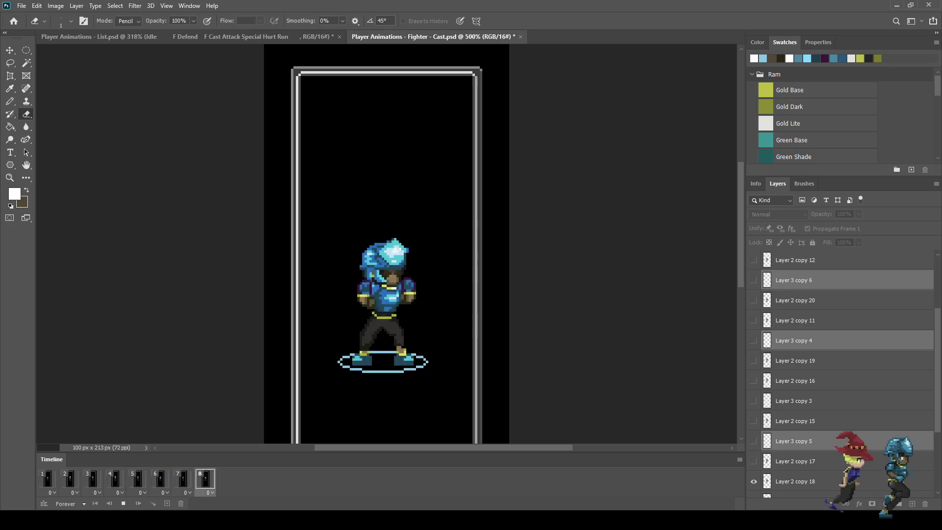
Check frame 2's ground effect with a cancelled Free Transform and replay the animation.
key(space)
click(70, 479)
key(ctrl+t)
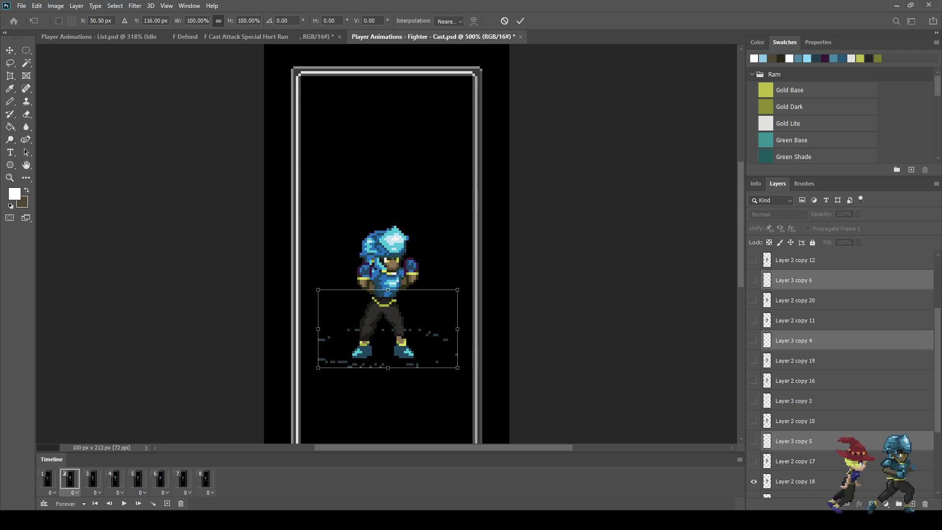
key(Return)
key(space)
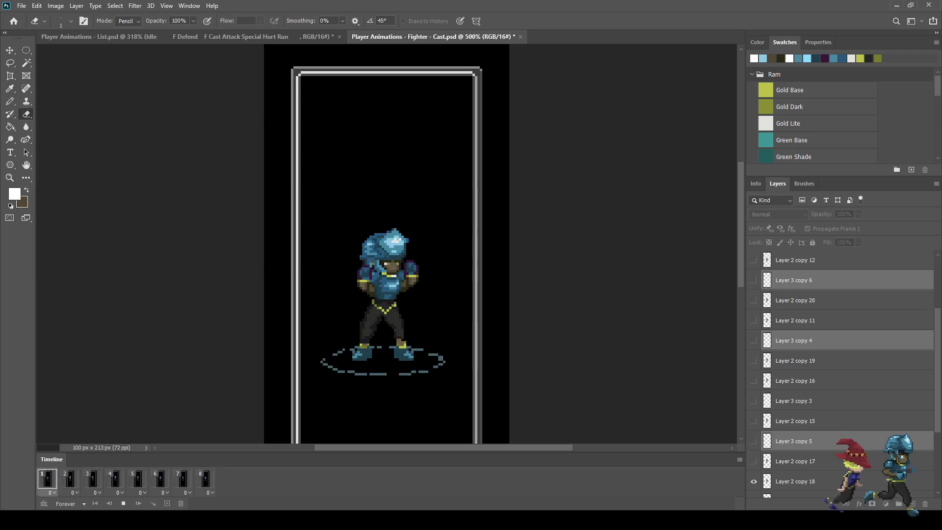
key(space)
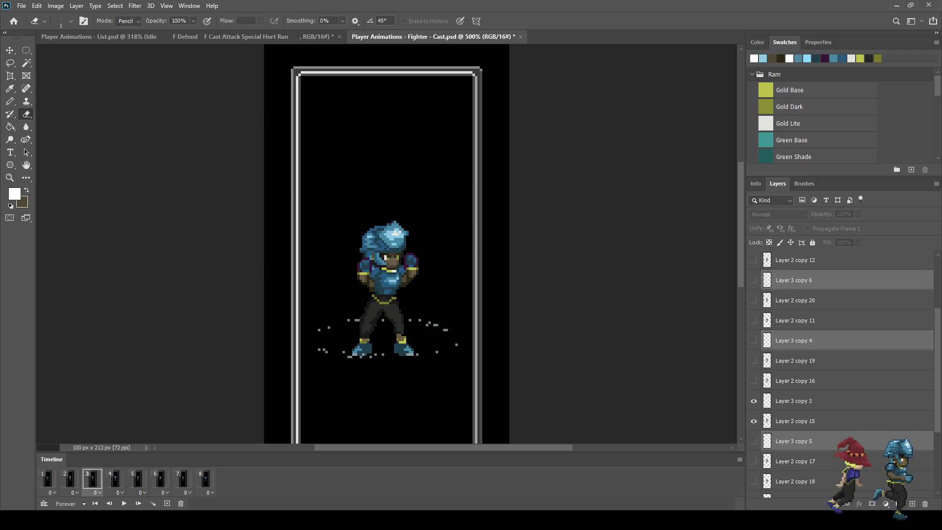
Compare frames 1 and 2, replay the animation, and save as Player Animations - Fighter - Cast (merged).psd.
click(69, 479)
click(47, 479)
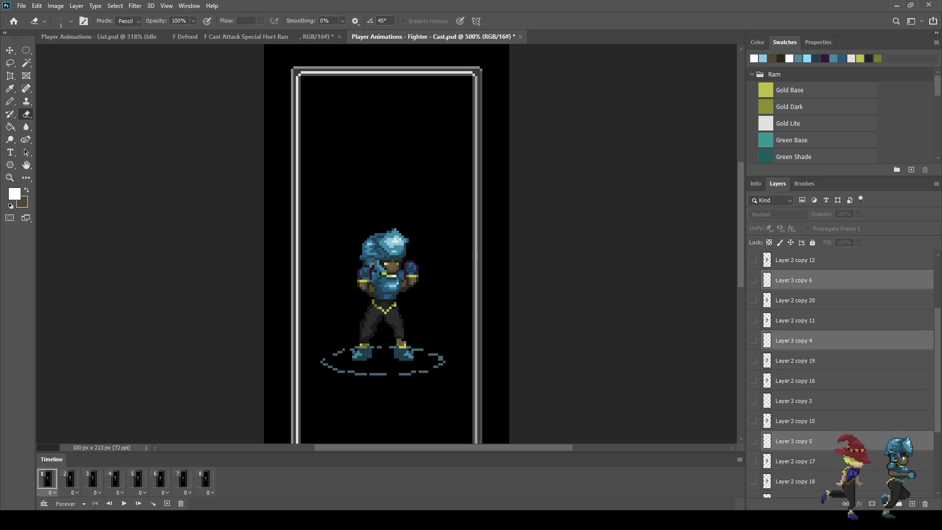
click(70, 479)
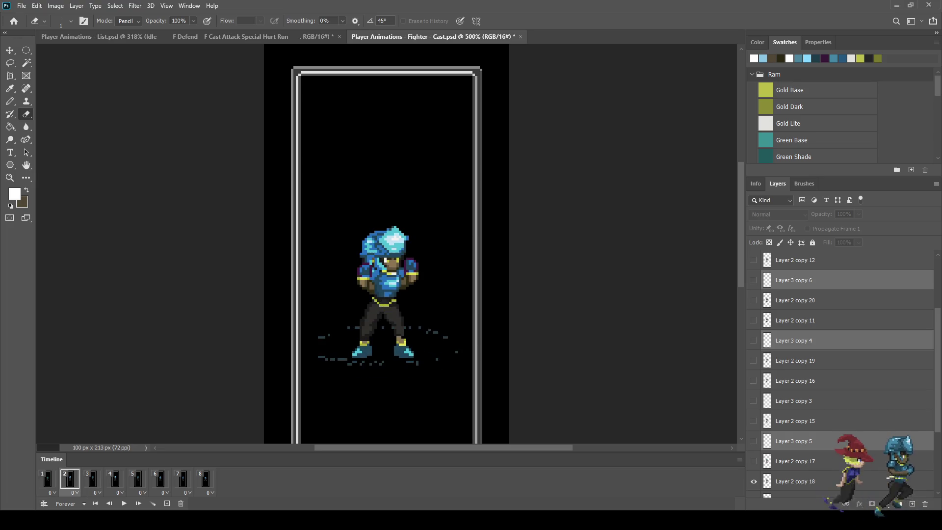
key(space)
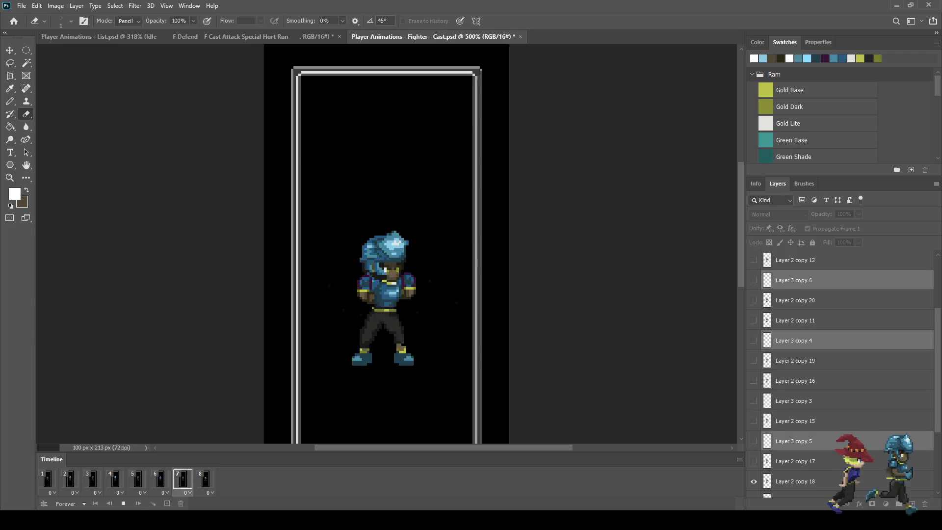
key(space)
key(space)
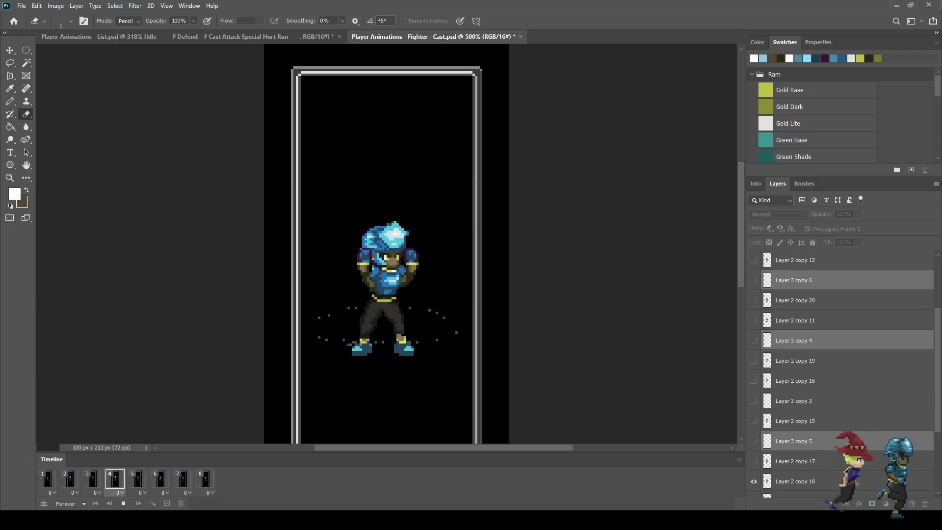
key(space)
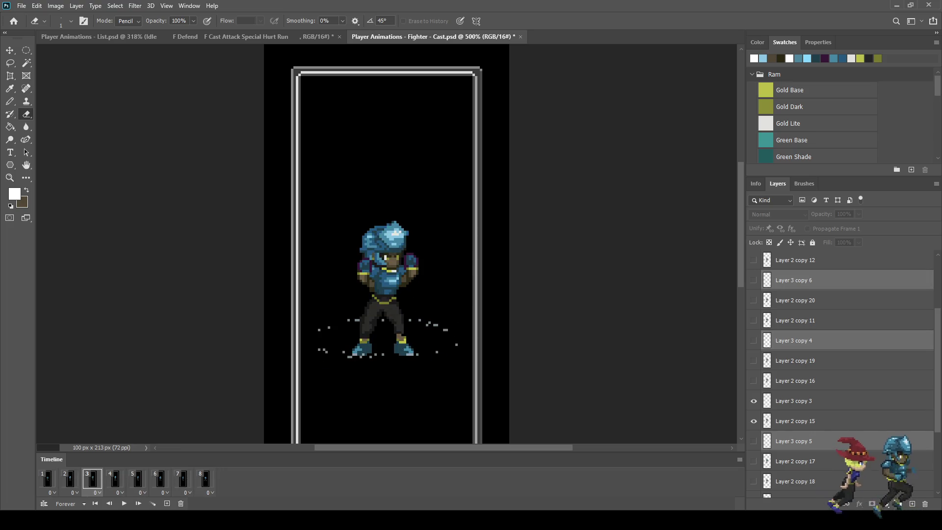
key(space)
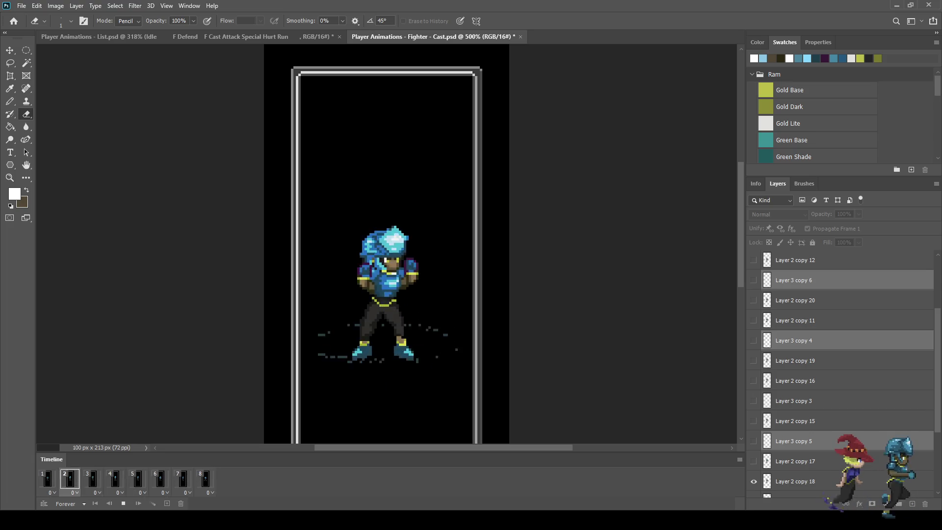
key(space)
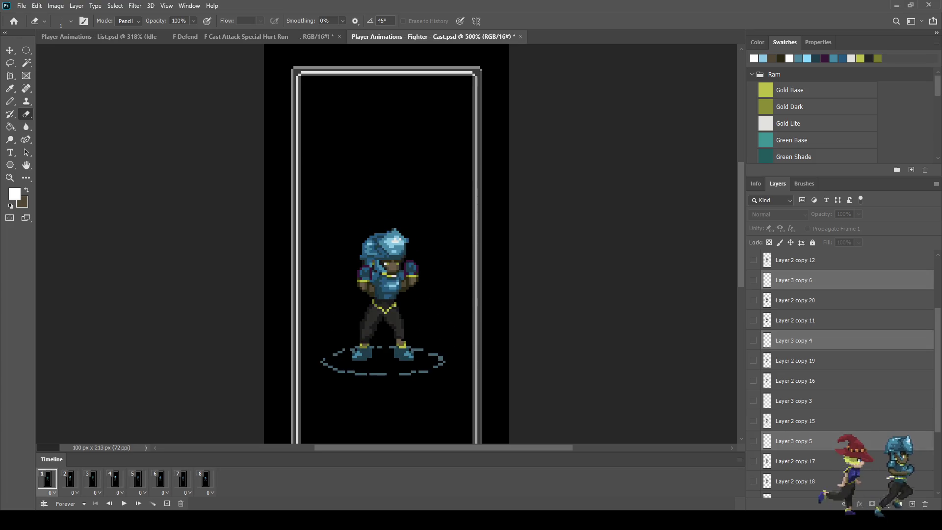
key(ctrl+s)
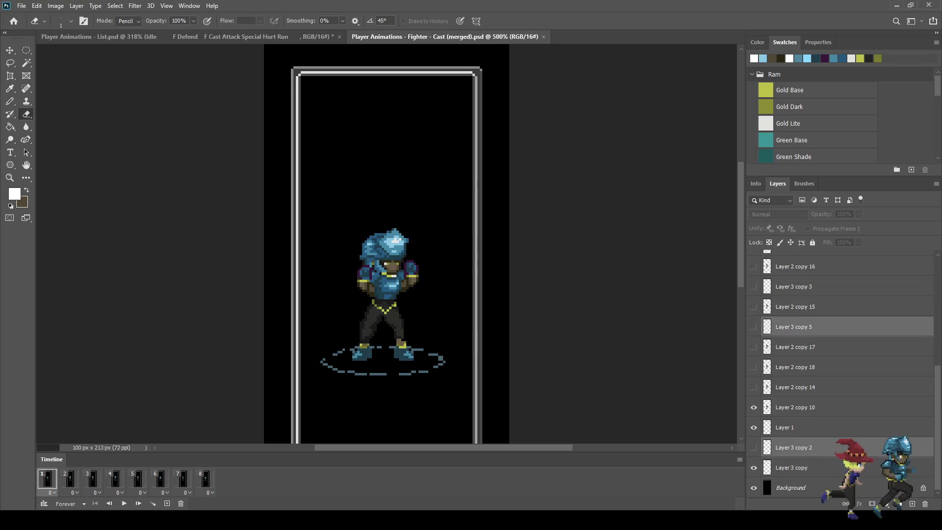
Merge the visible fighter and ring layers of frames 1, 2 and 3 into one layer each.
click(791, 467)
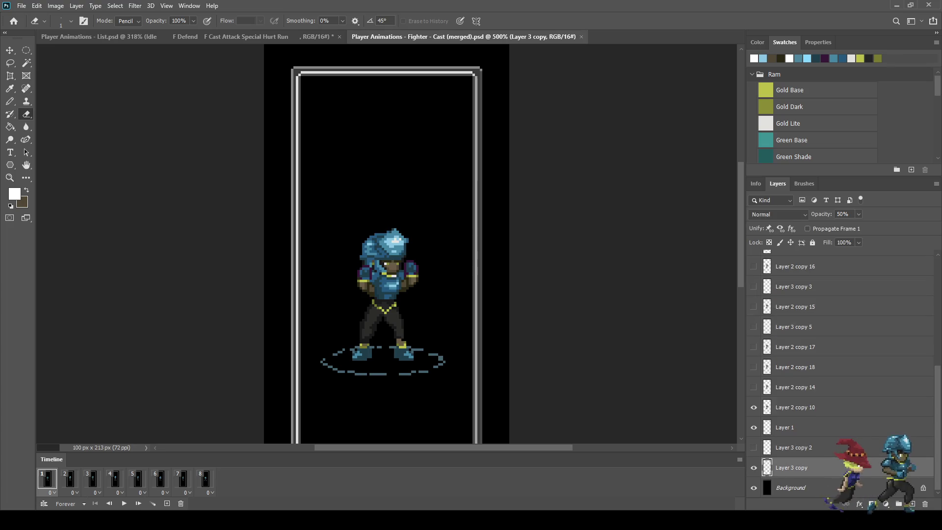
ctrl+click(796, 408)
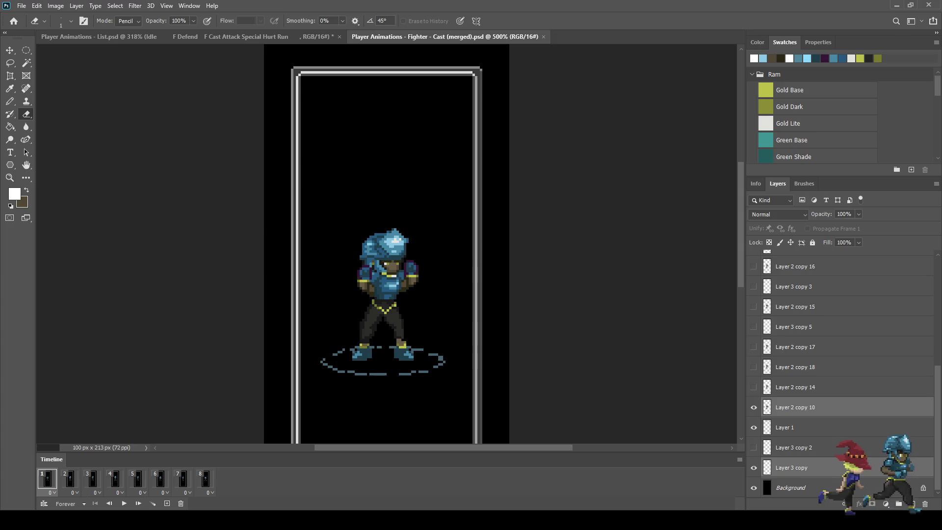
key(ctrl+e)
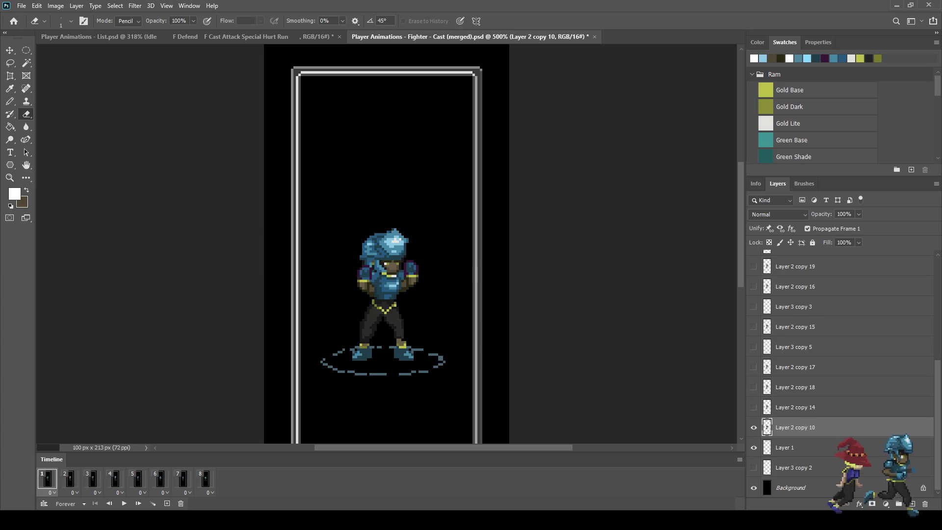
click(69, 479)
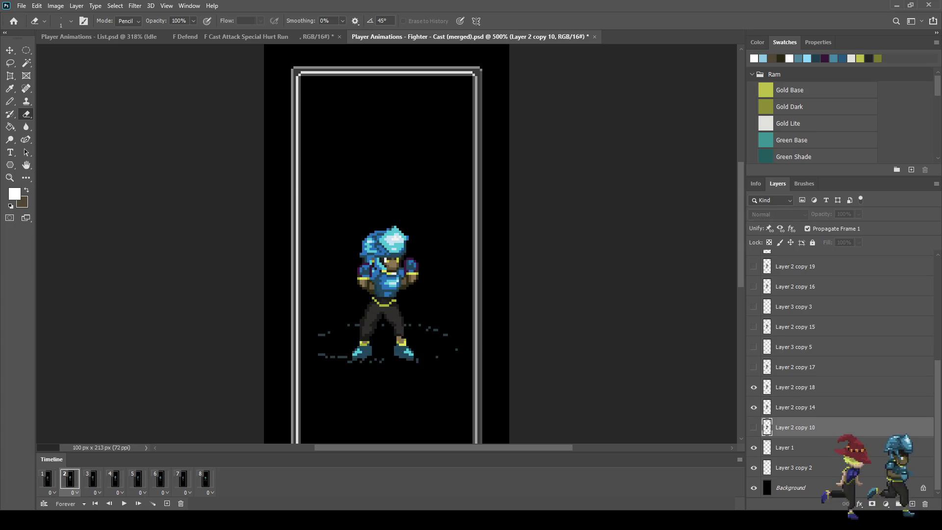
click(794, 467)
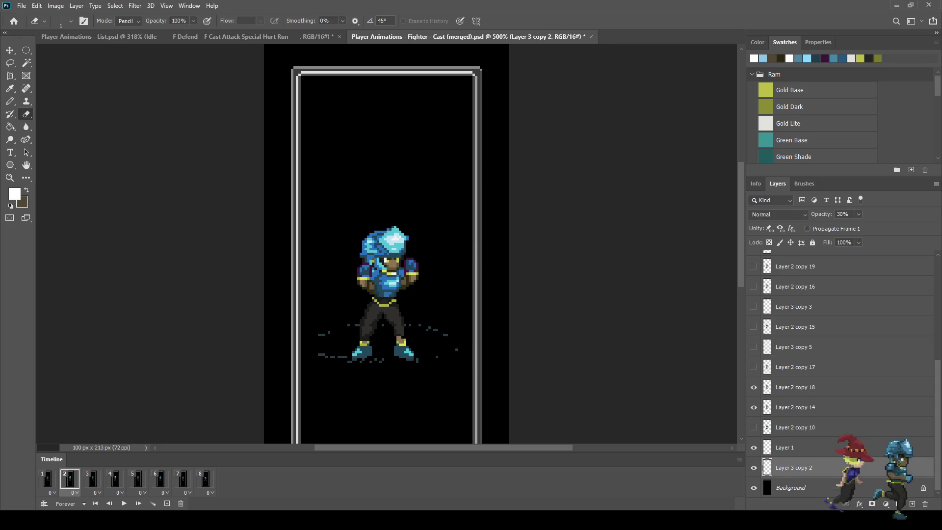
ctrl+click(795, 407)
ctrl+click(795, 387)
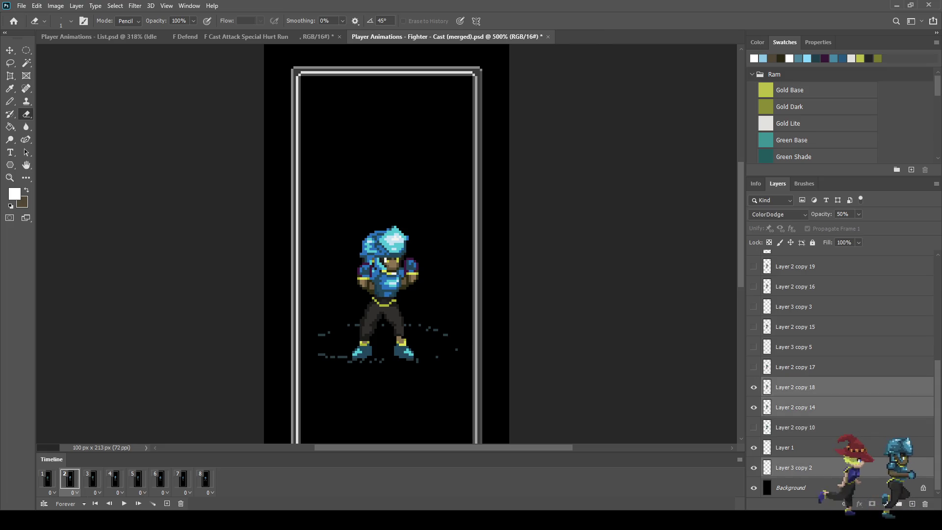
key(ctrl+e)
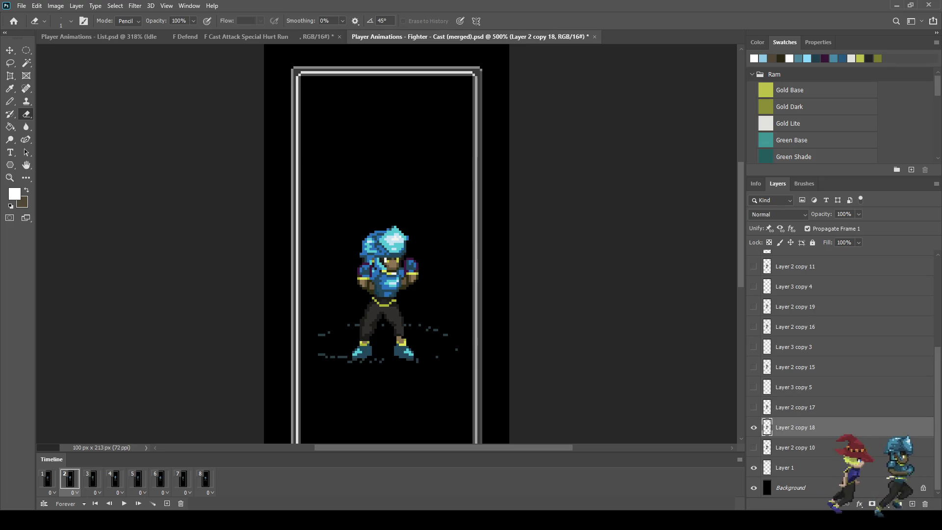
click(93, 478)
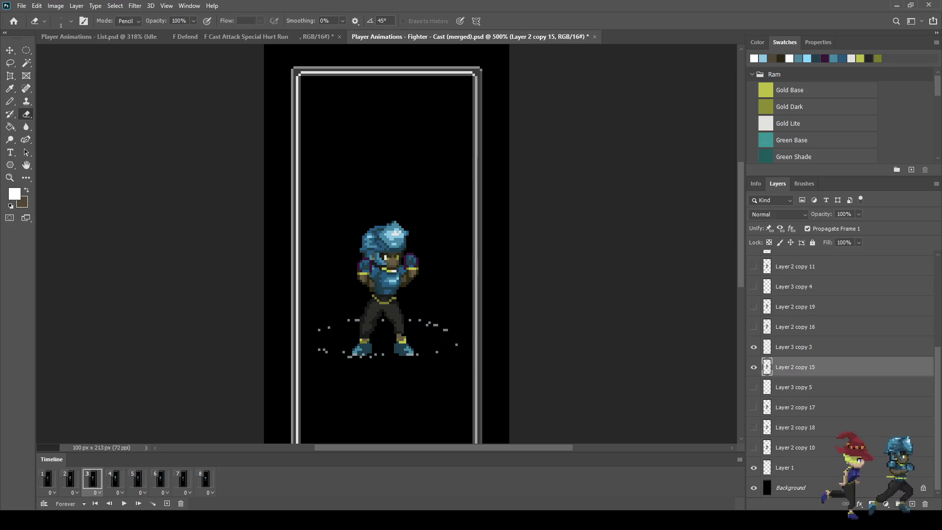
ctrl+click(794, 347)
key(ctrl+e)
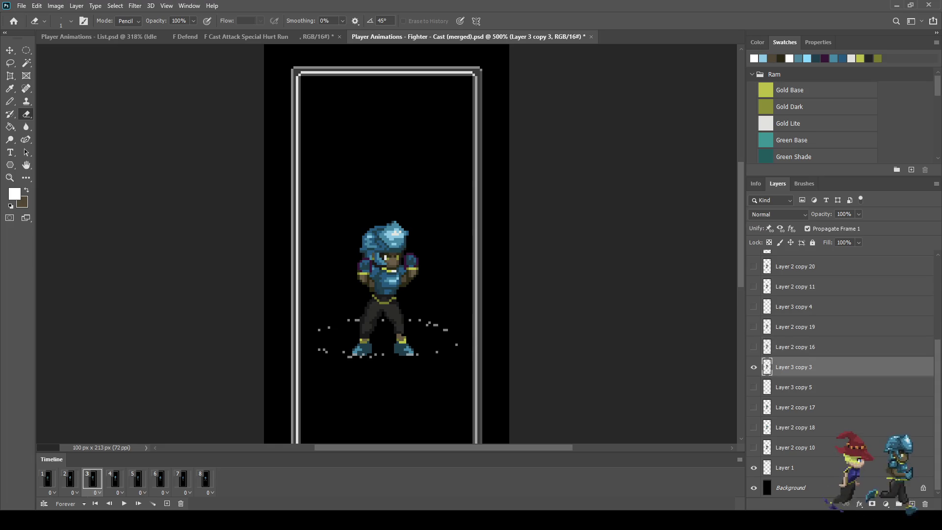
Merge the layers of frames 4, 5 and 6 into single layers.
click(115, 478)
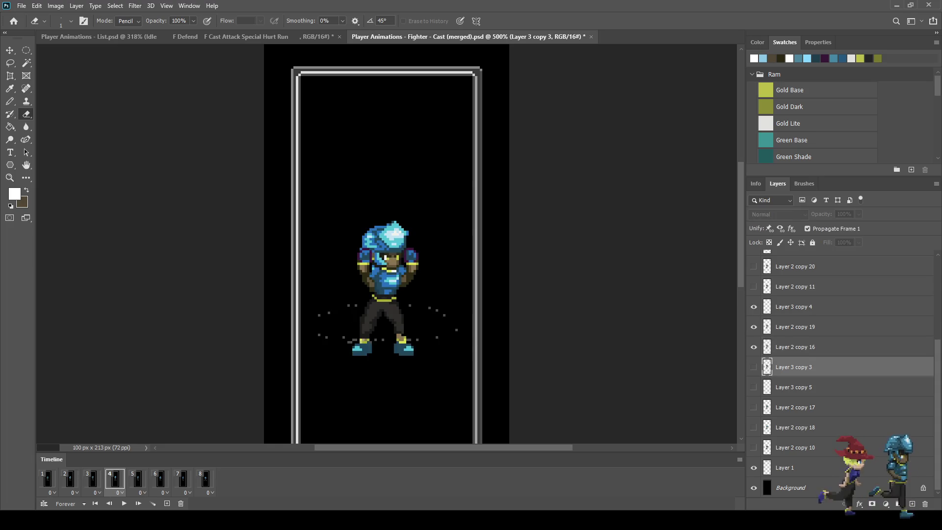
shift+click(793, 306)
key(ctrl+e)
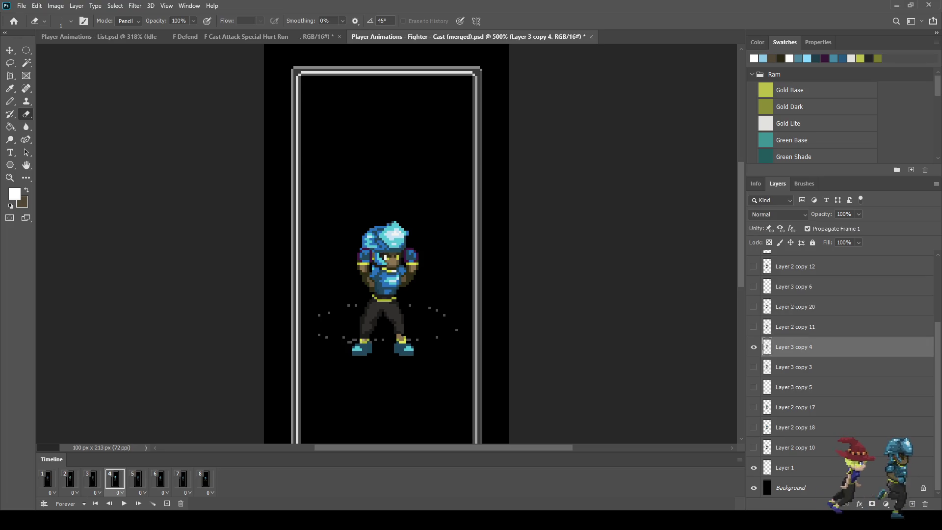
click(137, 478)
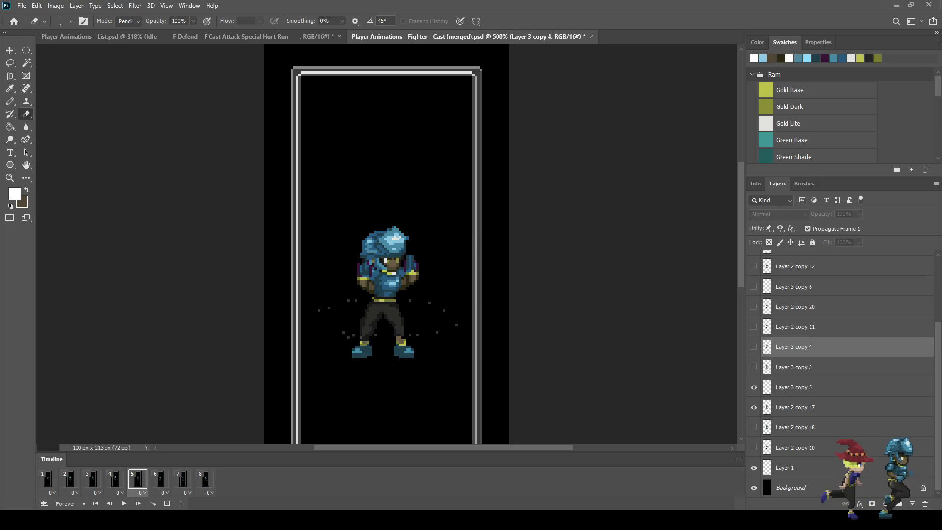
click(795, 408)
shift+click(794, 387)
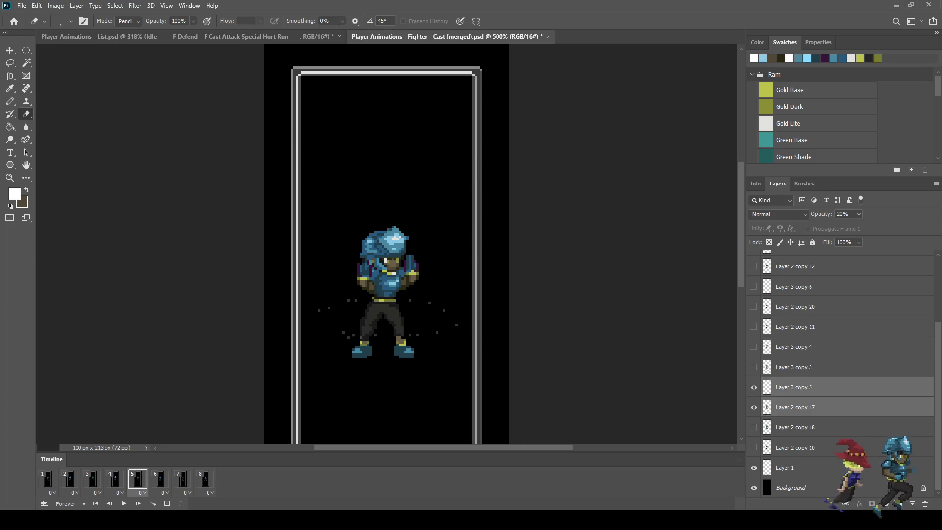
key(ctrl+e)
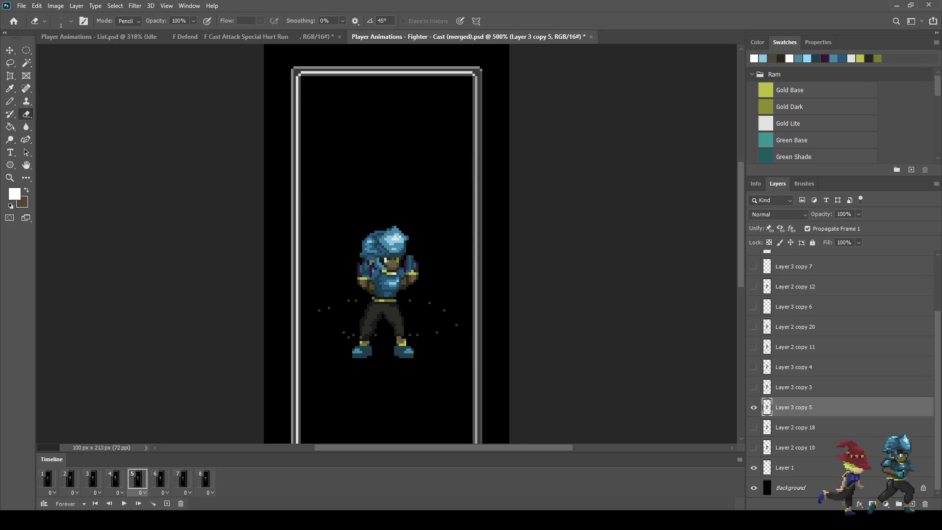
click(160, 478)
click(795, 347)
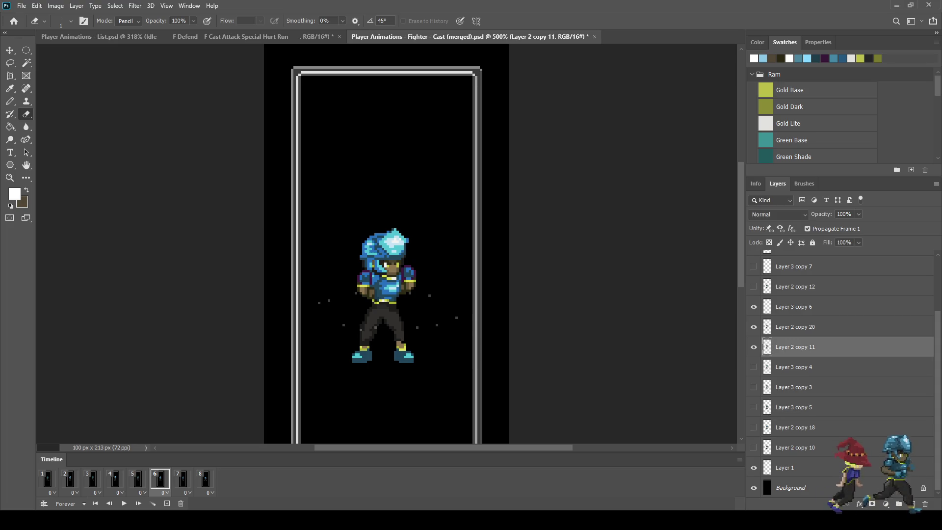
shift+click(794, 307)
key(ctrl+e)
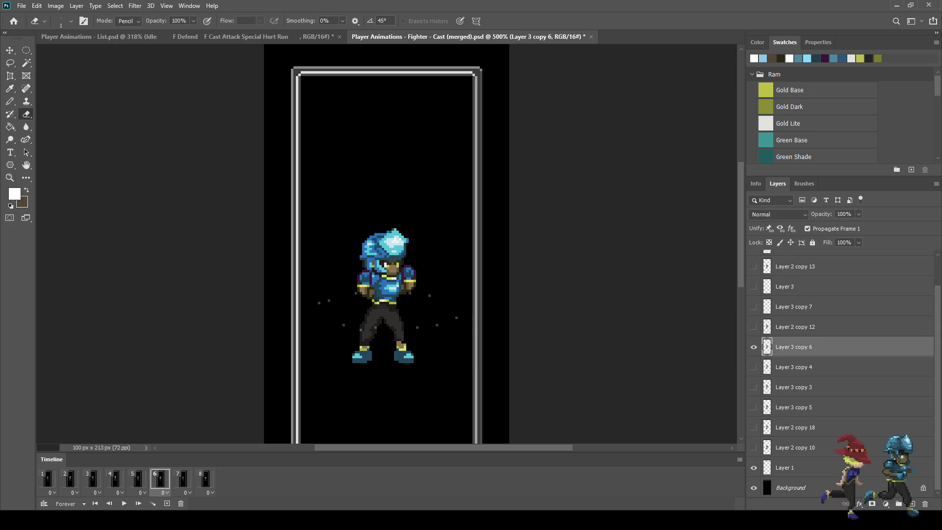
Merge frames 7 and 8 into single layers and preview the animation.
click(183, 478)
click(795, 327)
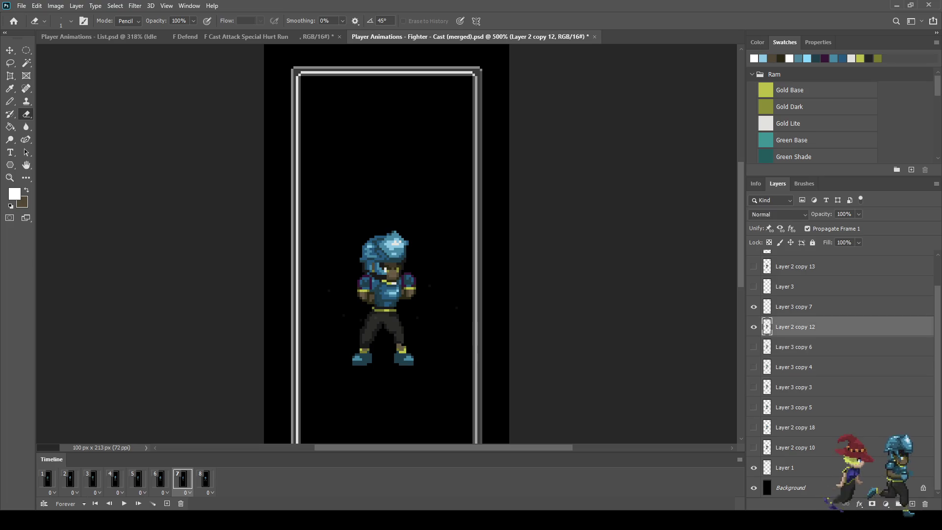
shift+click(794, 306)
key(ctrl+e)
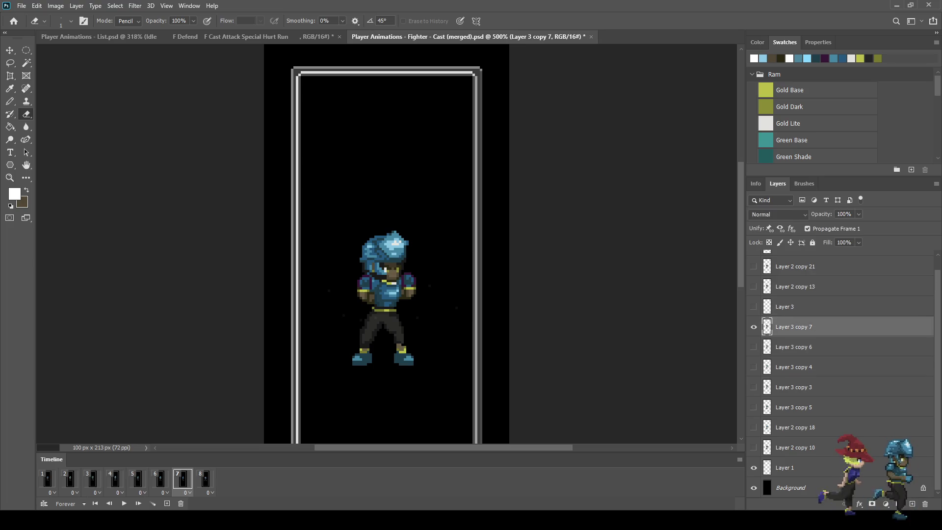
click(205, 479)
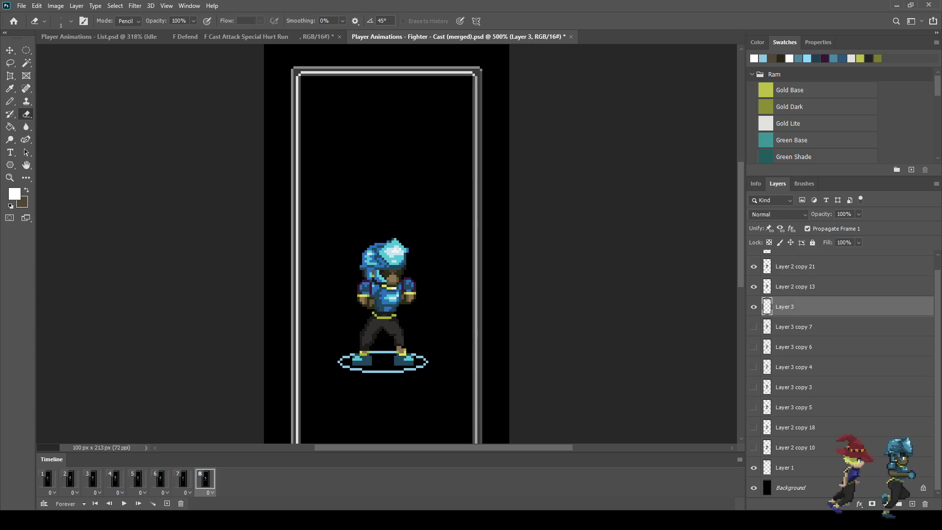
shift+click(795, 267)
key(ctrl+e)
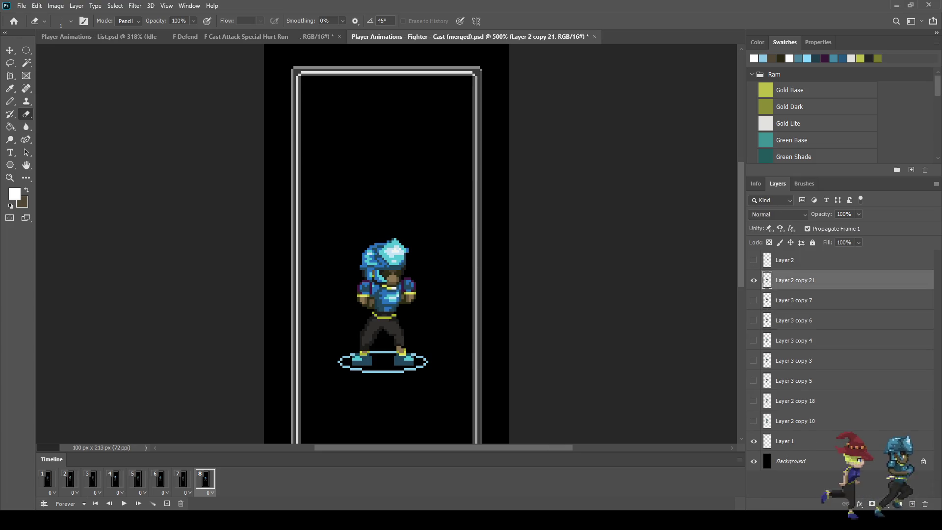
key(space)
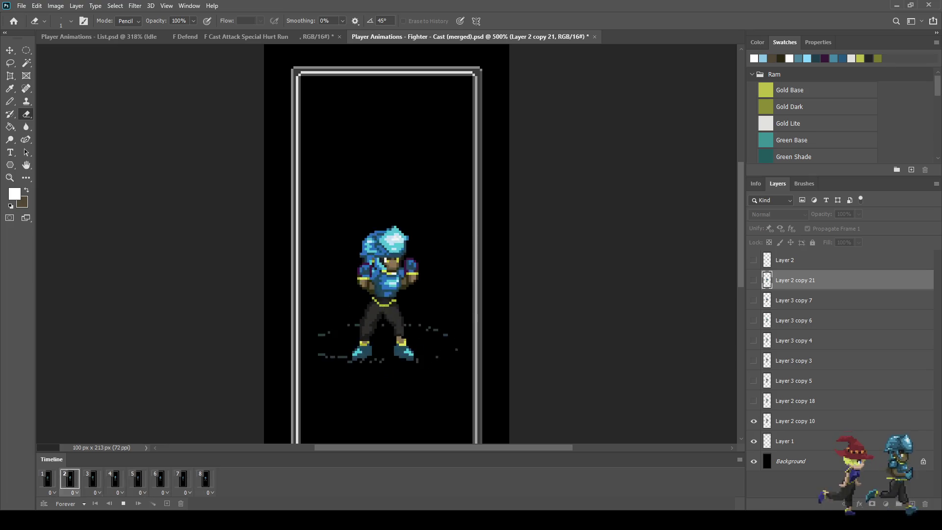
key(ctrl+minus)
key(ctrl+minus)
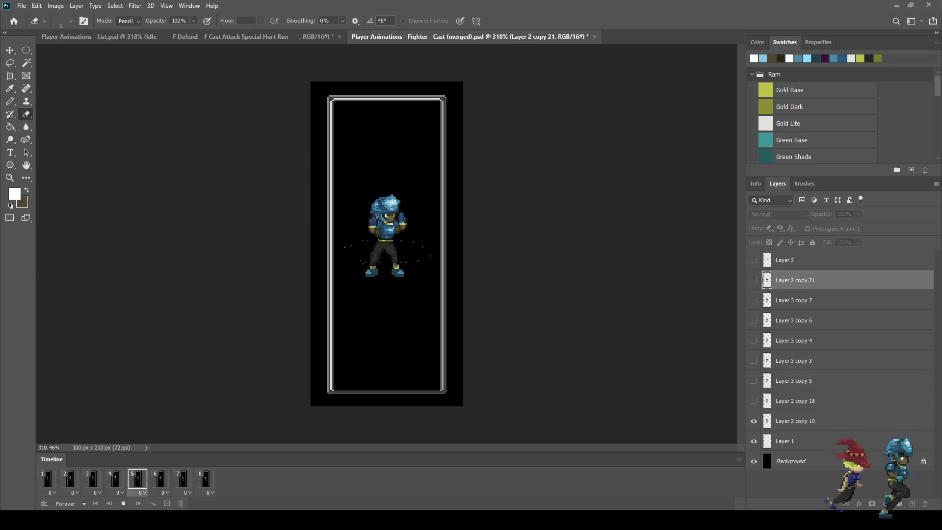
key(space)
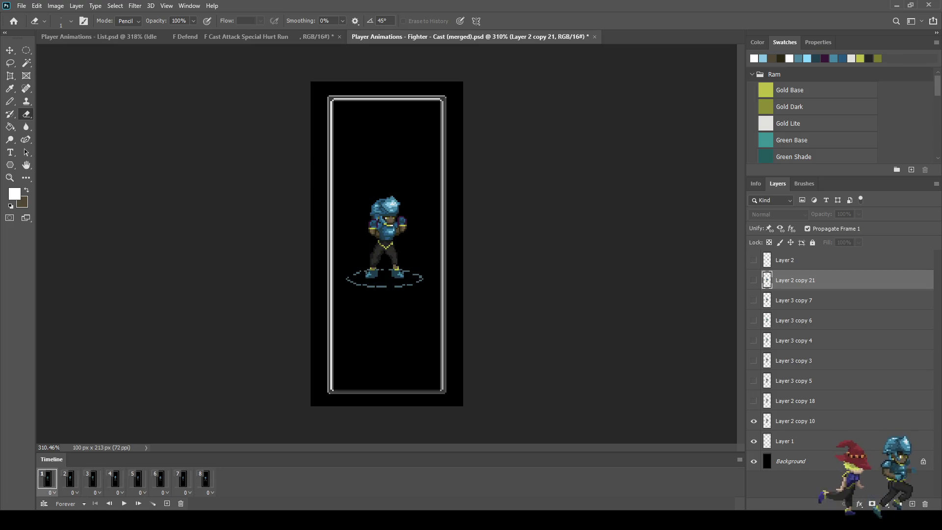
key(ctrl+alt+a)
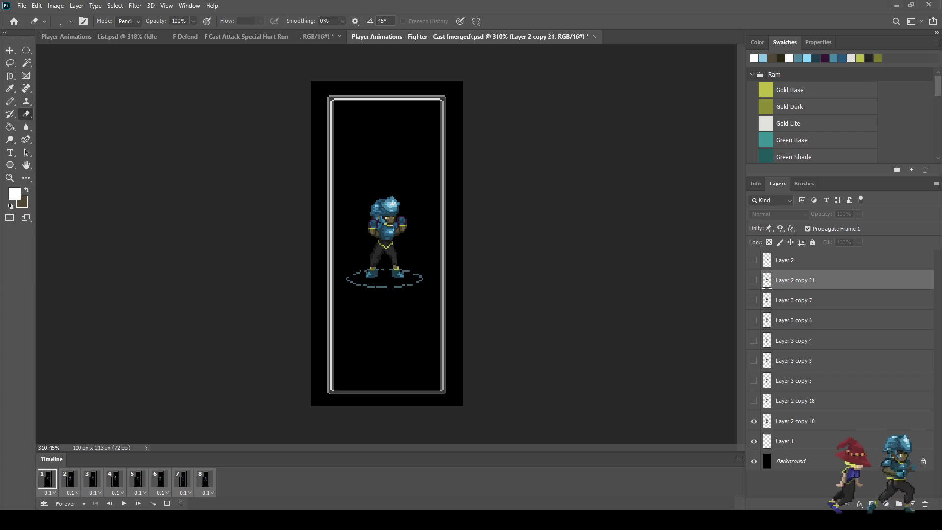
key(space)
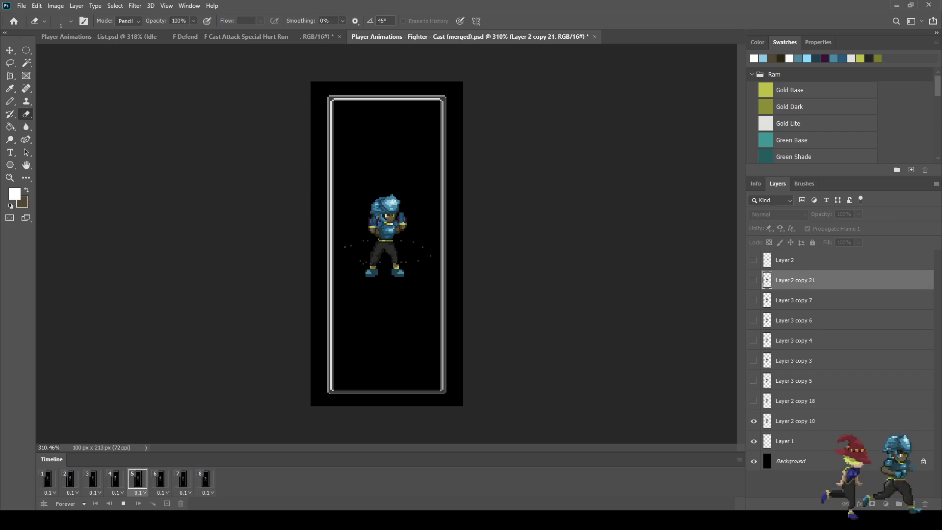
key(space)
key(space)
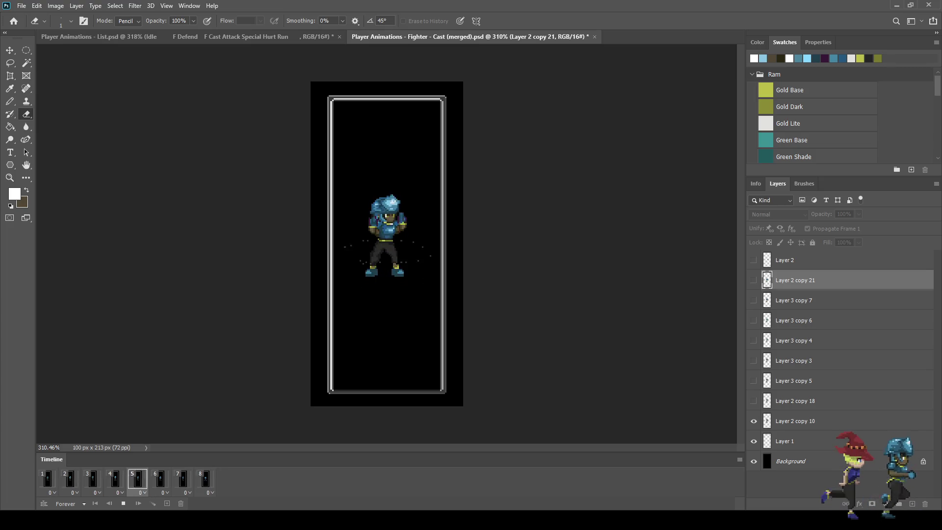
key(space)
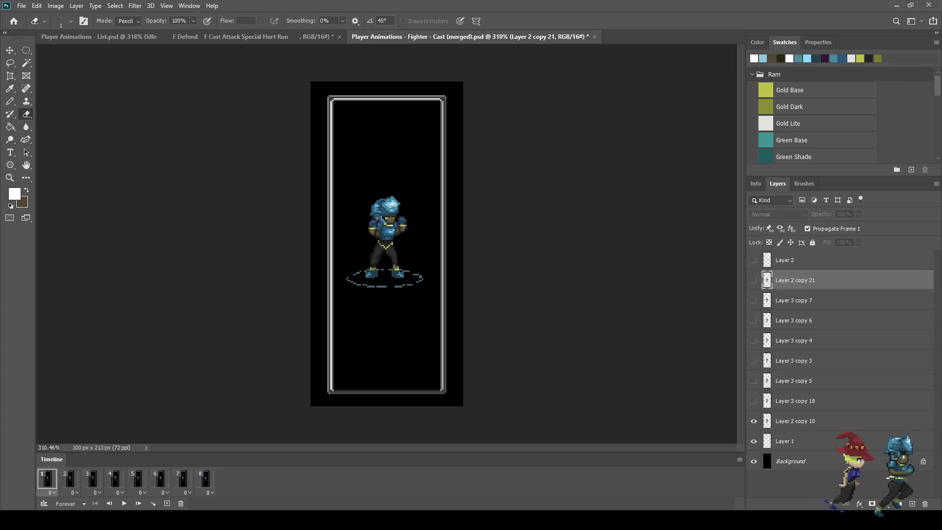
Rename the frame 1, 2 and 3 layers to Cast 1, Cast 2 and Cast 3.
double_click(795, 420)
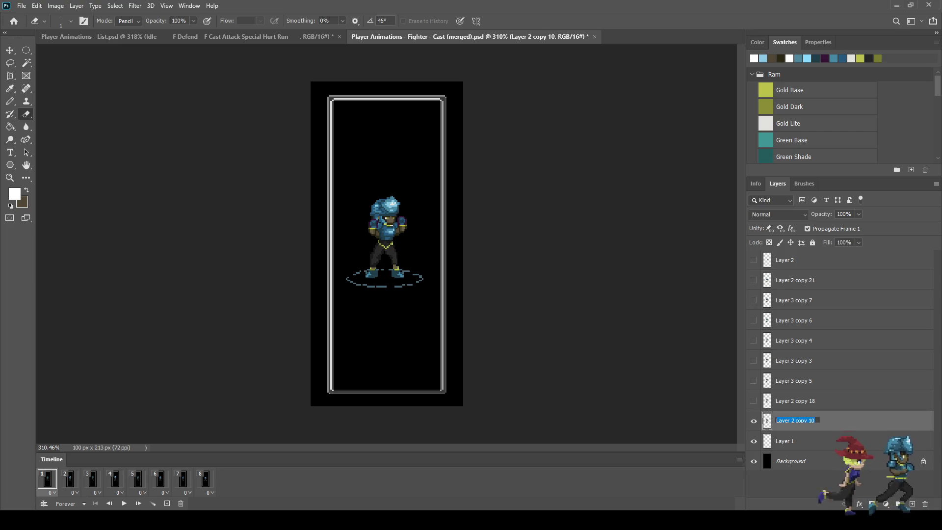
text(Cast 1)
key(Return)
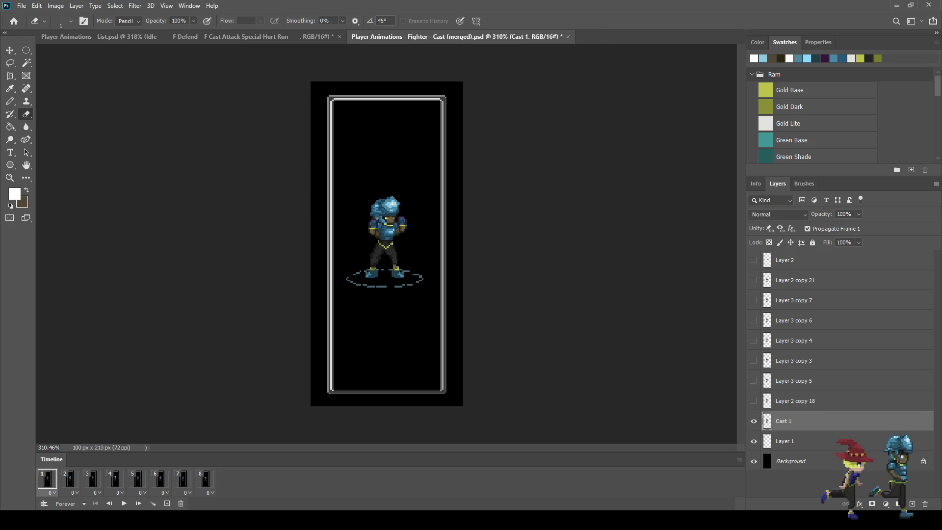
key(space)
double_click(795, 400)
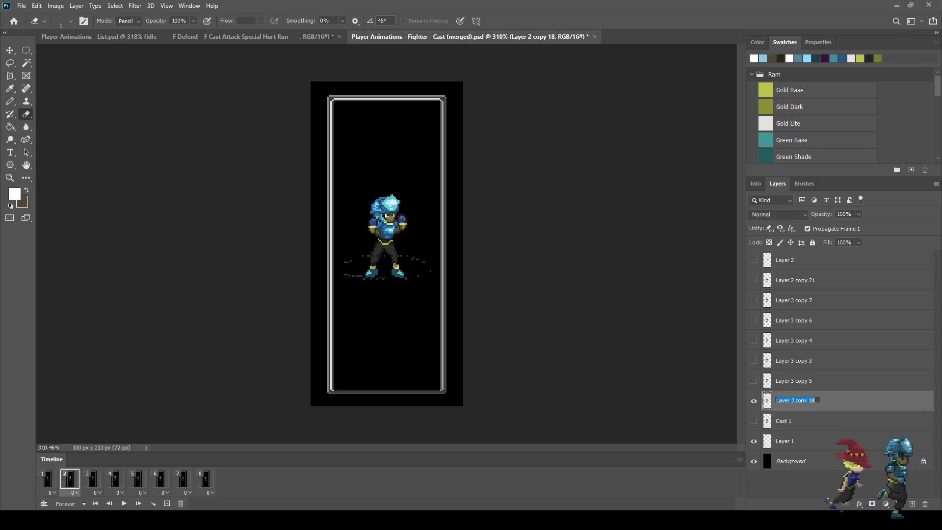
text(Cast 2)
key(Return)
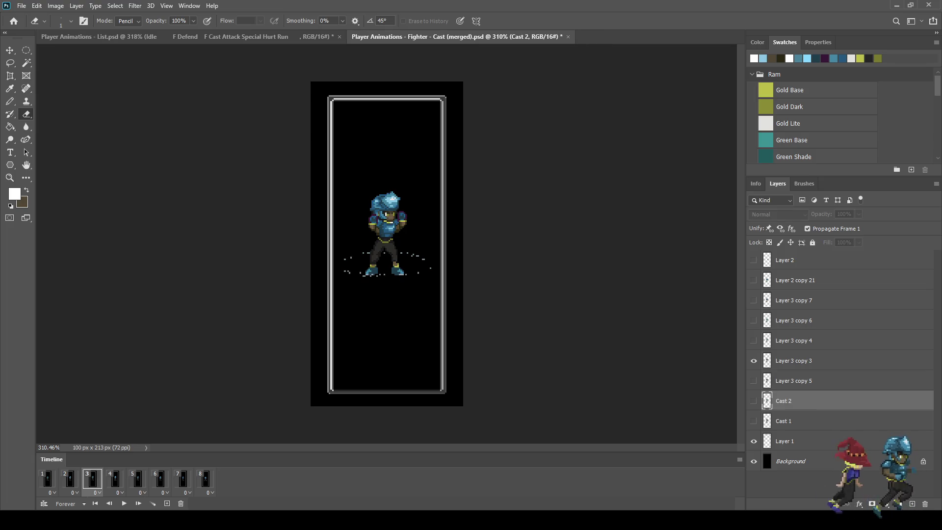
double_click(794, 361)
text(Cast)
key(Return)
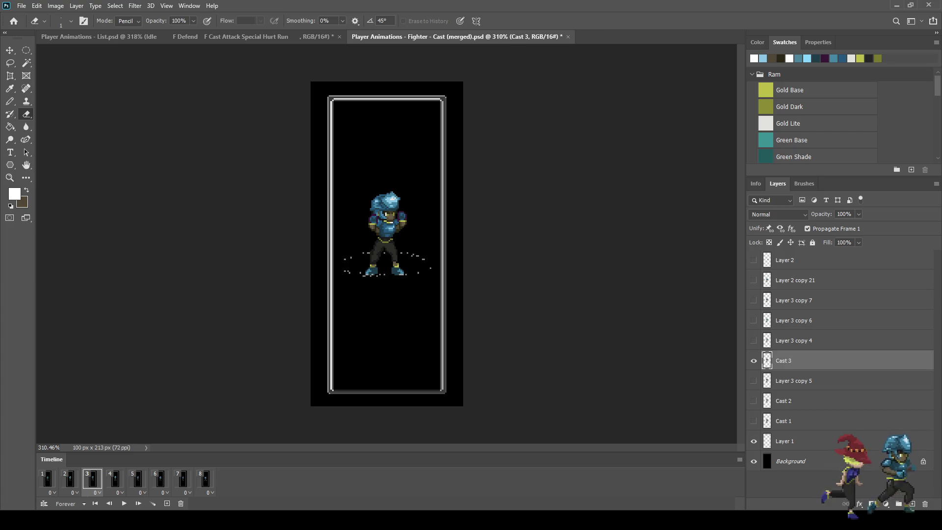
Move Cast 3 and Cast 4 below Layer 3 copy 5, naming frames 4 and 5 Cast 4 and Cast 5.
click(115, 479)
drag(793, 361, 794, 391)
double_click(794, 341)
text(Cast)
key(Return)
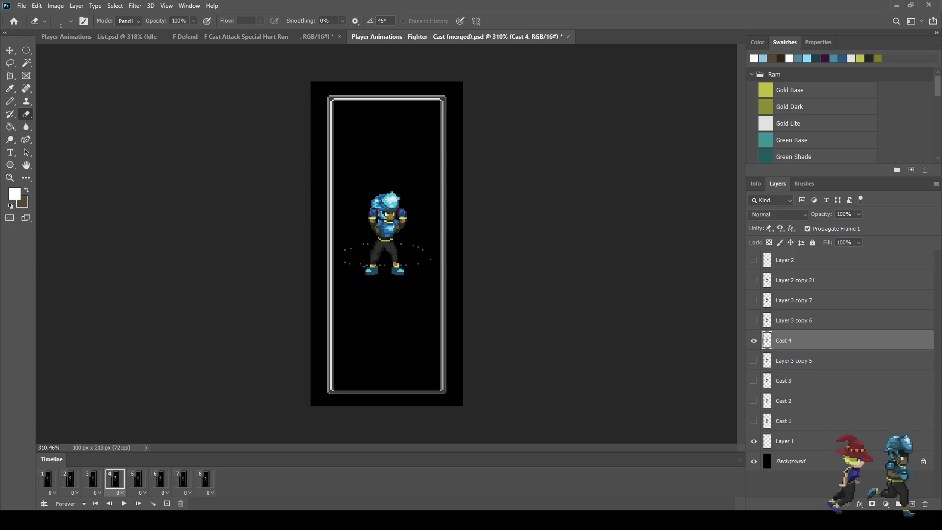
drag(794, 341, 794, 371)
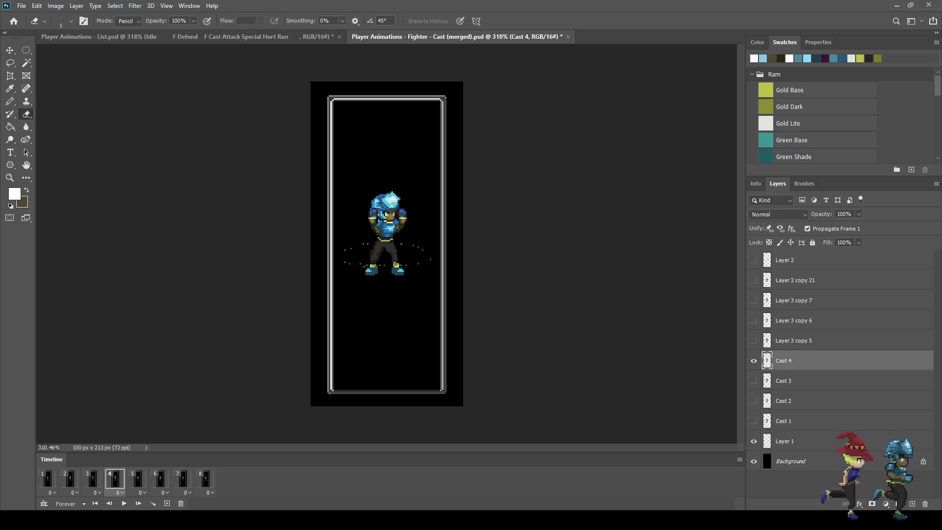
click(138, 479)
double_click(793, 341)
text(Cast)
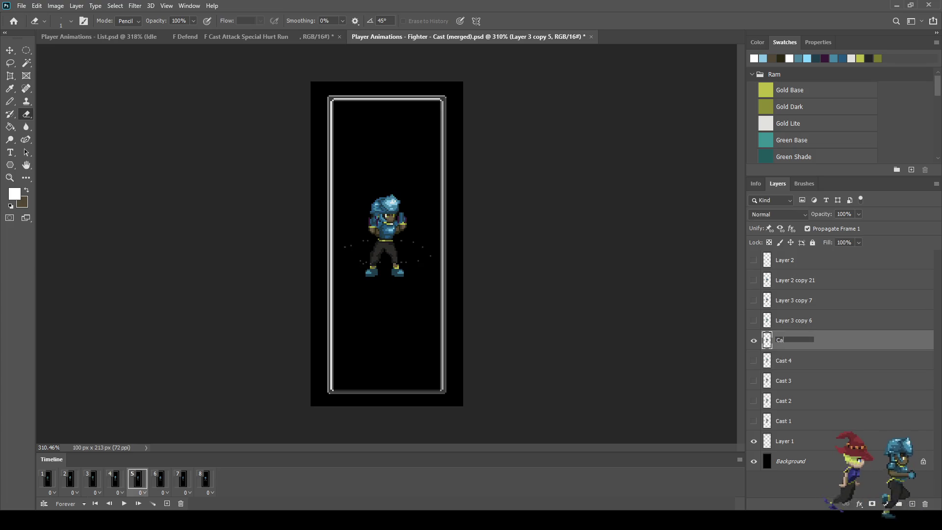
key(Return)
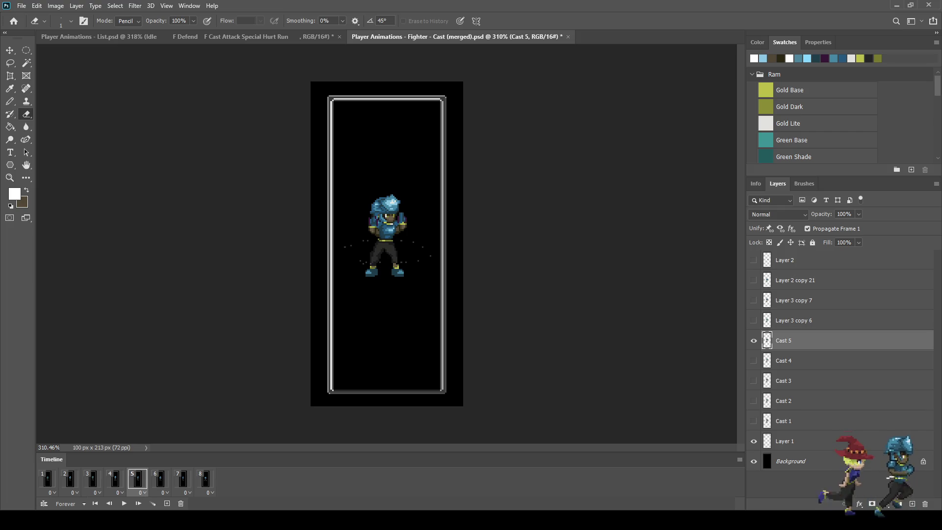
Rename the frame 6, 7 and 8 layers to Cast 6, Cast 7 and Cast 8, then preview.
click(160, 479)
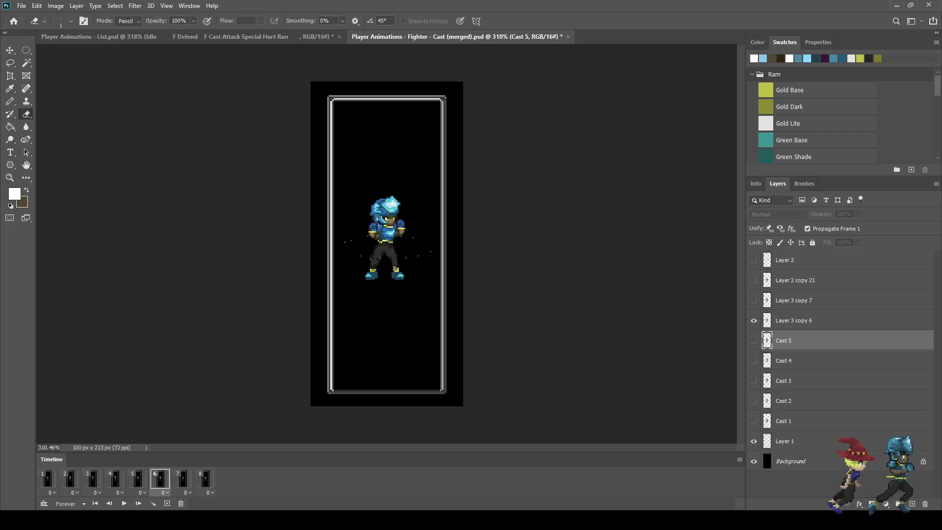
double_click(794, 320)
text(Cast 6)
key(Return)
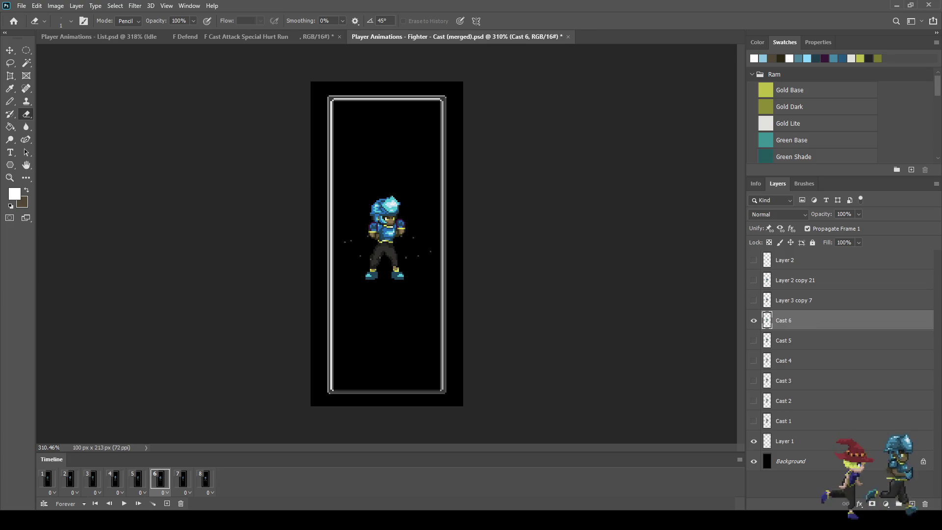
click(183, 479)
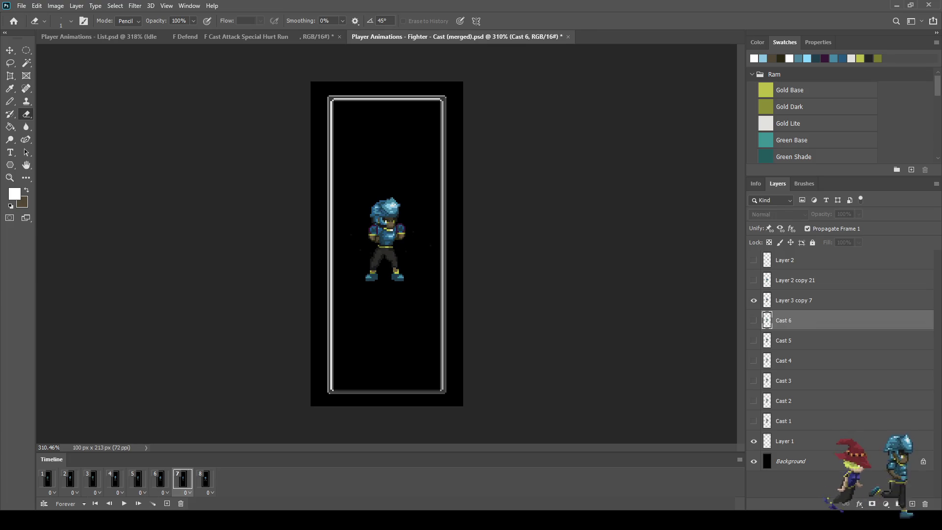
double_click(793, 301)
text(Cast)
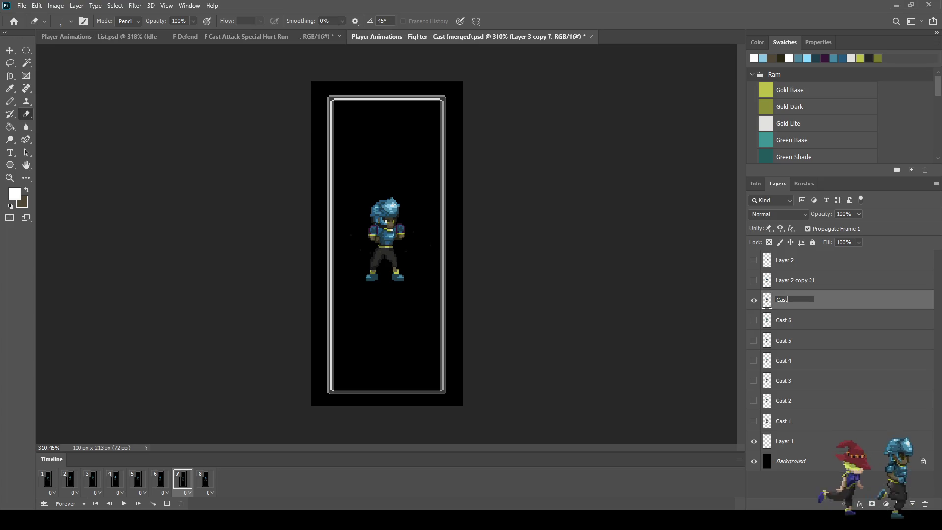
key(Return)
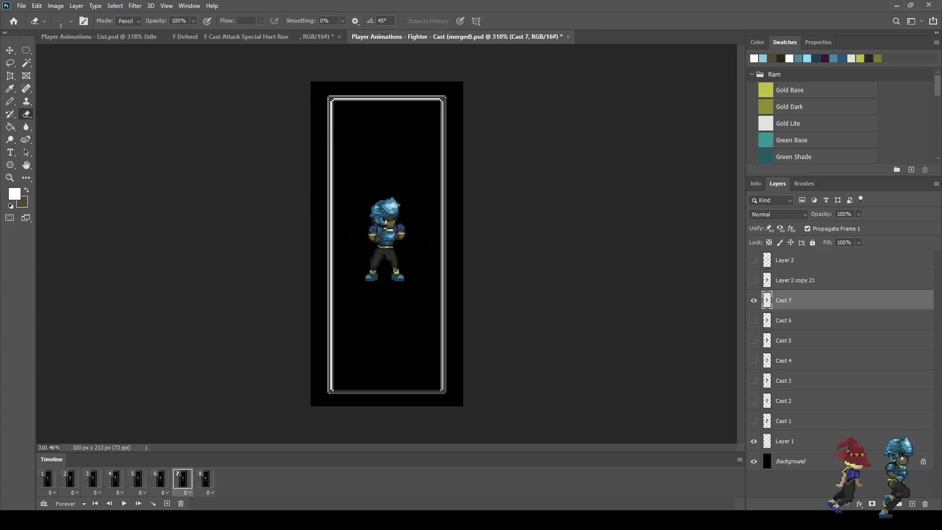
click(205, 478)
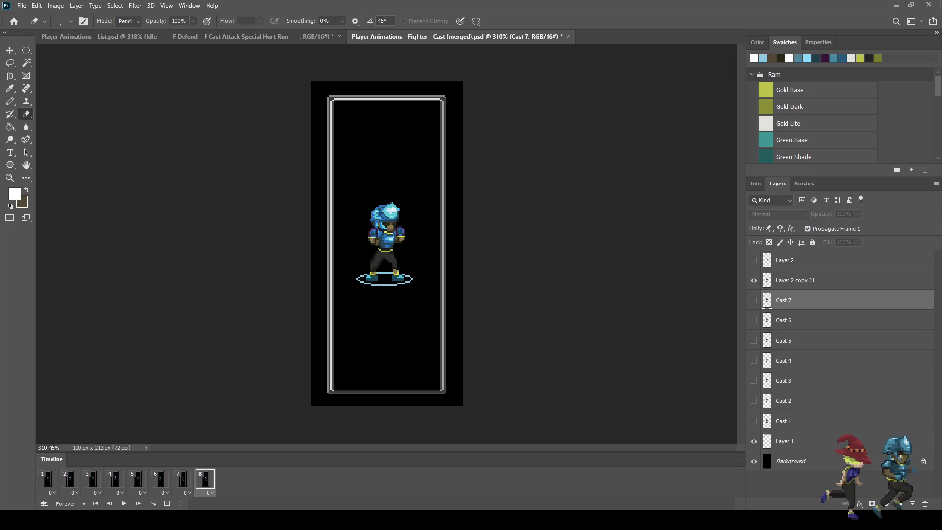
double_click(795, 281)
text(Cast 8)
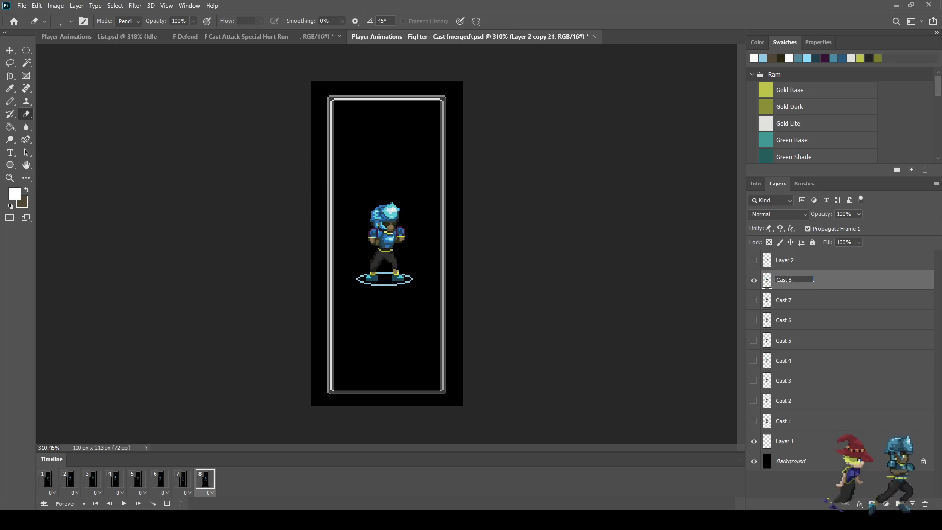
key(Return)
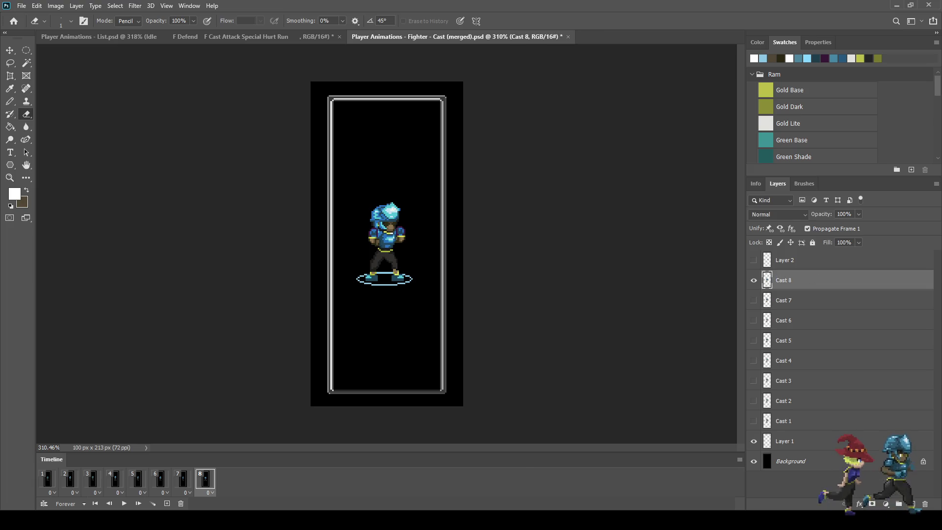
key(space)
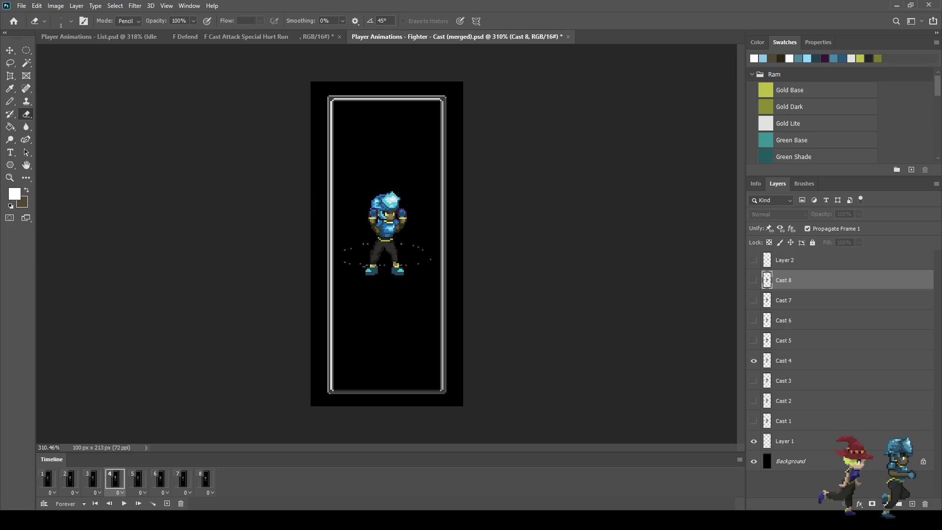
Delete the unused Layer 2, save the Cast file, and preview from the first frame.
key(alt+bracketright)
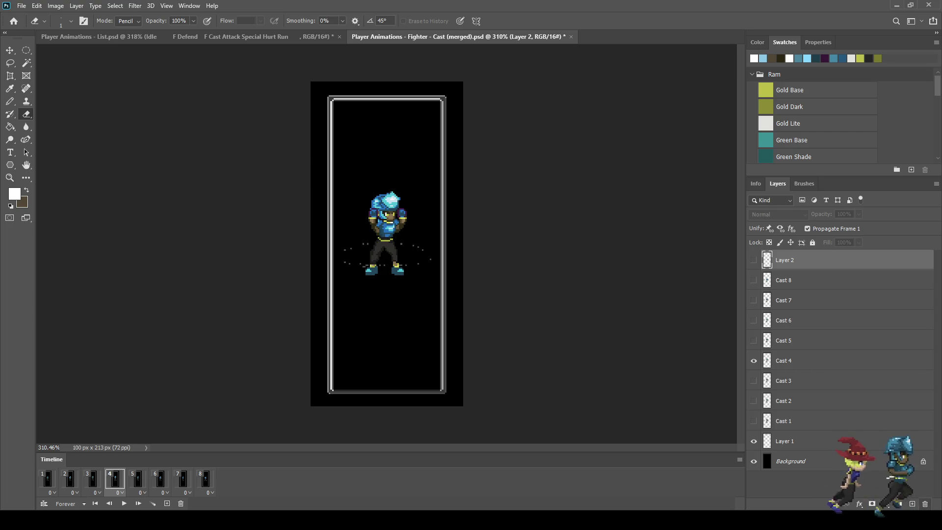
key(Delete)
key(ctrl+s)
key(space)
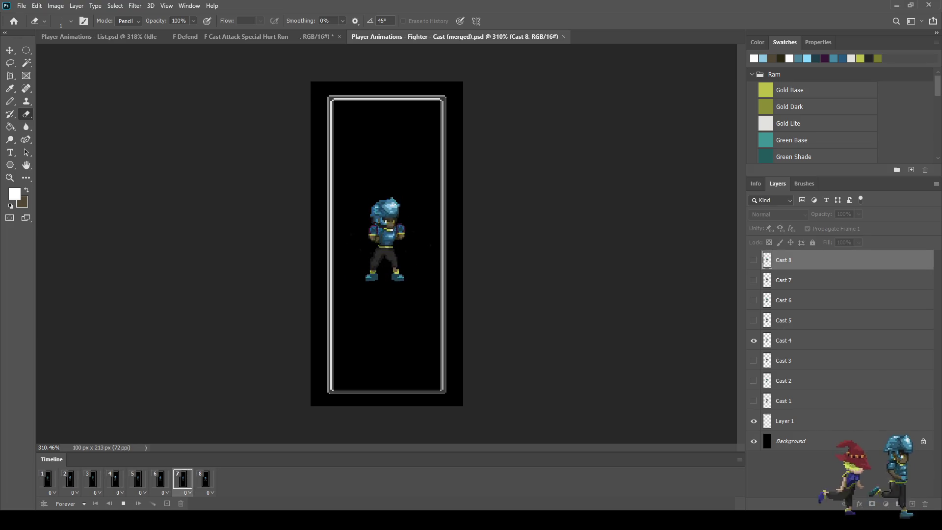
key(space)
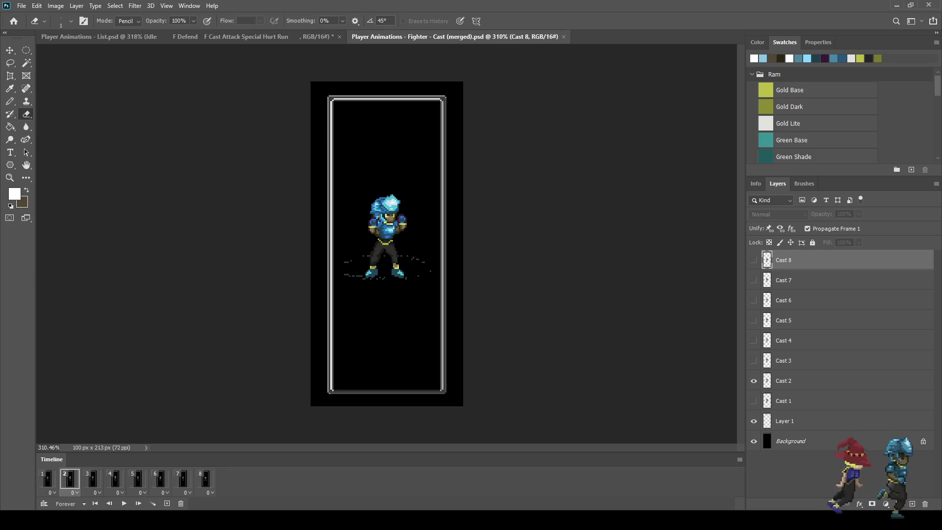
key(Left)
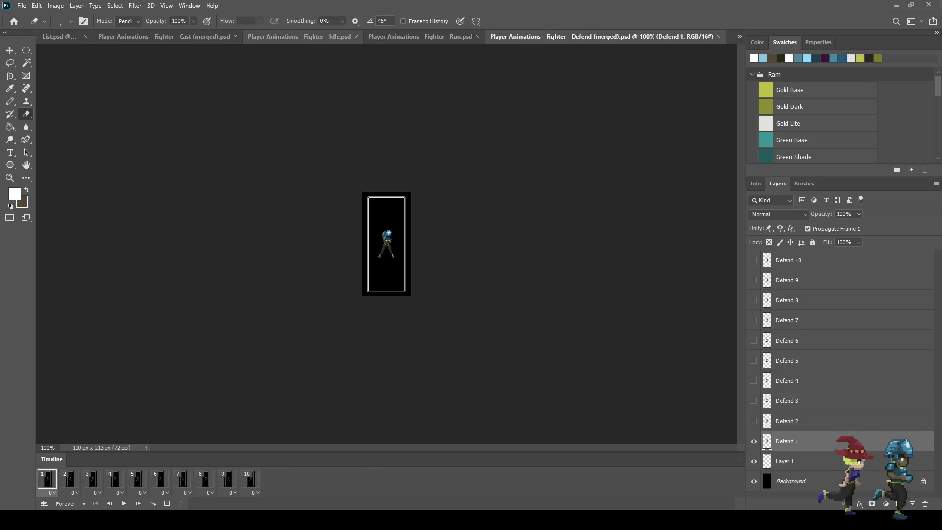
Zoom in on the Idle, Run, Defend and Cast sprites in turn, Cast at 400%.
click(299, 37)
key(ctrl+plus)
key(ctrl+plus)
key(ctrl+plus)
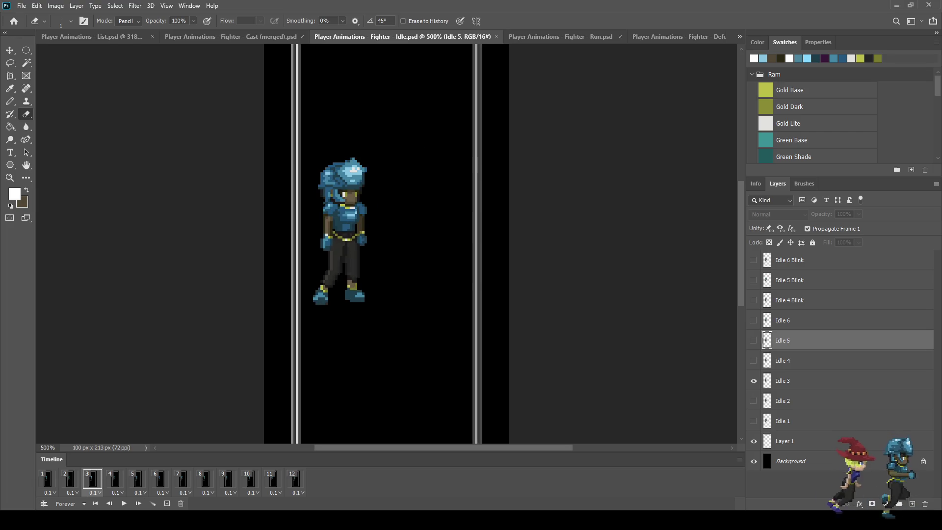
key(ctrl+minus)
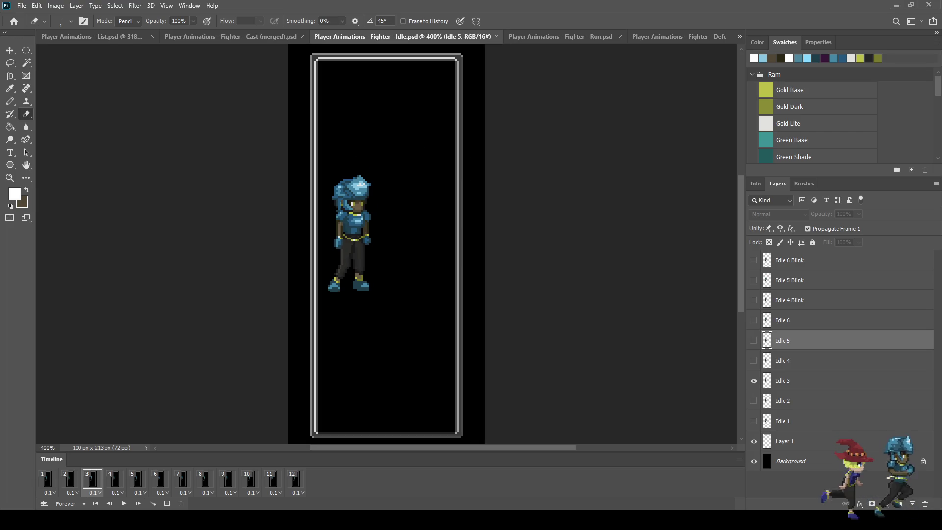
click(561, 36)
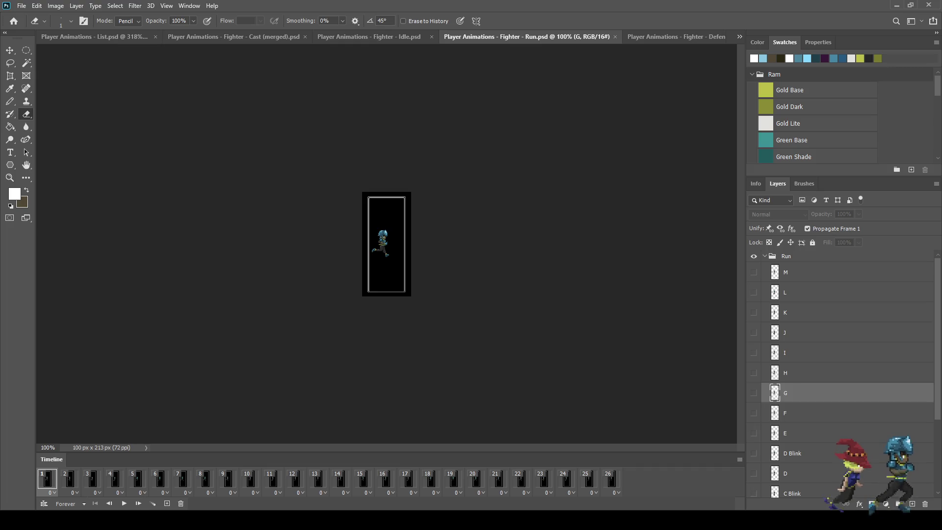
key(ctrl+plus)
key(ctrl+plus)
key(ctrl+plus)
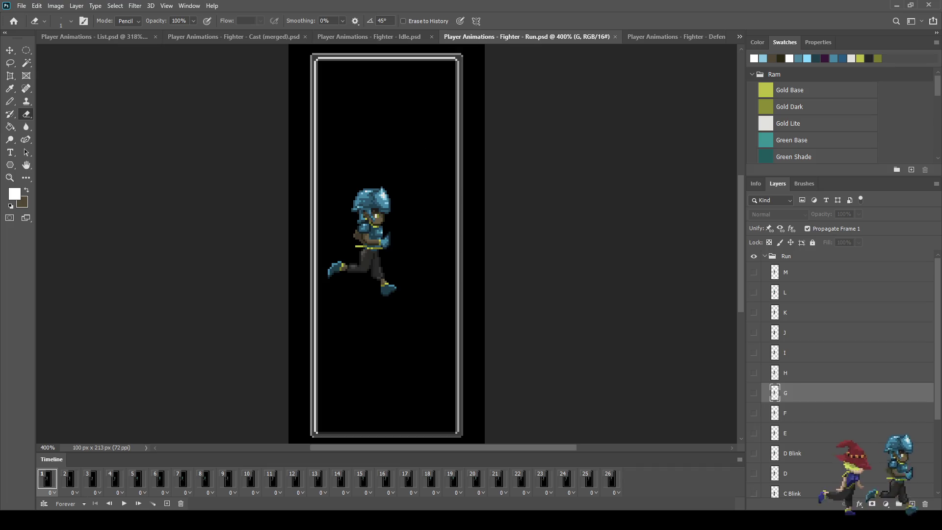
click(676, 37)
key(ctrl+plus)
key(ctrl+plus)
key(ctrl+plus)
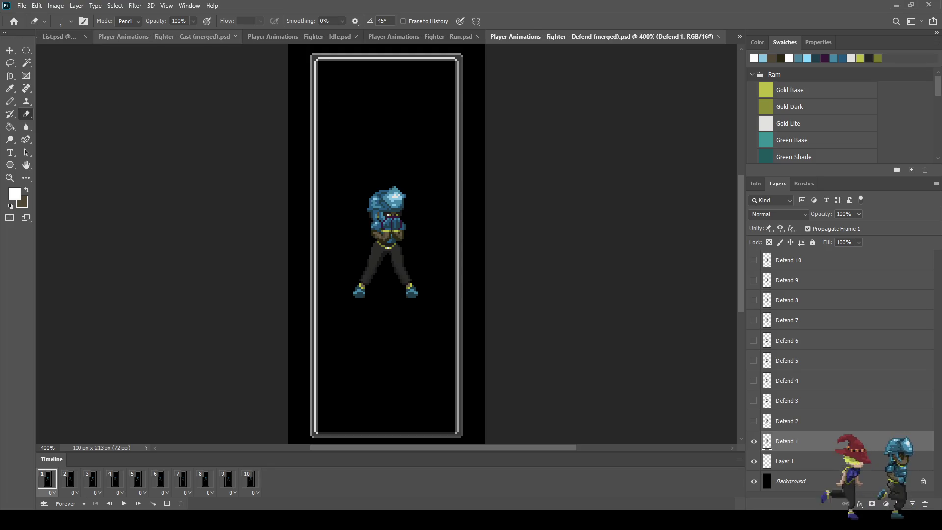
click(164, 36)
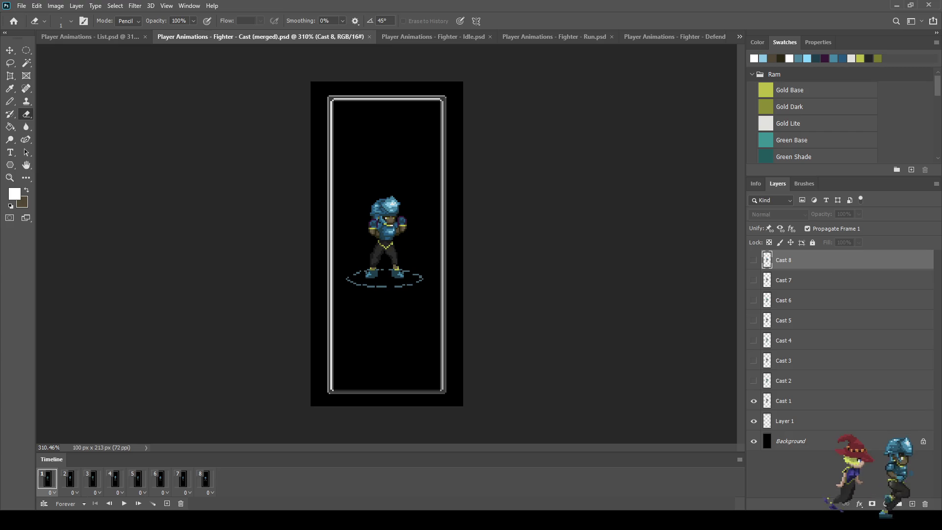
key(ctrl+plus)
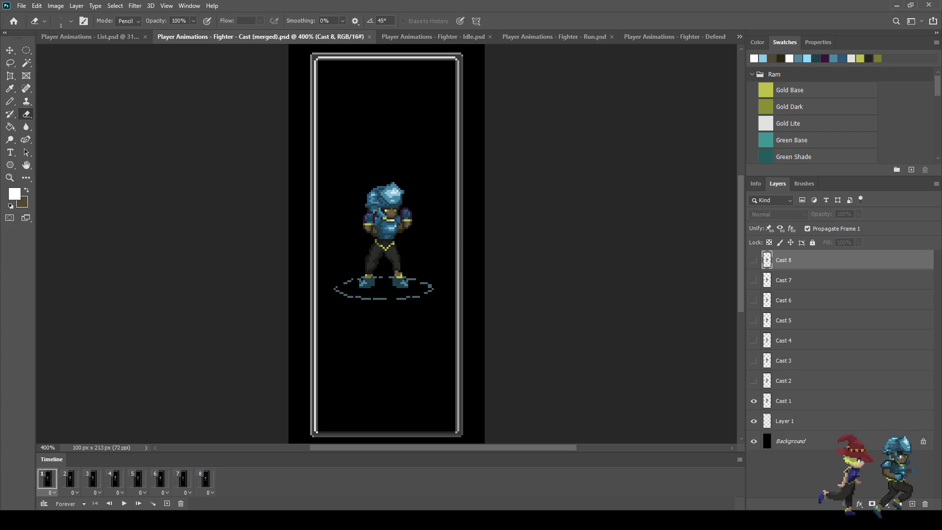
Play the Idle and Run animations, then close both files.
click(434, 37)
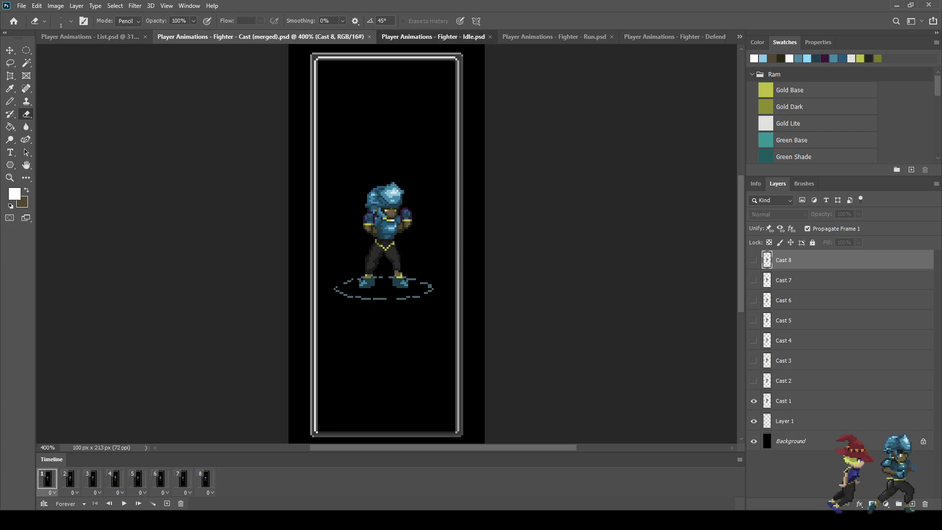
key(space)
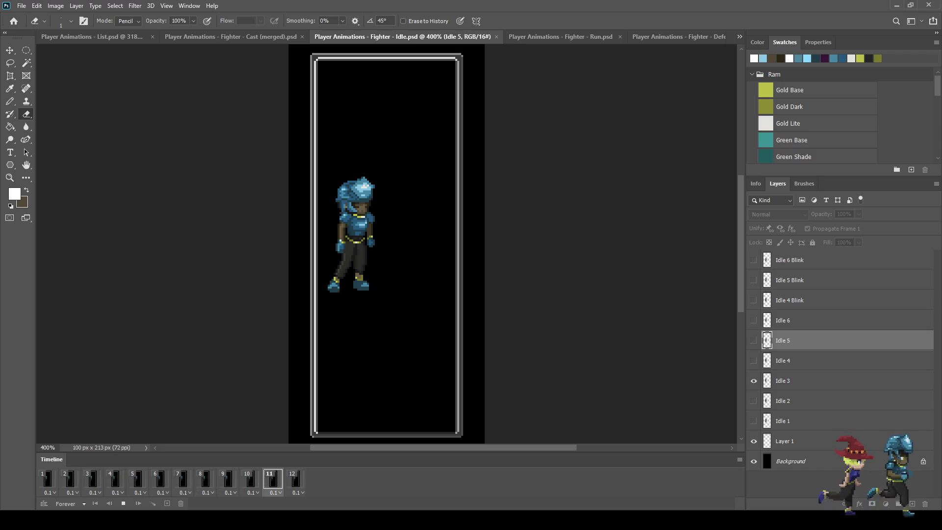
key(space)
key(ctrl+w)
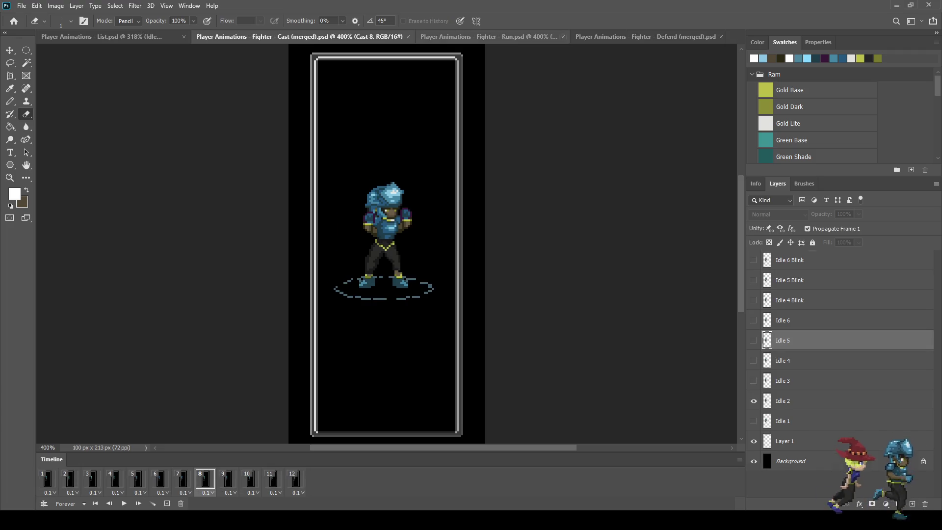
key(ctrl+Tab)
key(space)
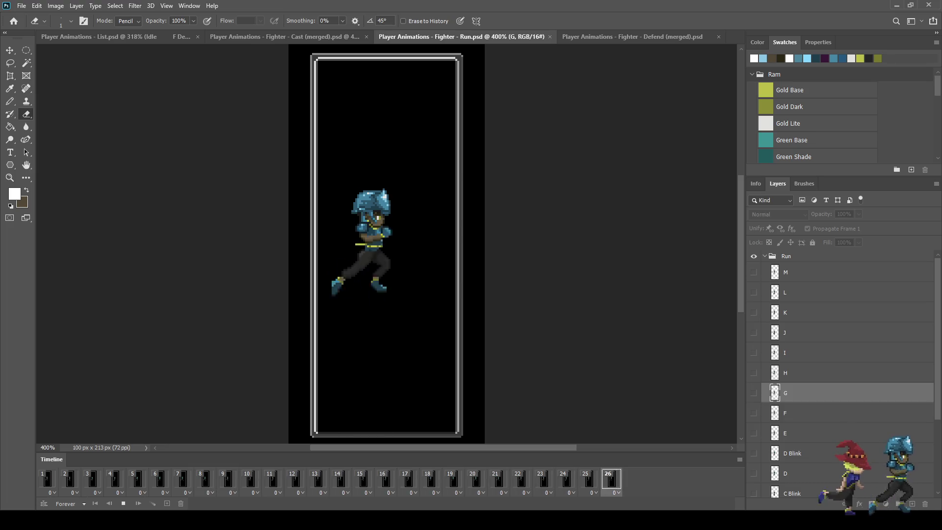
key(space)
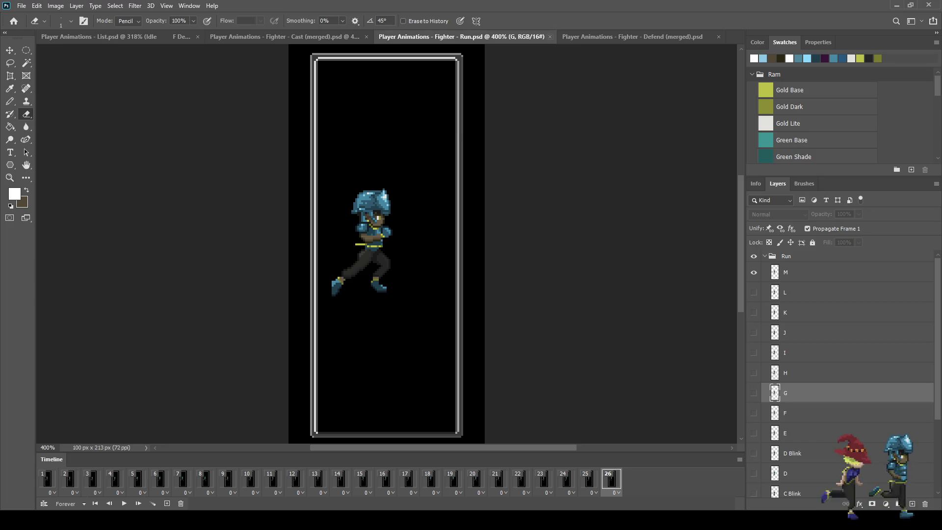
key(ctrl+w)
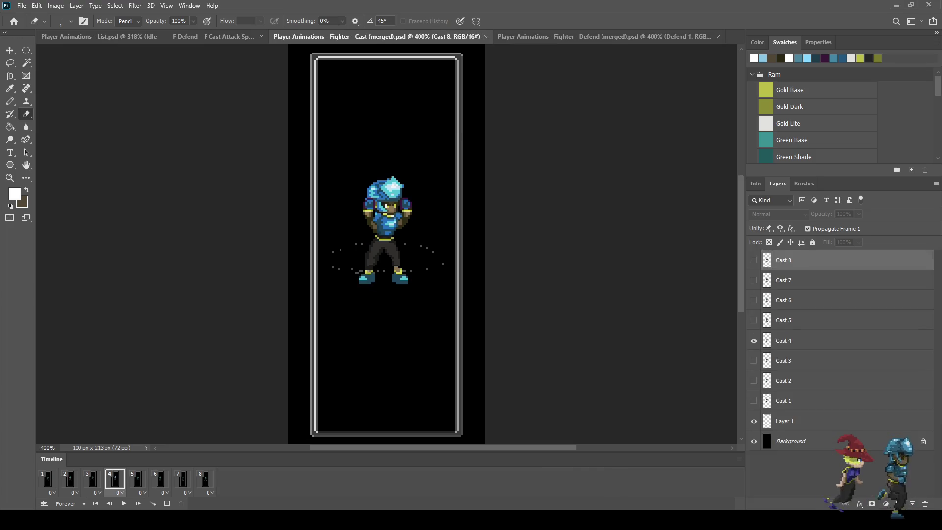
Play and close the Defend file, then replay the Cast animation, stopping on frame 1.
key(ctrl+Tab)
key(space)
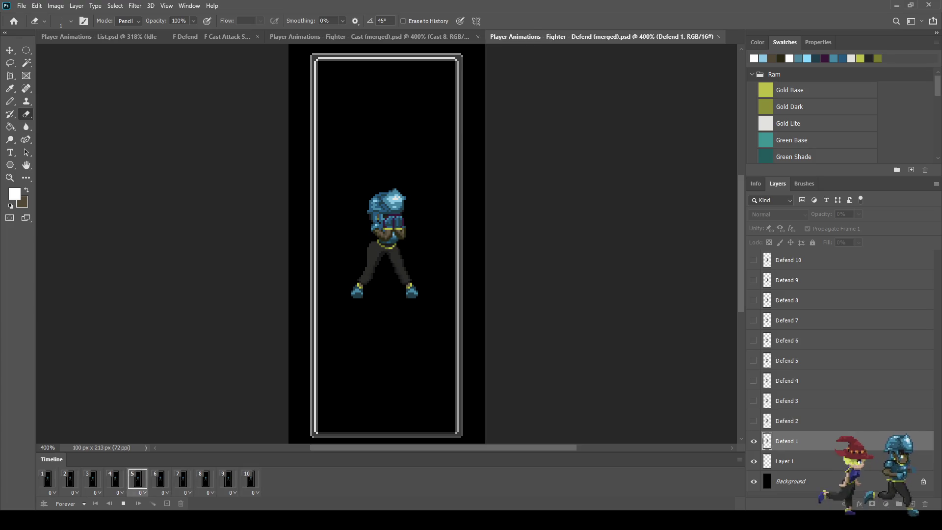
key(ctrl+w)
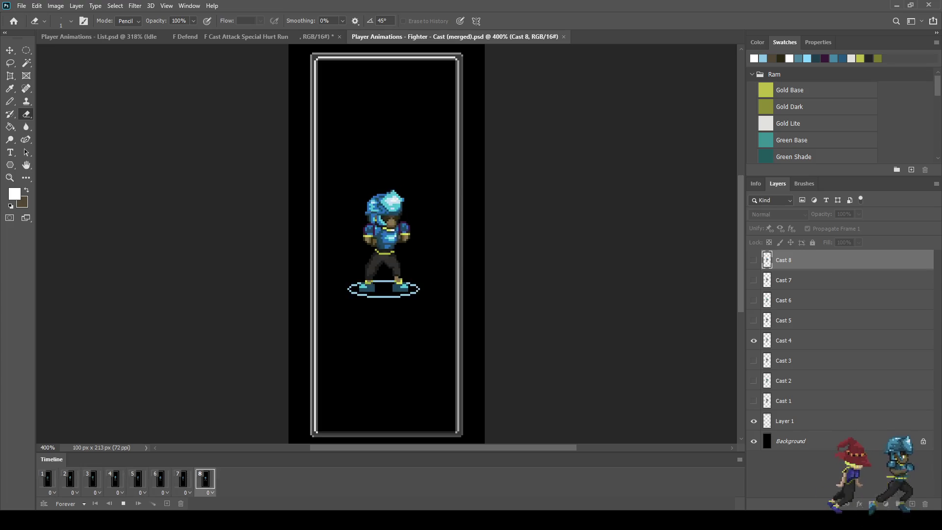
key(space)
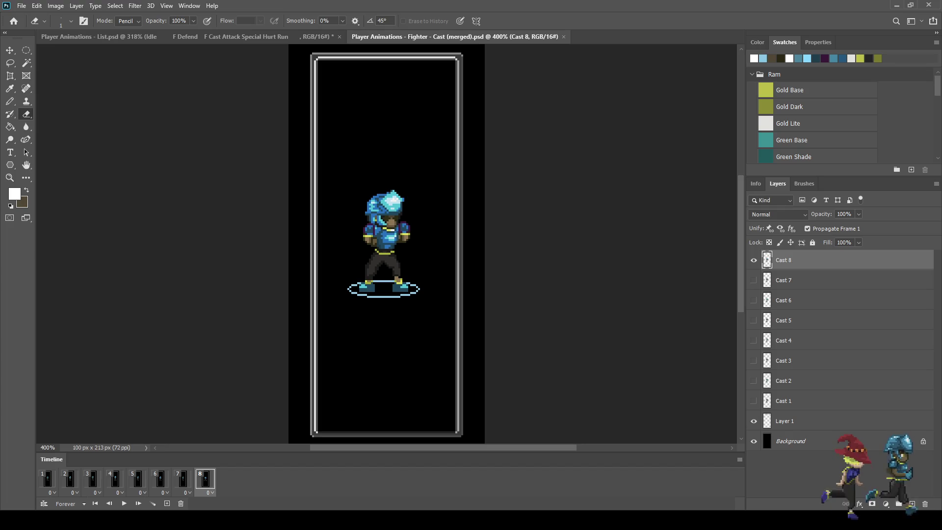
key(space)
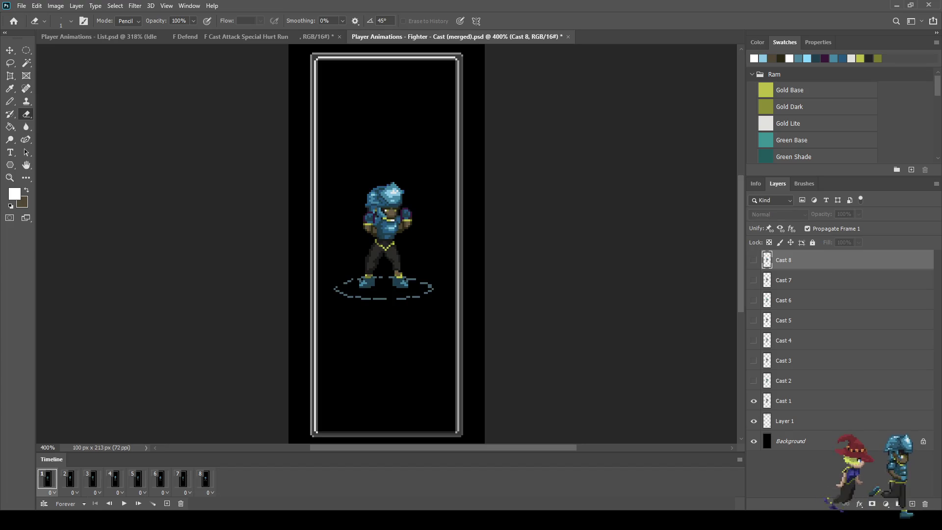
key(space)
Zoom in, toggle the black background, and sample the ring's blue with the Eyedropper.
scroll(431, 287, up, 10)
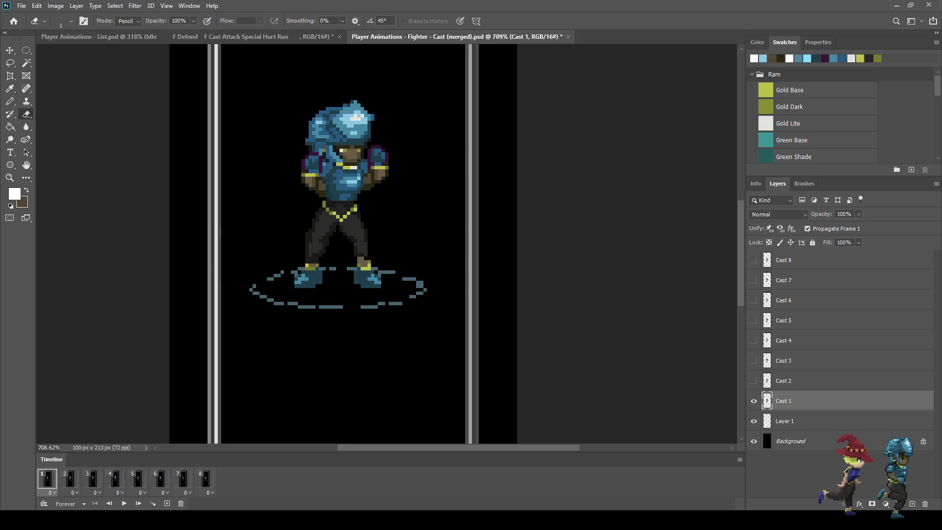
scroll(398, 280, up, 2)
key(i)
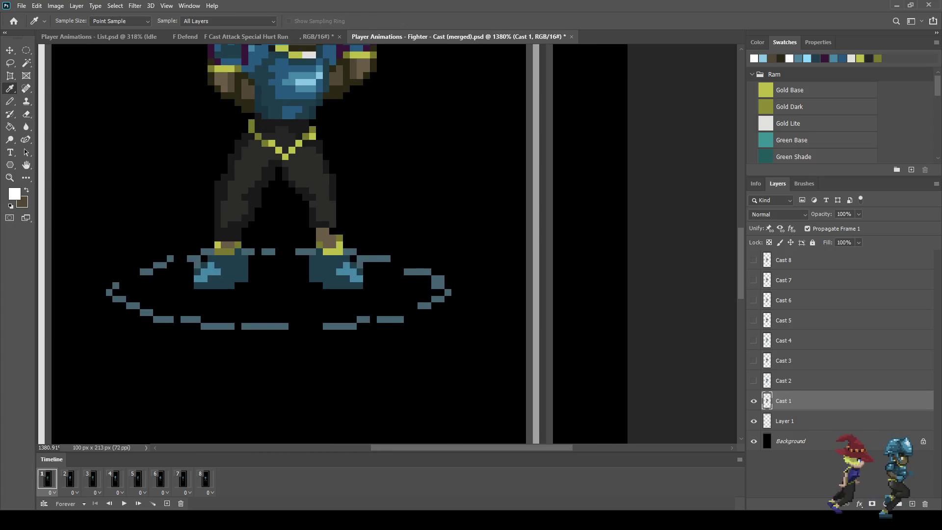
click(754, 442)
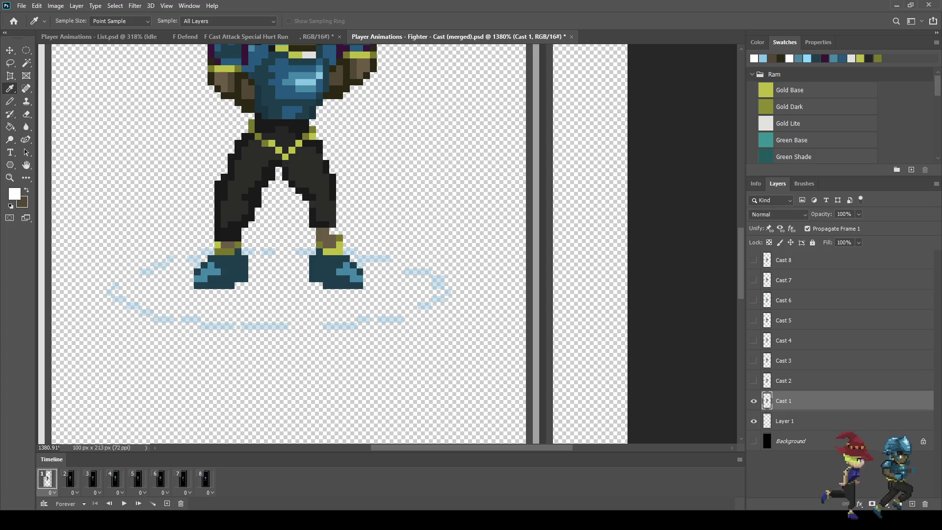
click(754, 441)
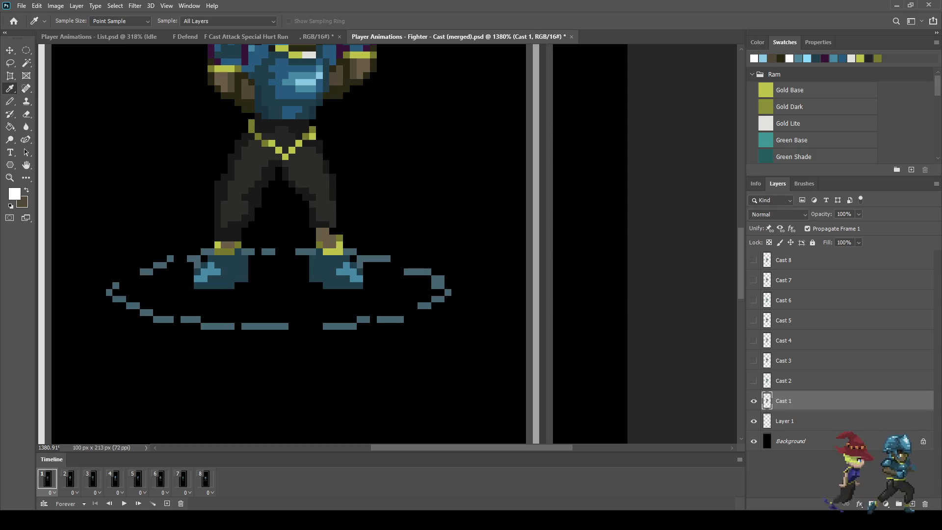
click(434, 282)
Pencil blue pixels and diagonal streaks on the ring's right edge, left side and lower-right dashes, then play.
key(b)
click(428, 285)
click(421, 293)
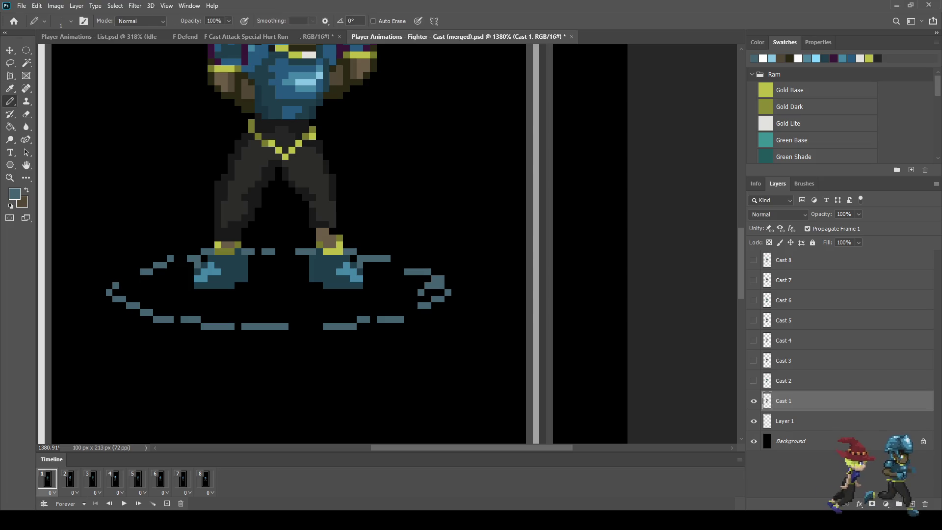
mouse_move(160, 279)
mouse_down()
mouse_move(170, 285)
mouse_move(143, 307)
mouse_up()
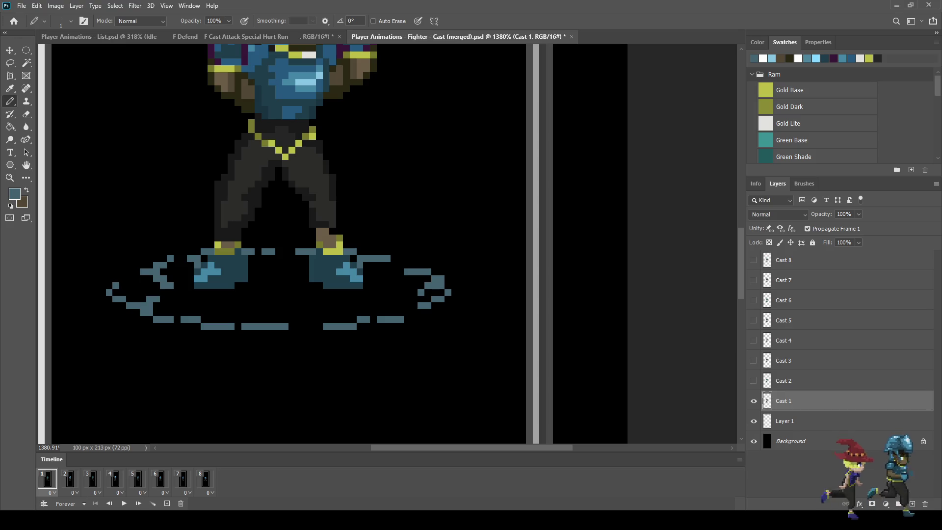
drag(395, 313, 365, 304)
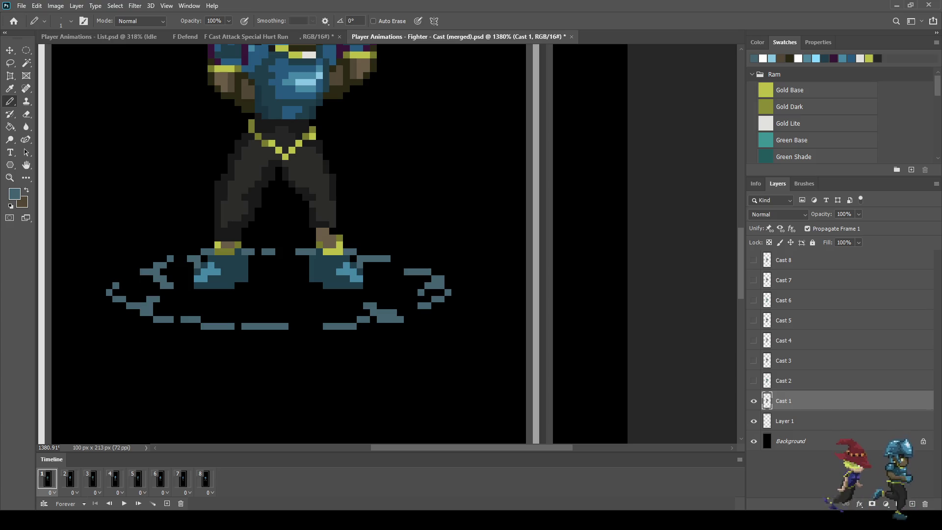
scroll(314, 246, down, 6)
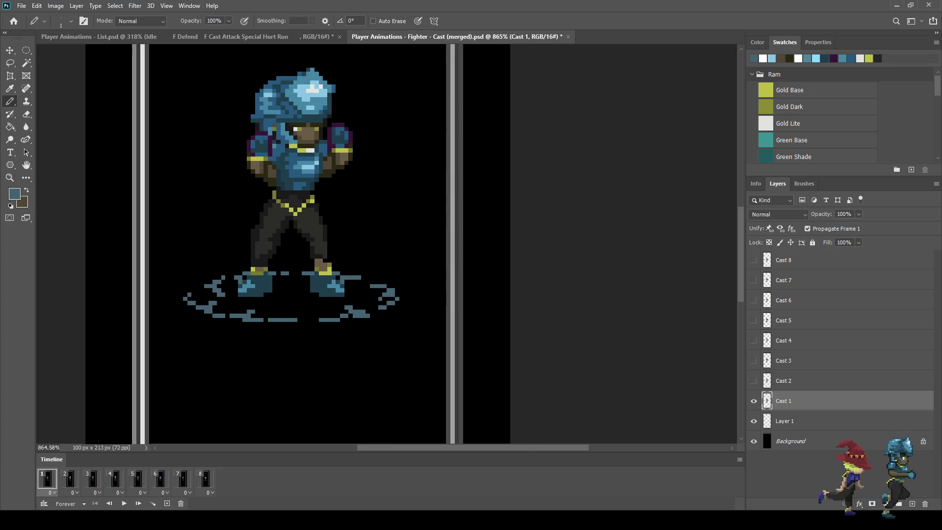
key(space)
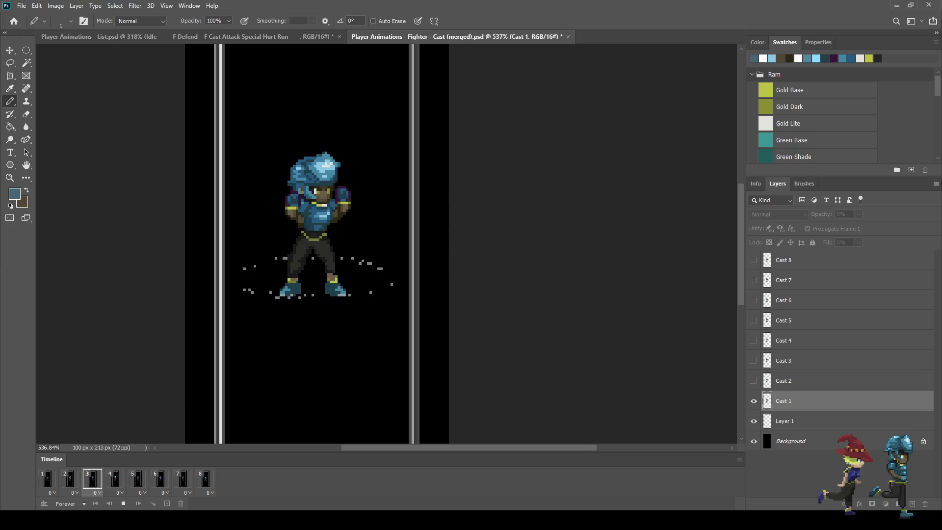
Replay the Cast animation from frame 1 a few times, then show the Player Animations - List document.
key(space)
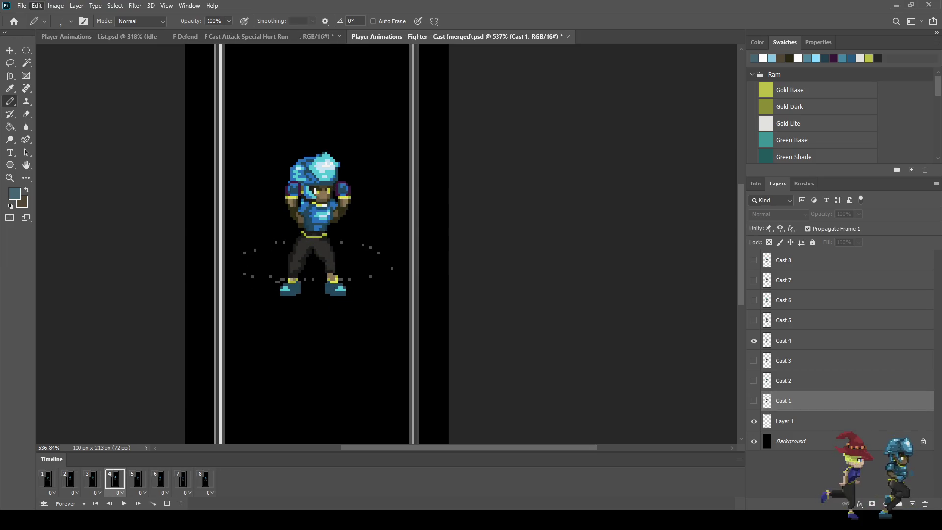
key(Home)
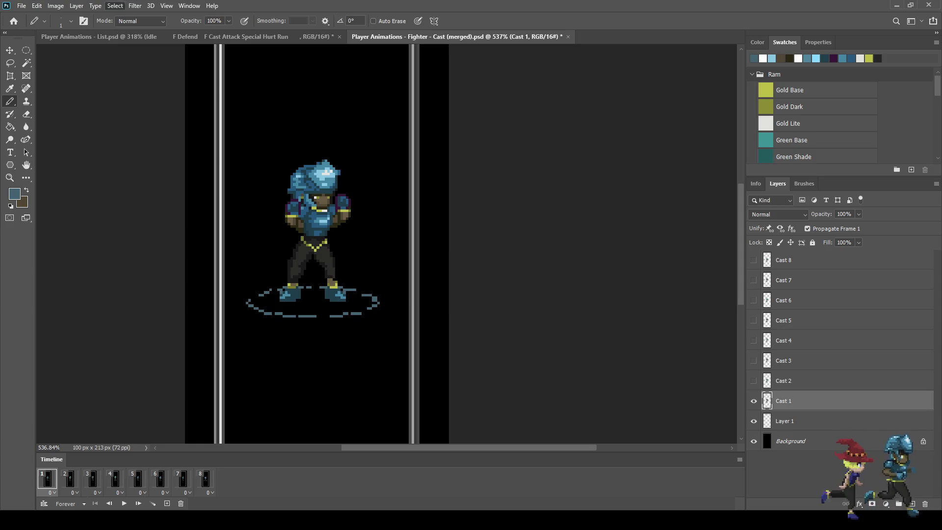
key(space)
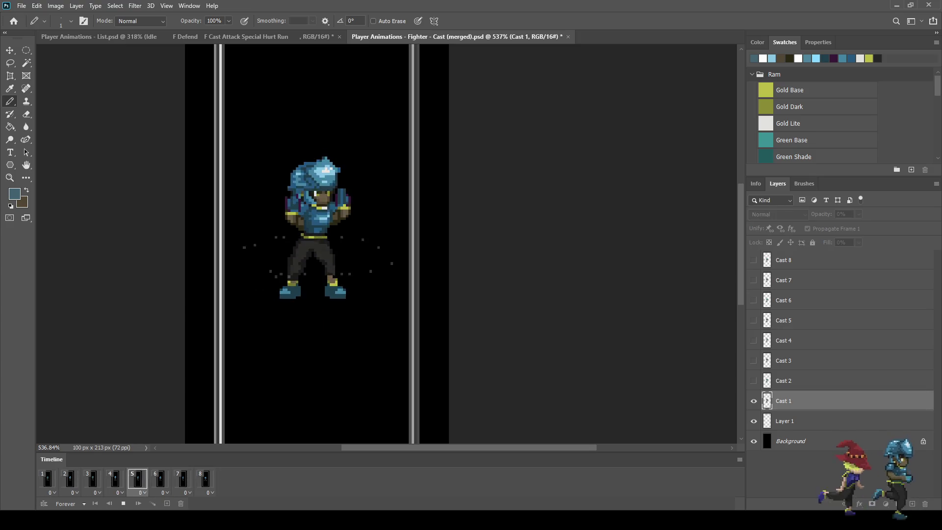
key(space)
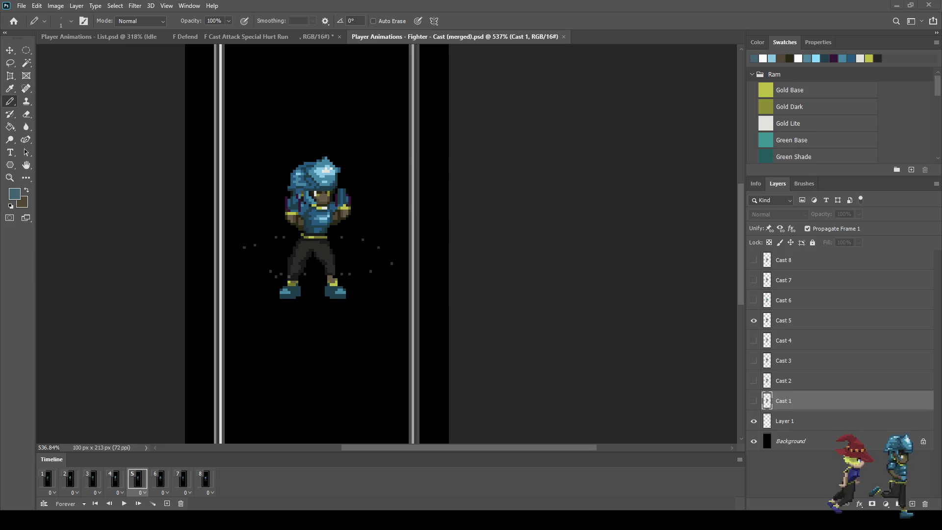
key(space)
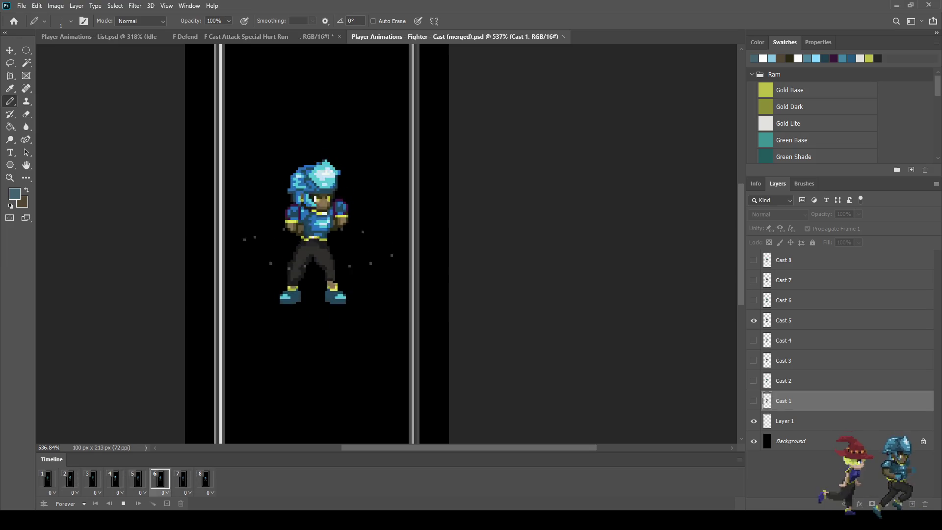
key(space)
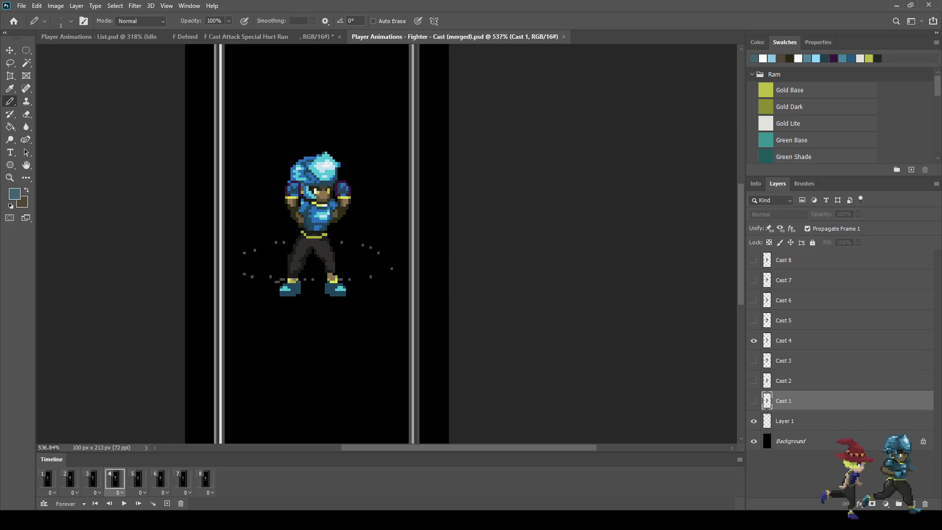
key(ctrl+Tab)
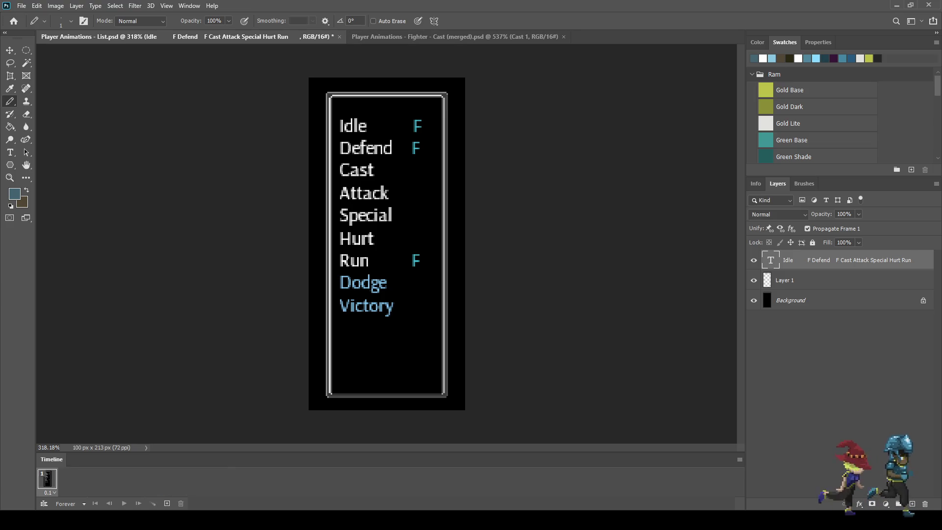
Copy the teal F after Defend and paste it after Cast in the checklist text.
key(t)
click(384, 149)
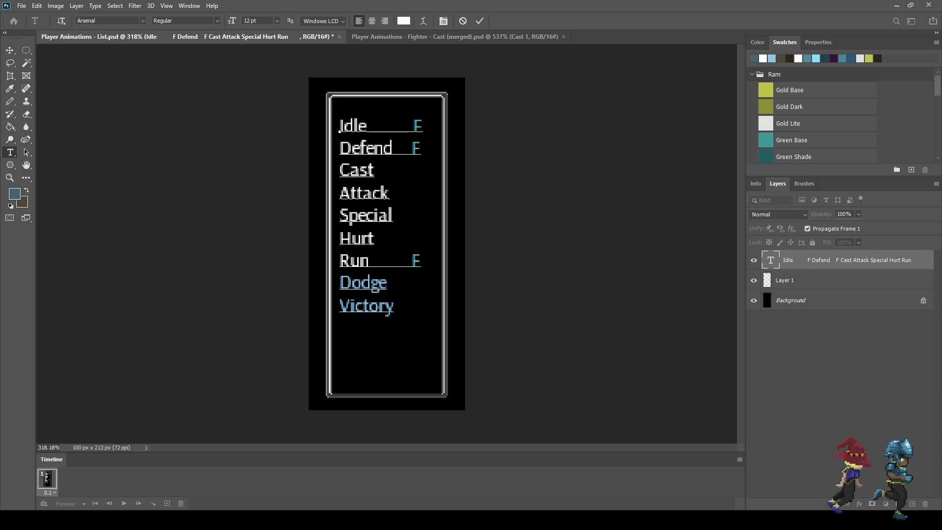
key(Right)
key(Right)
key(Right)
key(shift+Right)
key(ctrl+c)
key(ctrl+h)
key(Left)
key(Down)
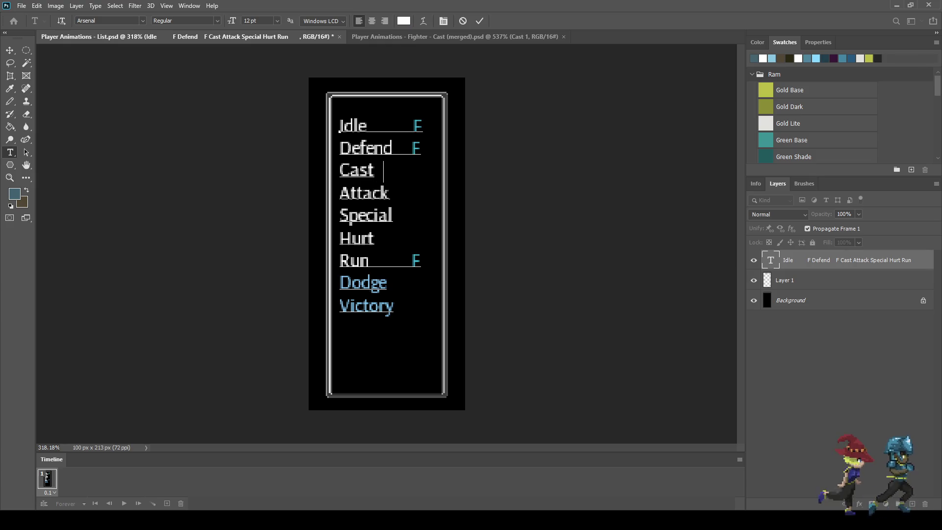
key(ctrl+v)
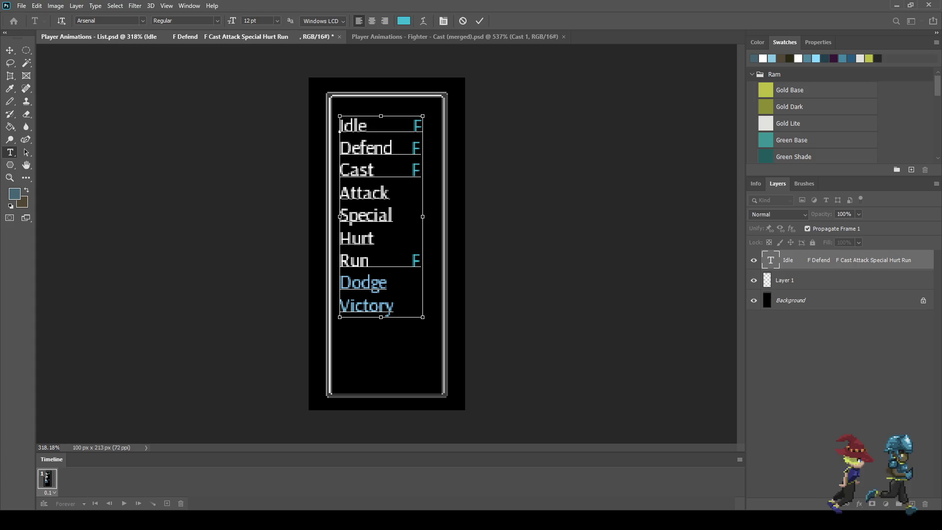
key(ctrl+Return)
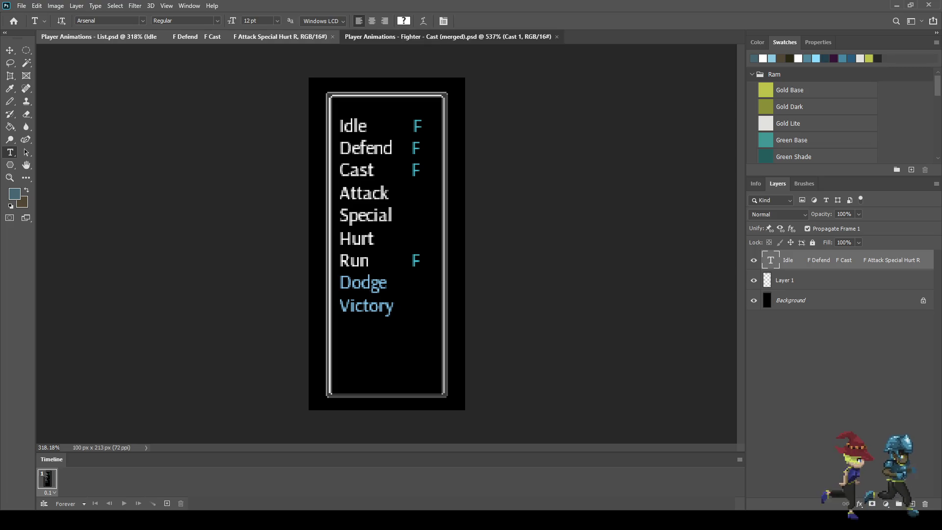
Show frame 1 of the Fighter - Cast (merged) document in full-screen mode.
click(448, 37)
click(48, 480)
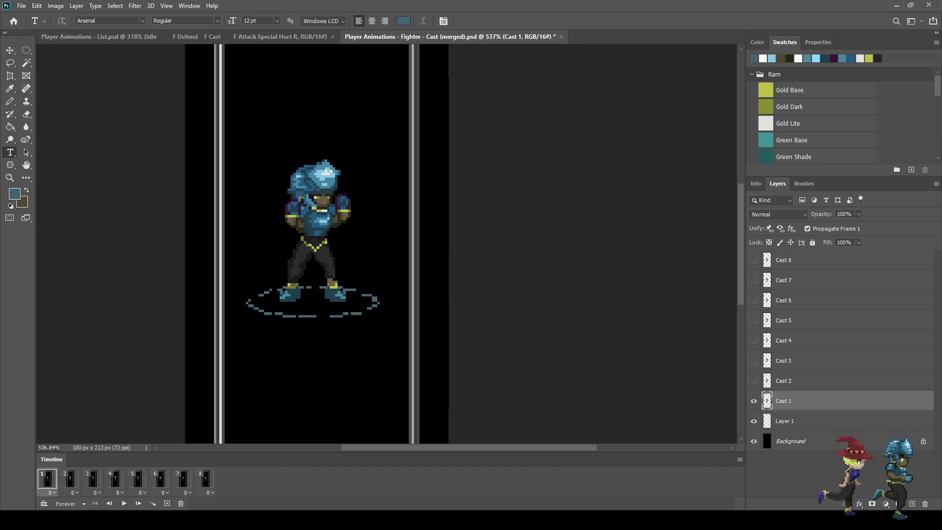
key(f)
key(f)
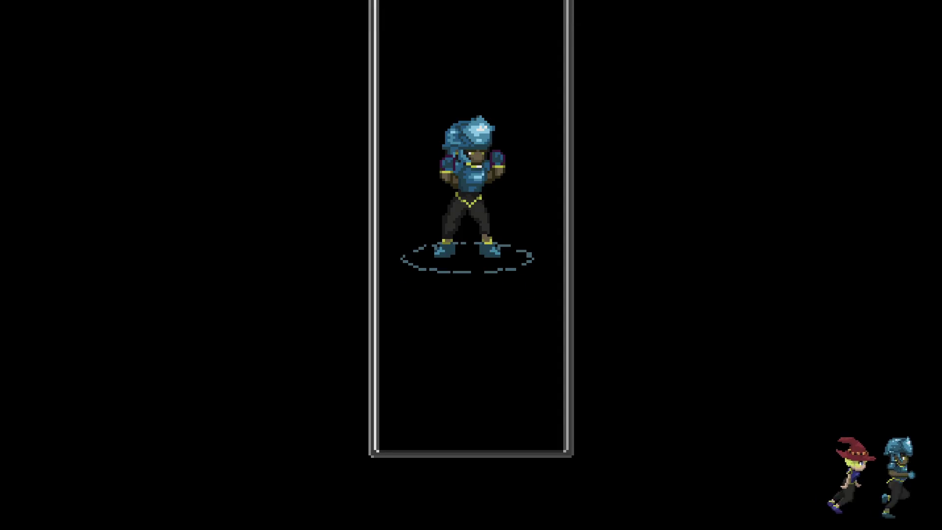